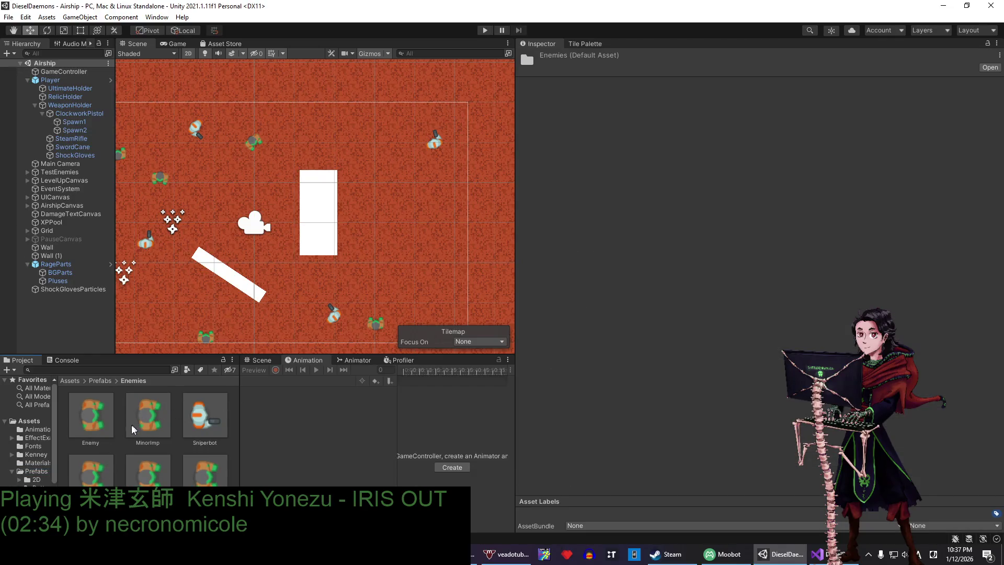
# - Look over the Wheelbot and Enemy prefabs, show GameController's settings, and widen the Scene view
pyautogui.click(110, 426)
pyautogui.click(92, 416)
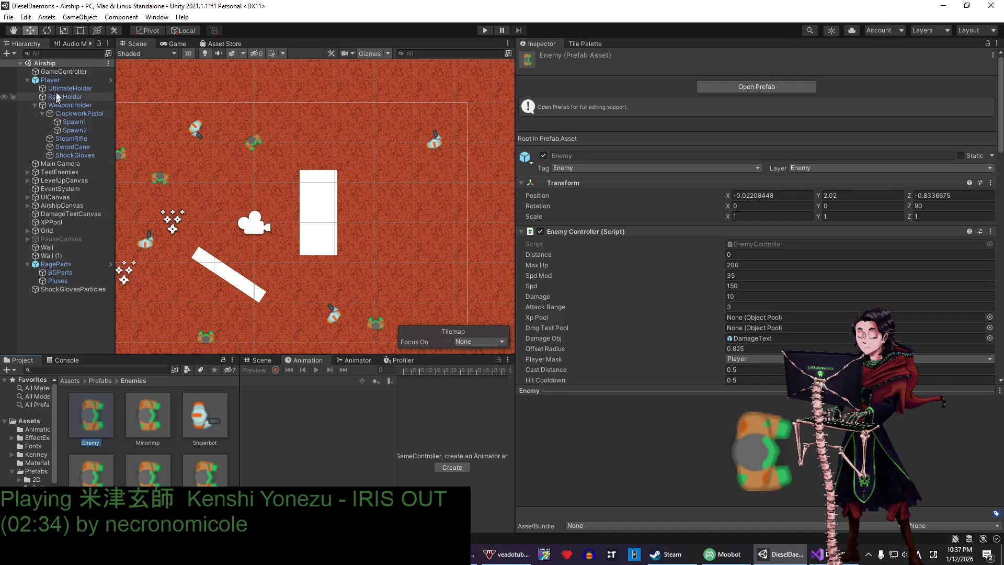
pyautogui.click(64, 72)
pyautogui.click(988, 44)
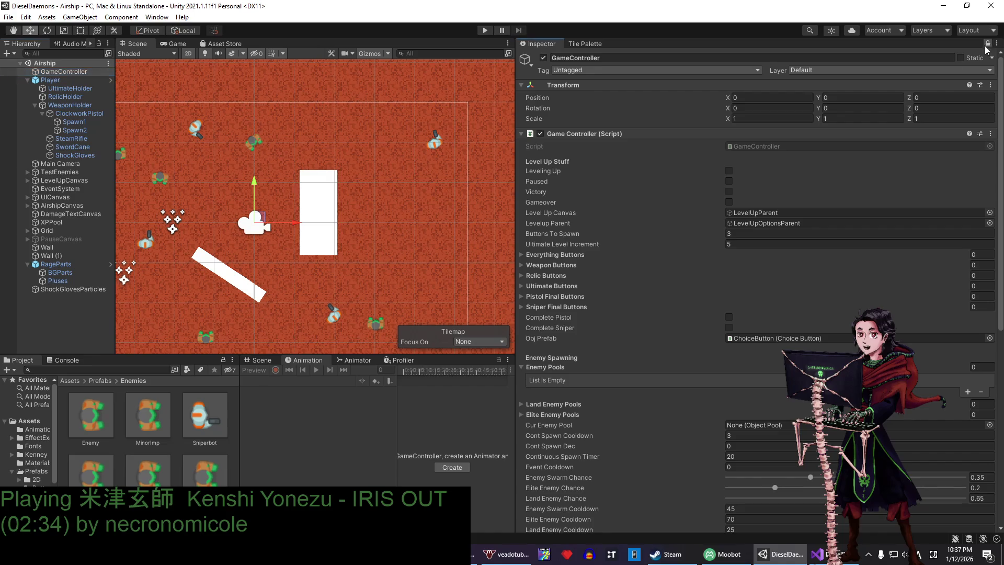
pyautogui.moveTo(513, 209); pyautogui.dragTo(602, 208)
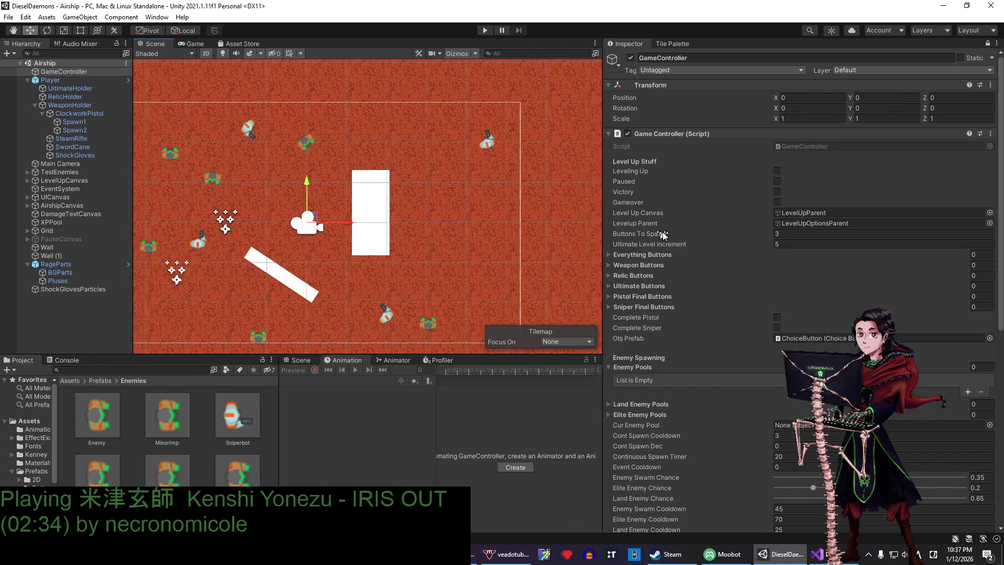
# - Try dropping the Enemy, MinorImp and Sniperbot prefabs into Enemy Pools, then lock GameController's Inspector
pyautogui.click(112, 412)
pyautogui.hotkey('ctrl', 'a')
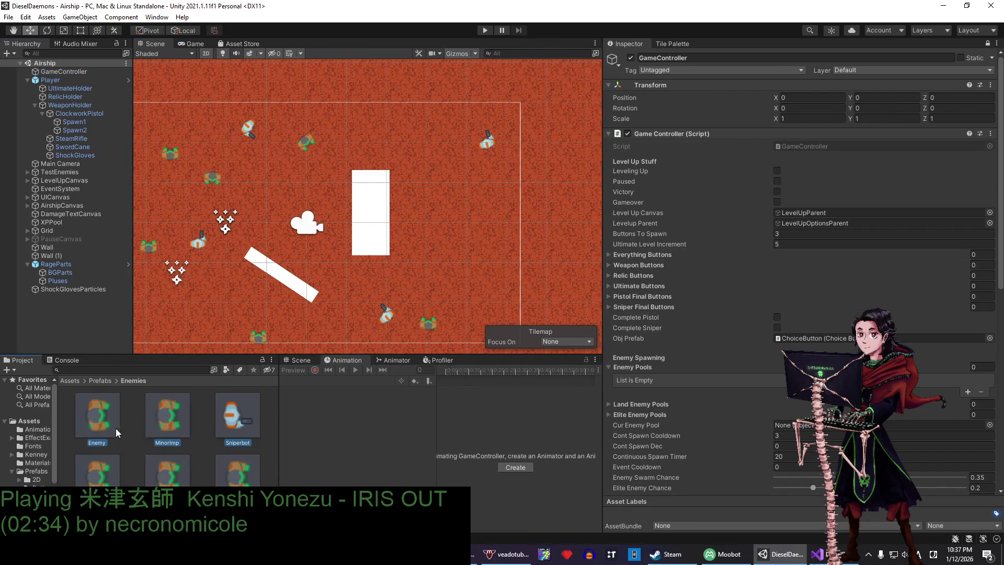
pyautogui.moveTo(114, 428)
pyautogui.mouseDown()
pyautogui.moveTo(601, 309)
pyautogui.moveTo(625, 319)
pyautogui.moveTo(638, 373)
pyautogui.moveTo(732, 416)
pyautogui.moveTo(810, 415)
pyautogui.mouseUp()
pyautogui.click(78, 72)
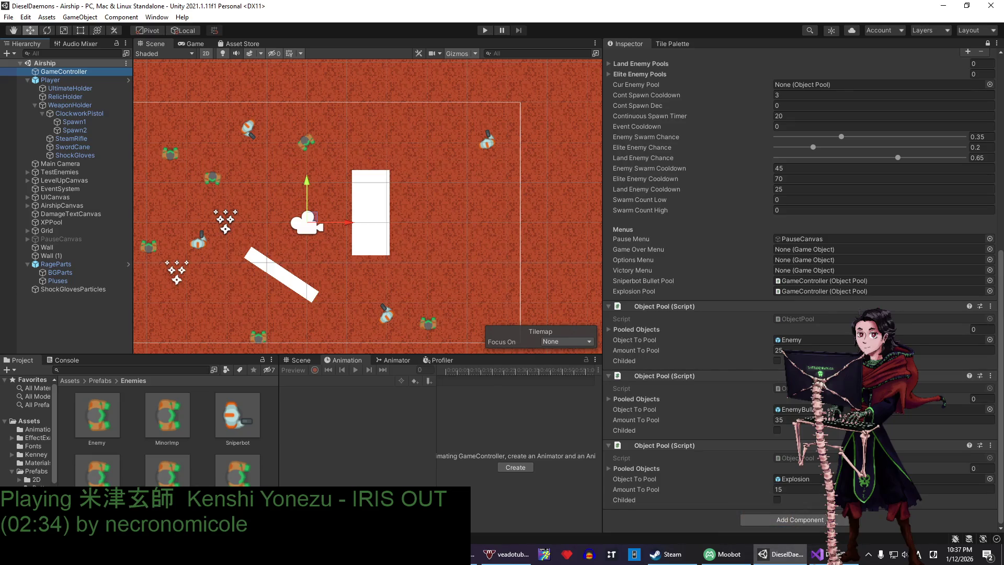
pyautogui.click(988, 44)
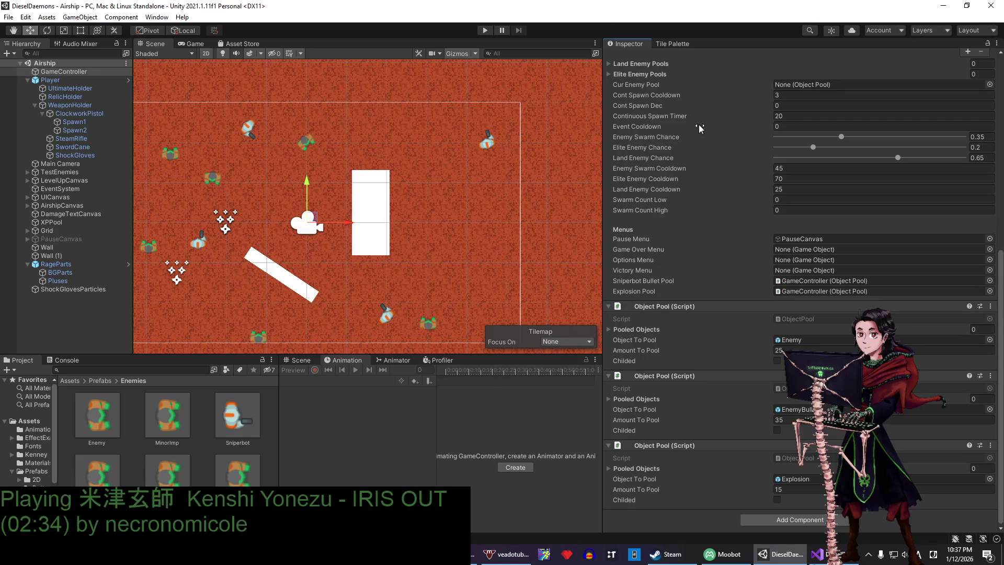
# - Replace Enemy with the MinorImp prefab in the first Object Pool's Object To Pool slot
pyautogui.scroll(10, 720, 339)
pyautogui.scroll(-6, 714, 344)
pyautogui.click(802, 433)
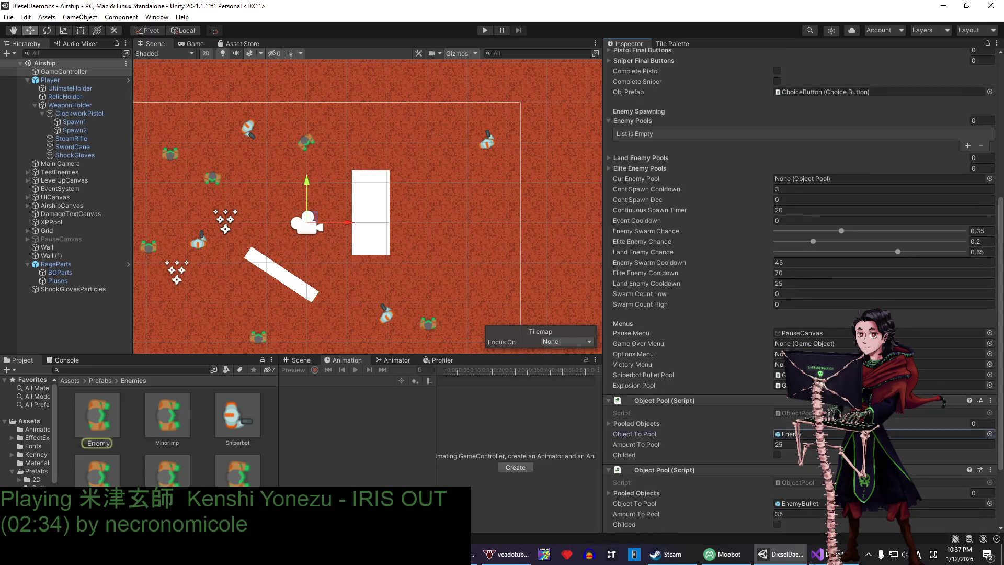
pyautogui.click(167, 416)
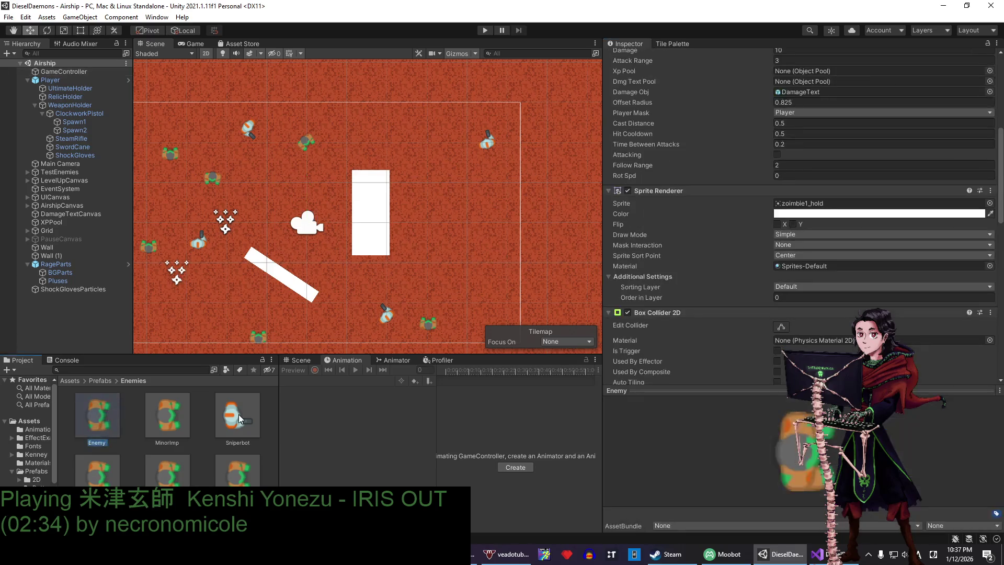
pyautogui.click(64, 72)
pyautogui.scroll(10, 767, 266)
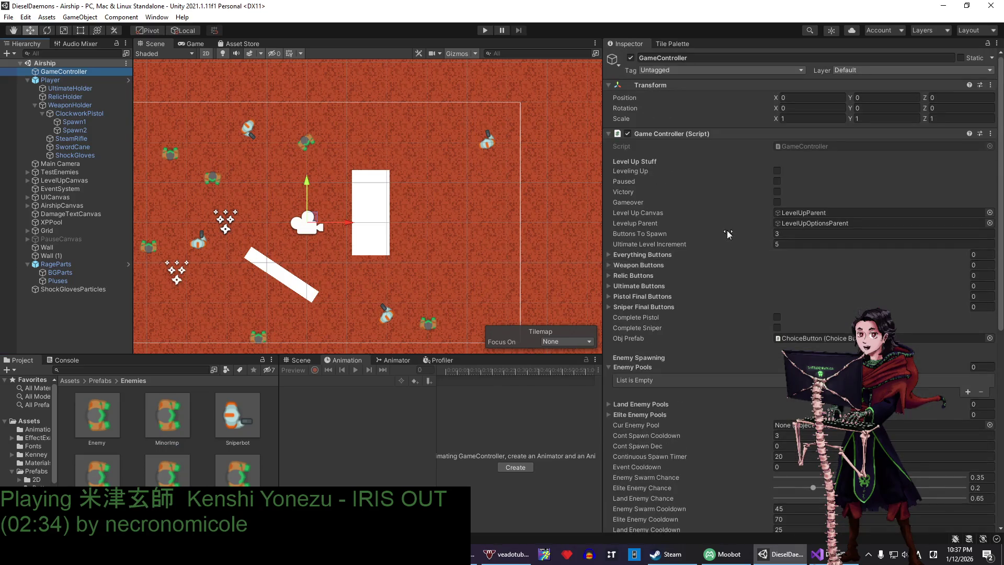
pyautogui.scroll(-6, 698, 272)
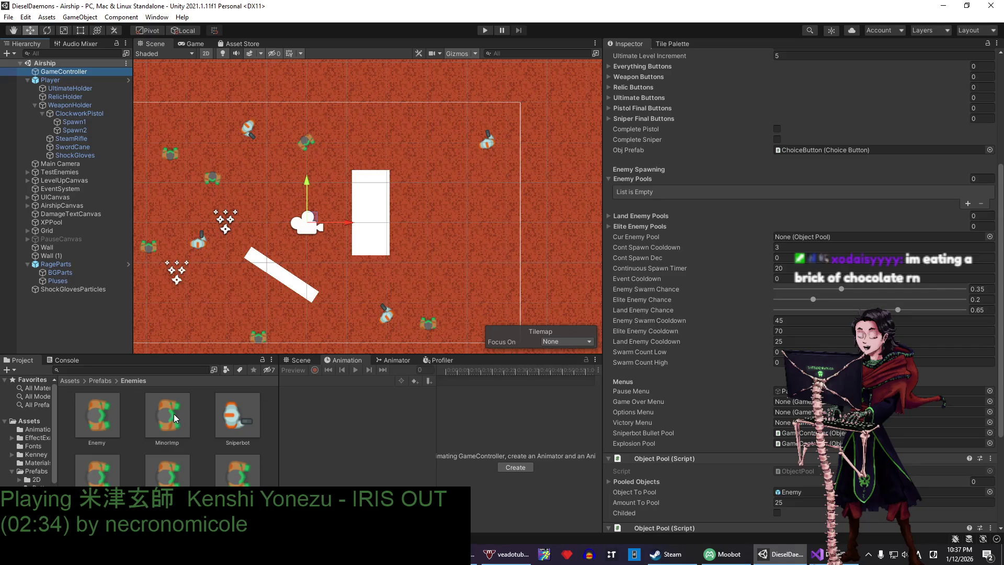
pyautogui.moveTo(177, 418)
pyautogui.mouseDown()
pyautogui.moveTo(745, 433)
pyautogui.moveTo(806, 491)
pyautogui.mouseUp()
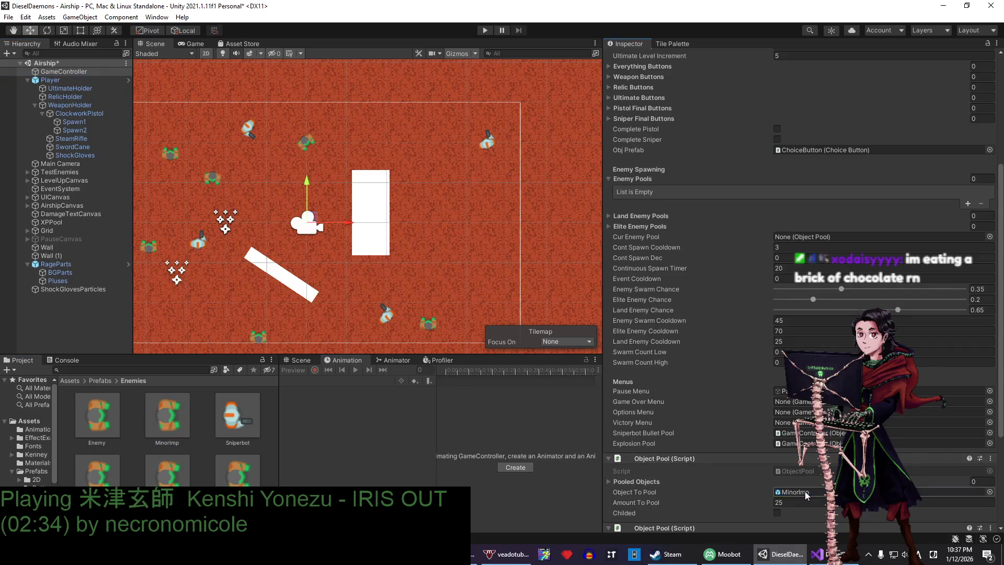
# - Open the Enemy, MinorImp and Sniperbot prefabs to compare them, then return to the Airship scene
pyautogui.click(119, 426)
pyautogui.doubleClick(121, 426)
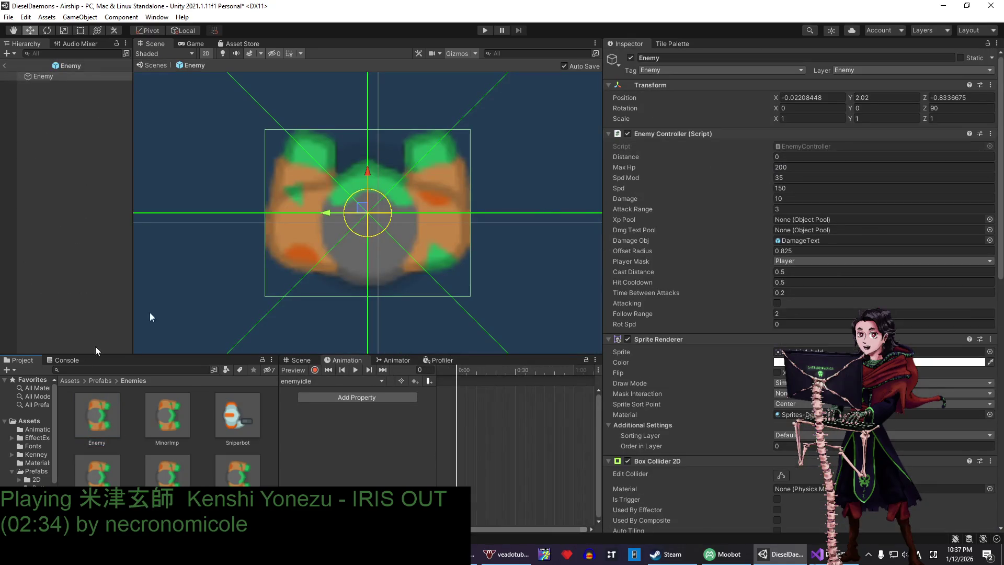
pyautogui.doubleClick(175, 429)
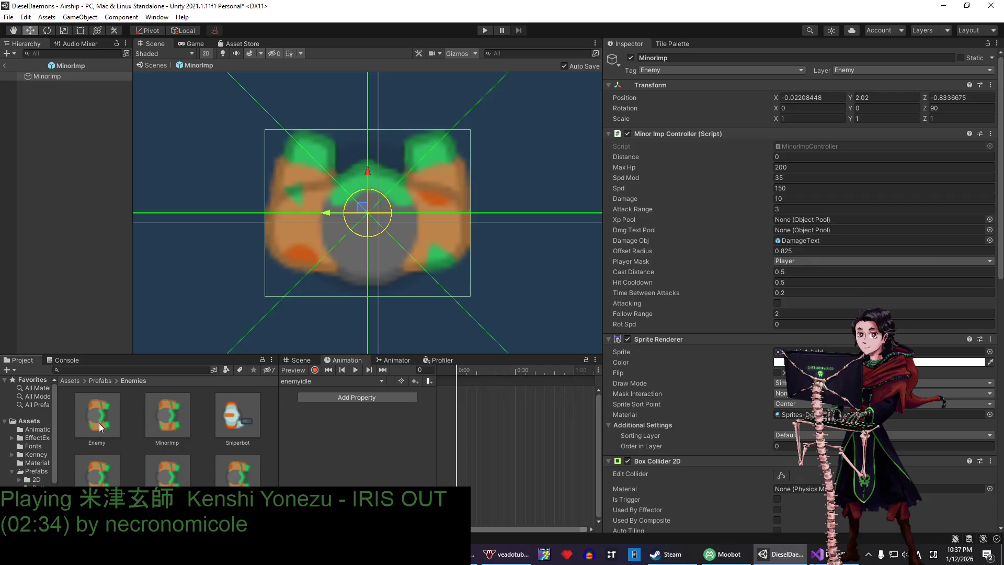
pyautogui.doubleClick(235, 422)
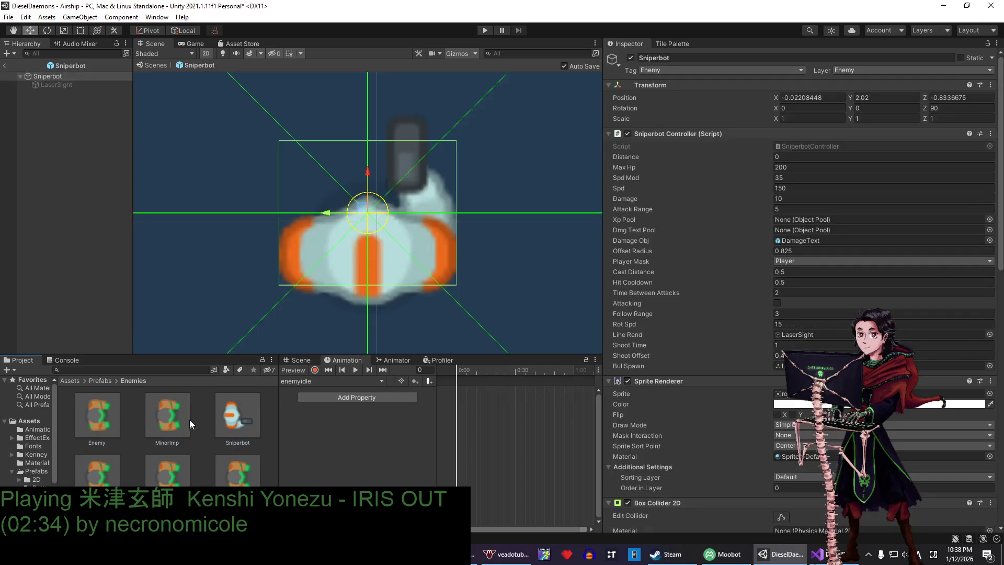
pyautogui.doubleClick(165, 421)
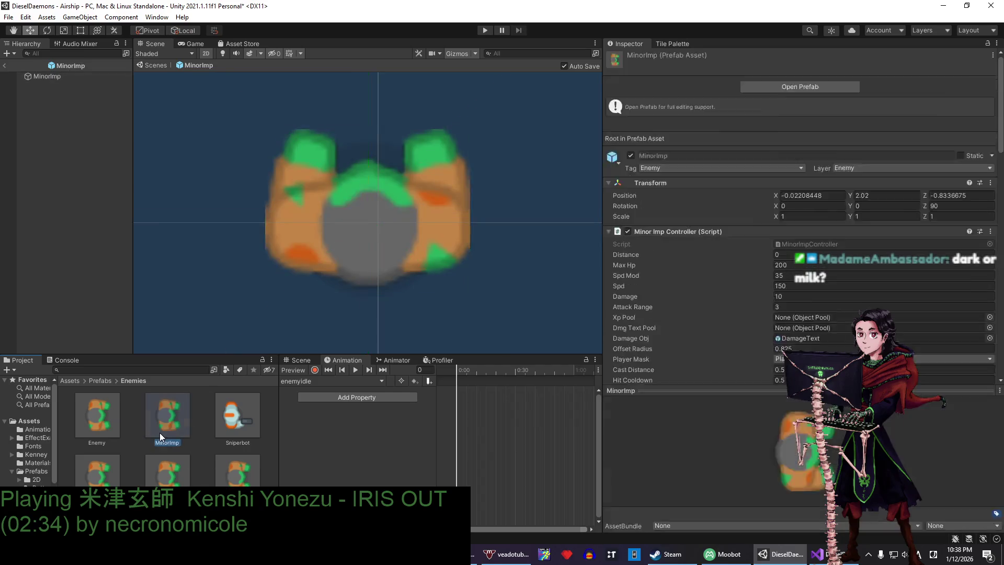
pyautogui.click(3, 67)
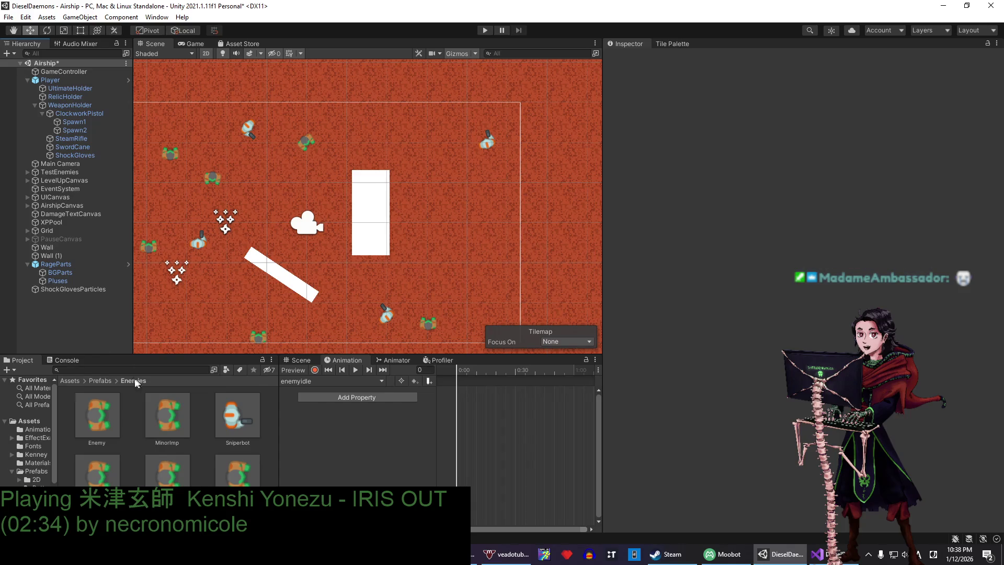
# - Add the MinorImp Object Pool component to GameController's Enemy Pools list
pyautogui.click(79, 73)
pyautogui.scroll(-10, 851, 309)
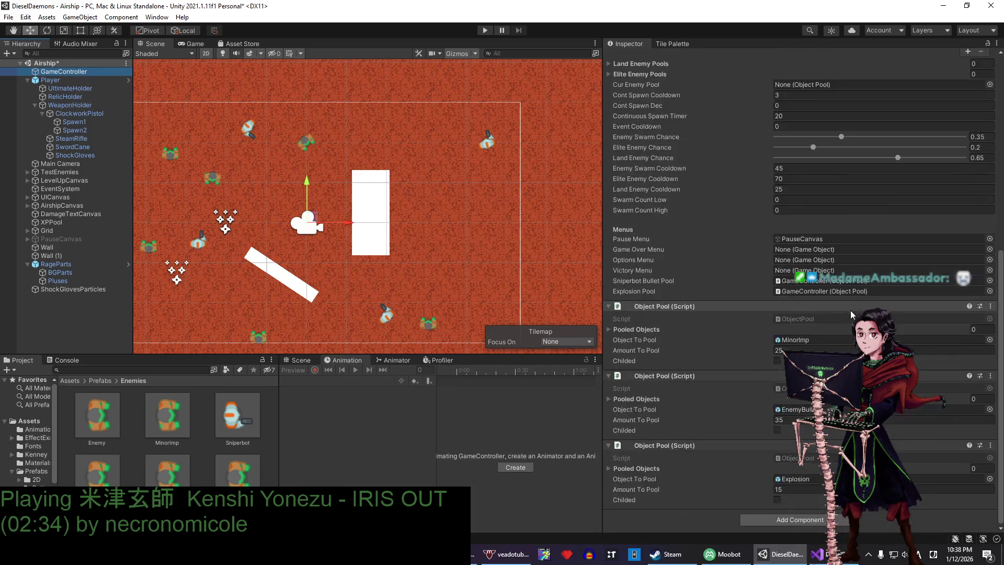
pyautogui.scroll(3, 781, 267)
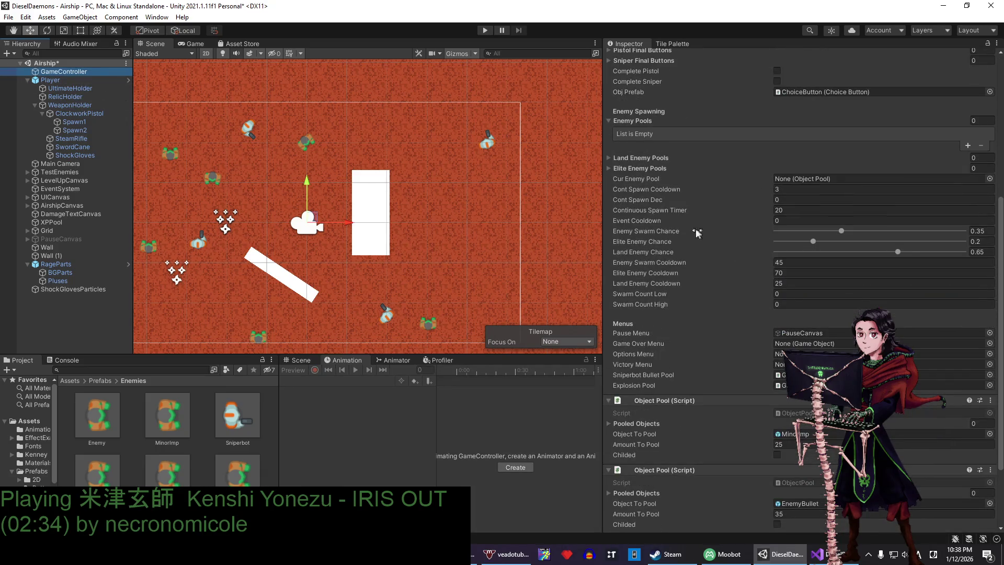
pyautogui.scroll(-3, 679, 242)
pyautogui.moveTo(696, 309)
pyautogui.mouseDown()
pyautogui.moveTo(680, 68)
pyautogui.moveTo(680, 145)
pyautogui.moveTo(647, 130)
pyautogui.mouseUp()
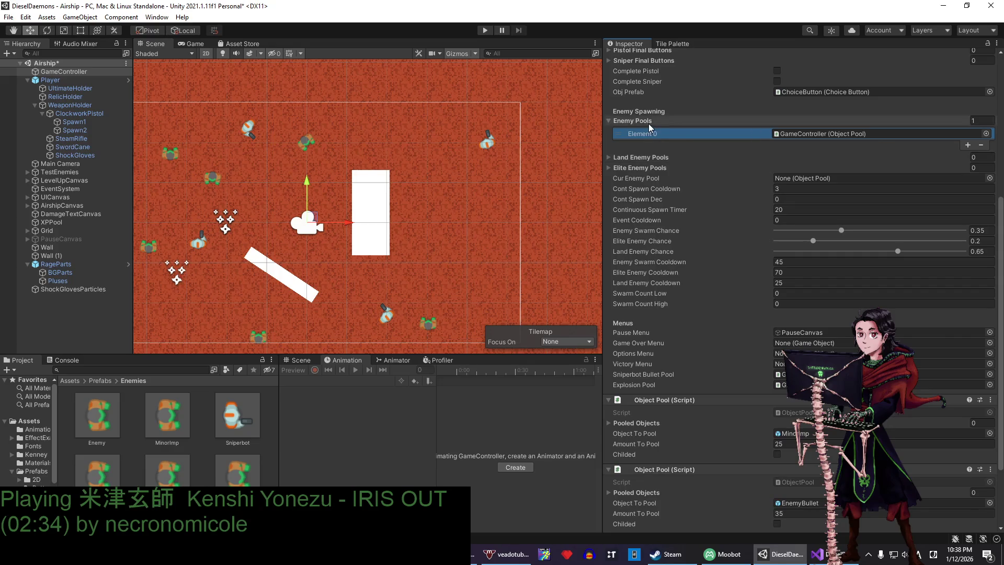
# - Copy the MinorImp Object Pool component, paste it as new, and make the new pool hold Sniperbot
pyautogui.click(991, 401)
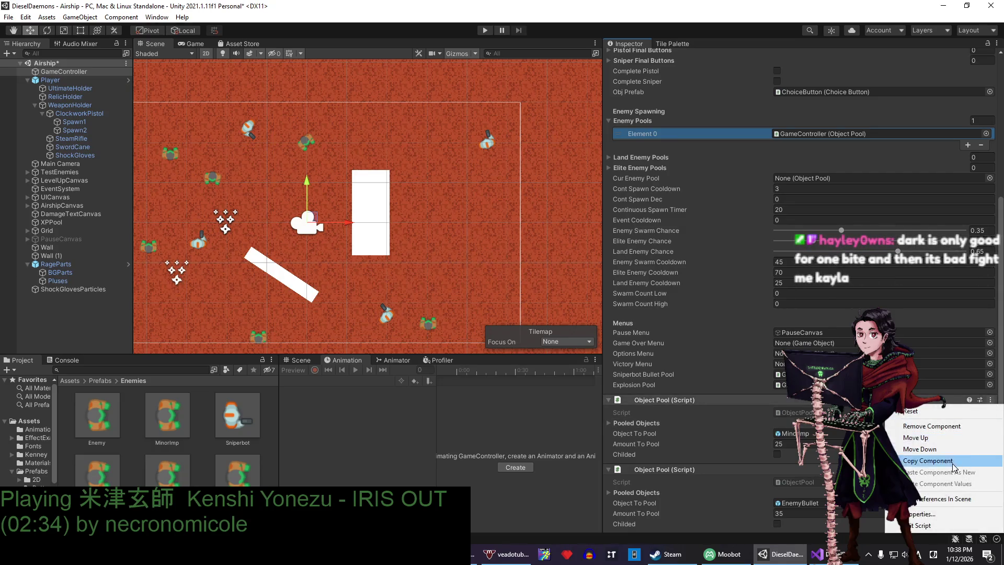
pyautogui.click(928, 461)
pyautogui.click(991, 404)
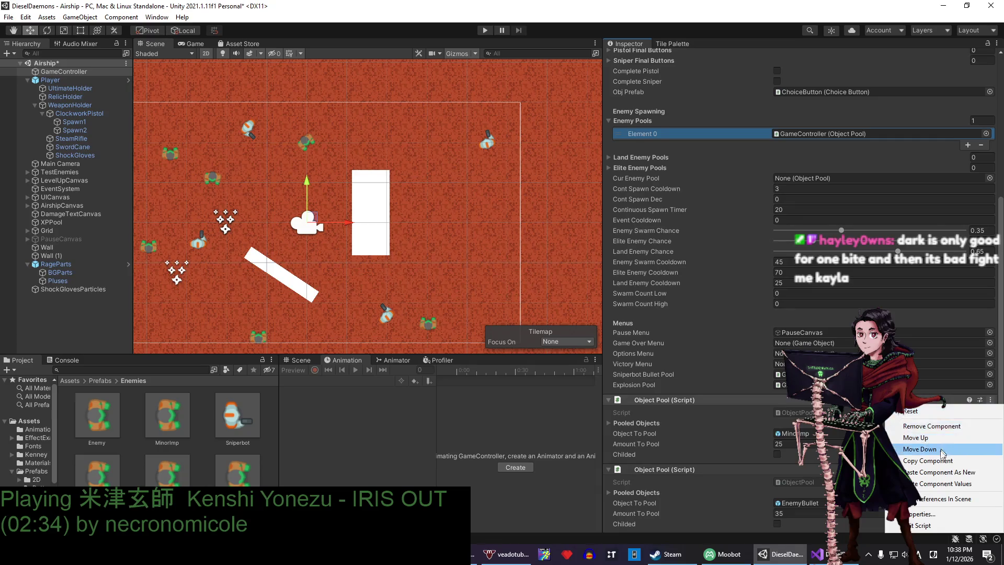
pyautogui.click(942, 473)
pyautogui.scroll(-5, 889, 460)
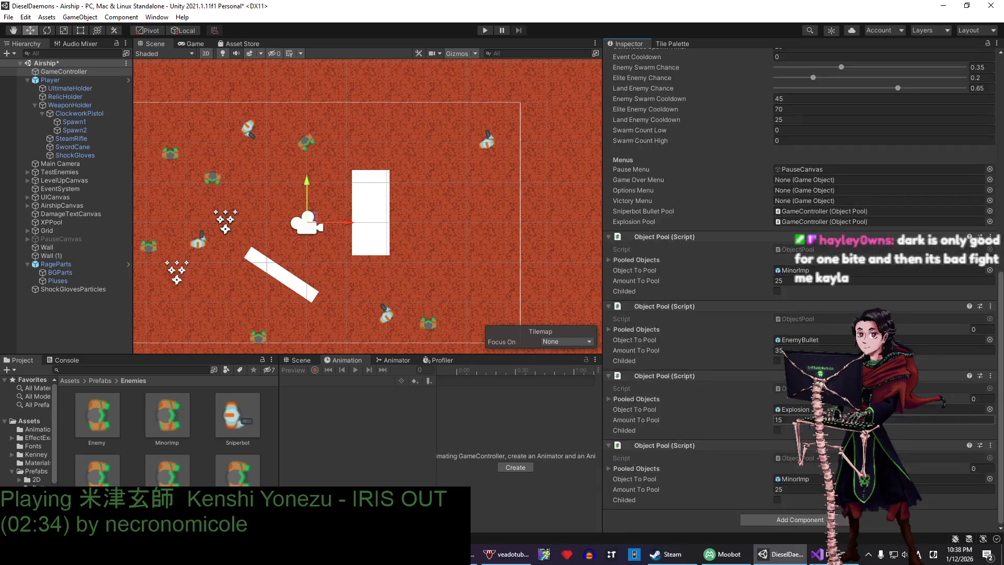
pyautogui.click(64, 71)
pyautogui.moveTo(253, 423)
pyautogui.mouseDown()
pyautogui.moveTo(837, 479)
pyautogui.moveTo(816, 479)
pyautogui.mouseUp()
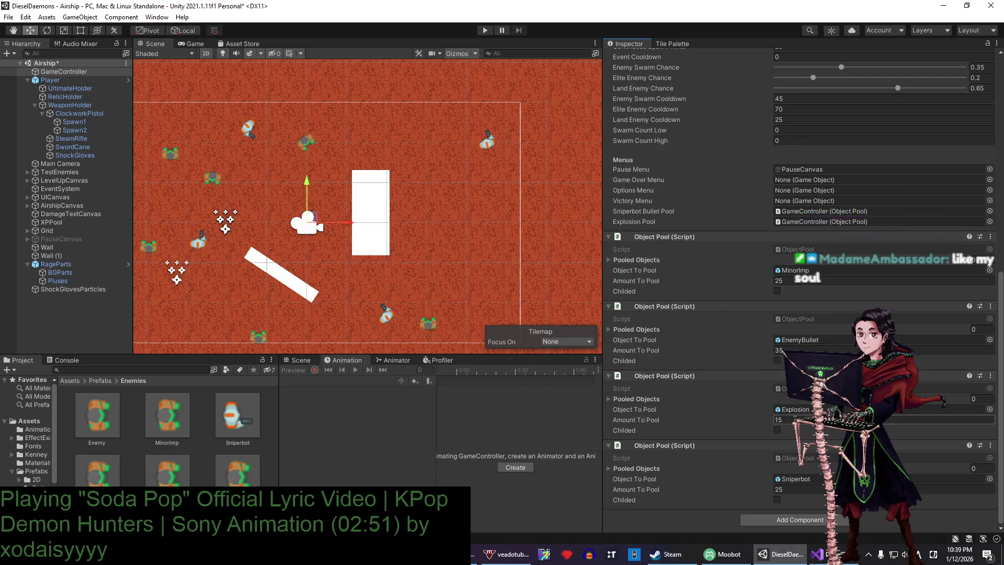
pyautogui.click(800, 479)
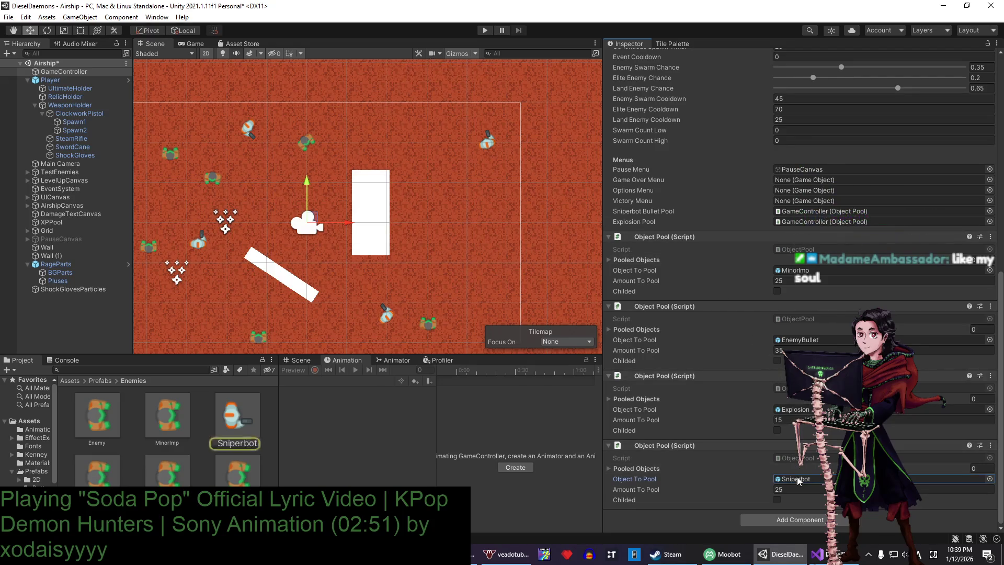
pyautogui.click(991, 446)
pyautogui.click(959, 394)
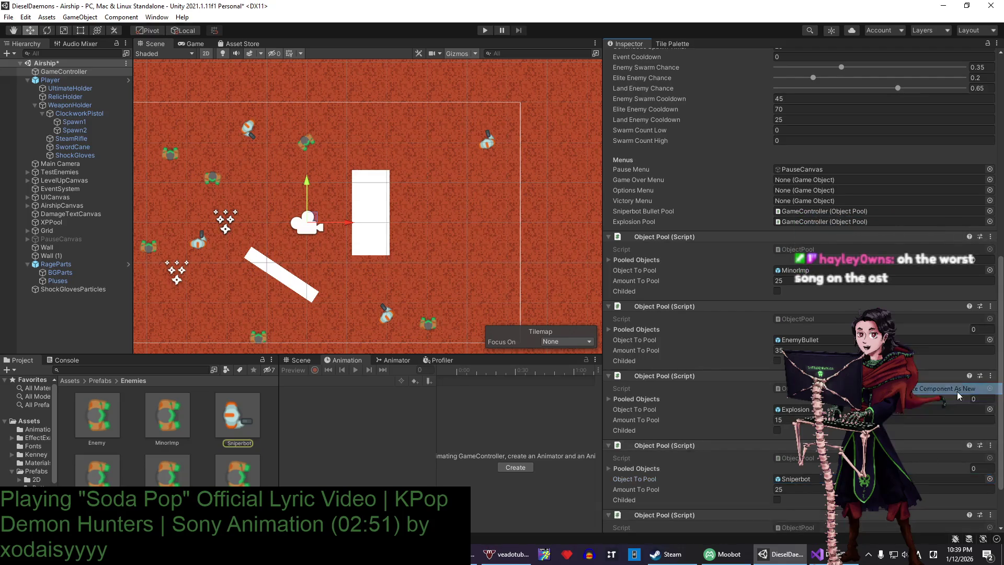
pyautogui.moveTo(109, 483)
pyautogui.mouseDown()
pyautogui.moveTo(785, 468)
pyautogui.moveTo(936, 478)
pyautogui.mouseUp()
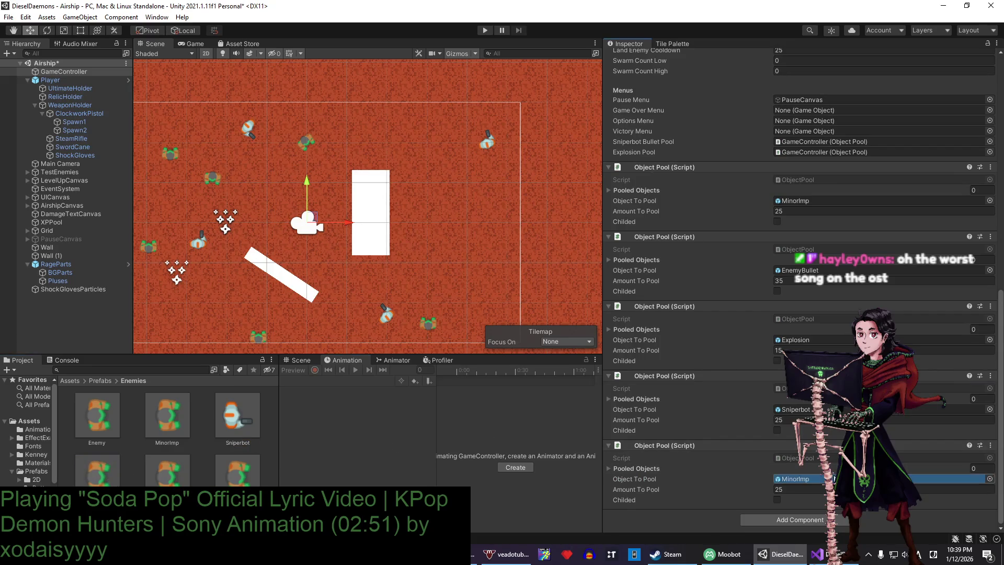
pyautogui.click(990, 446)
pyautogui.click(928, 394)
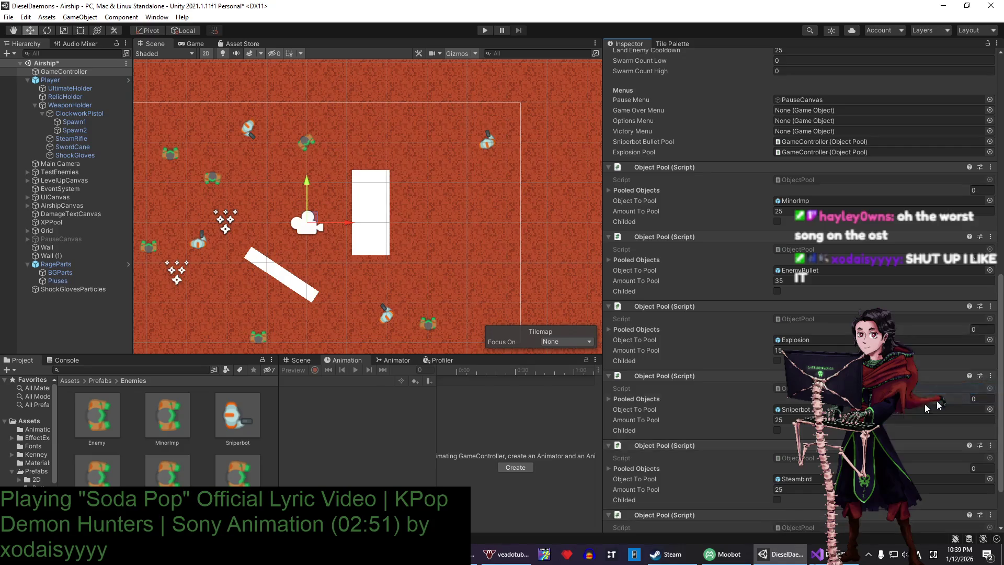
pyautogui.moveTo(237, 470); pyautogui.dragTo(936, 478)
pyautogui.click(991, 446)
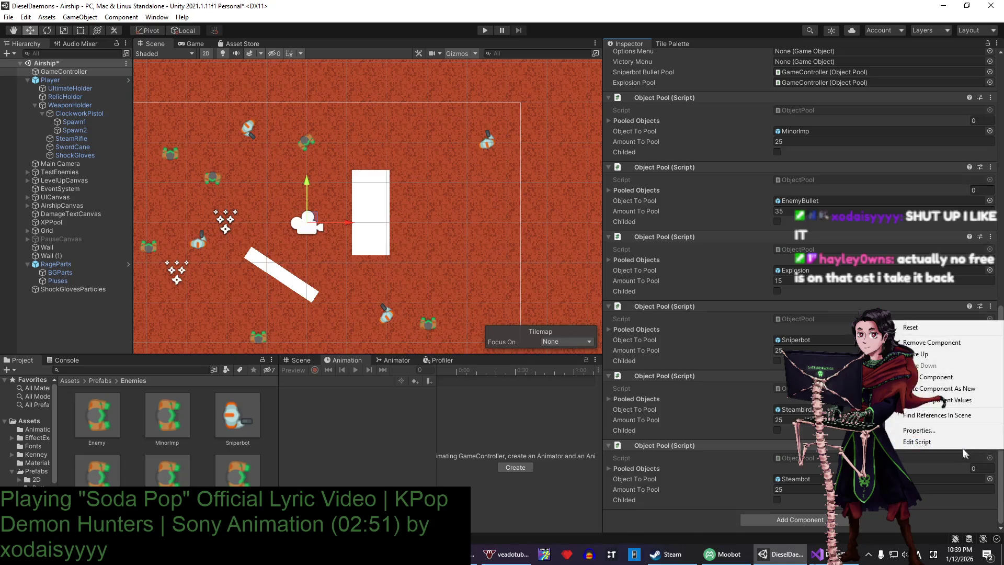
pyautogui.click(928, 391)
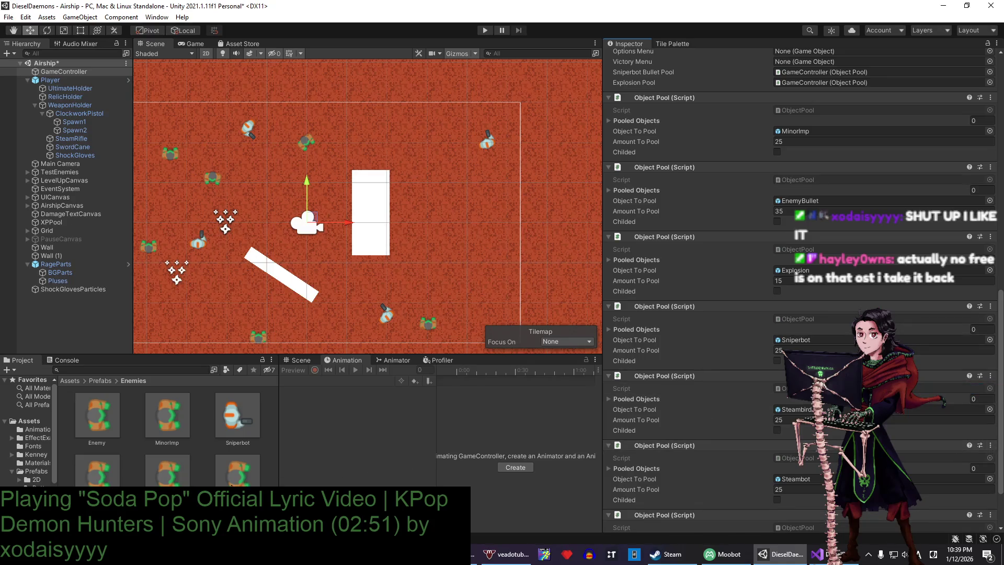
pyautogui.scroll(-3, 837, 366)
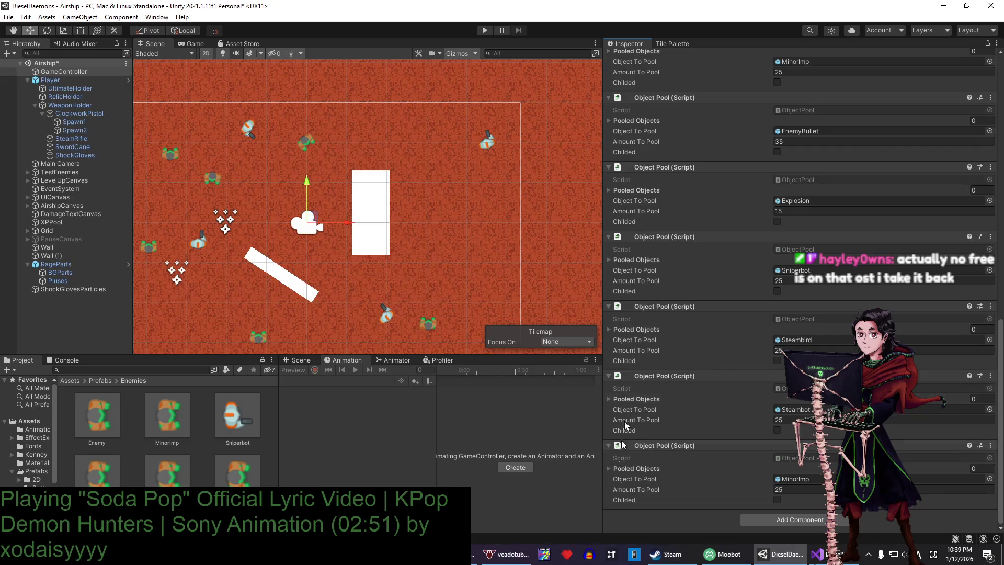
pyautogui.moveTo(238, 473)
pyautogui.mouseDown()
pyautogui.moveTo(795, 445)
pyautogui.moveTo(833, 478)
pyautogui.mouseUp()
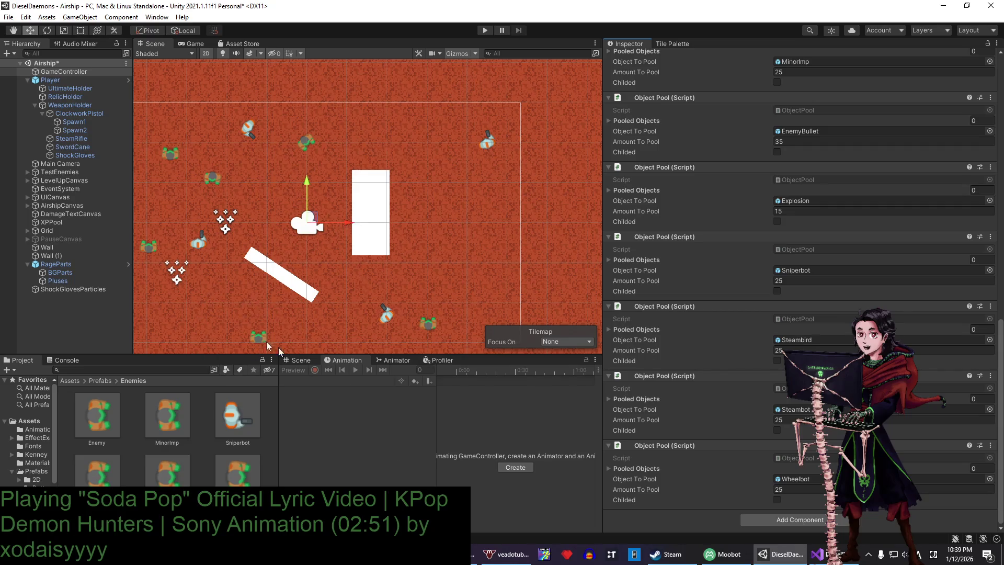
pyautogui.click(806, 479)
pyautogui.click(816, 343)
pyautogui.click(810, 270)
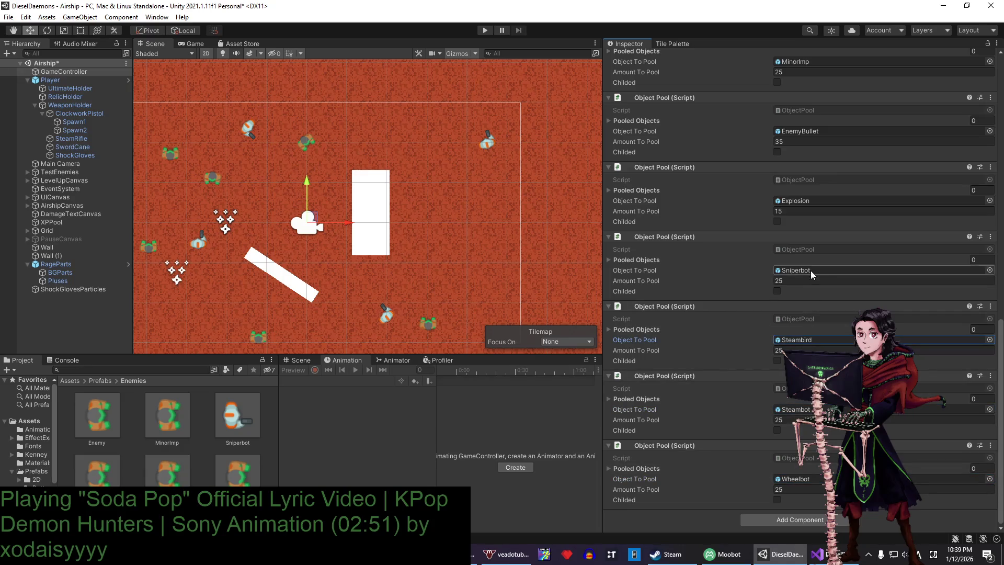
pyautogui.scroll(5, 790, 282)
pyautogui.click(796, 250)
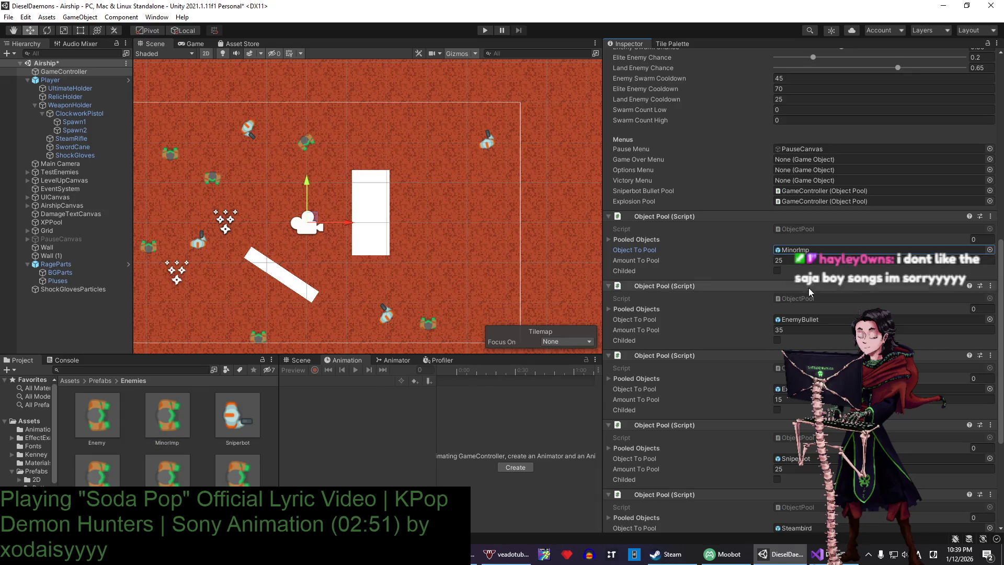
pyautogui.scroll(-5, 838, 351)
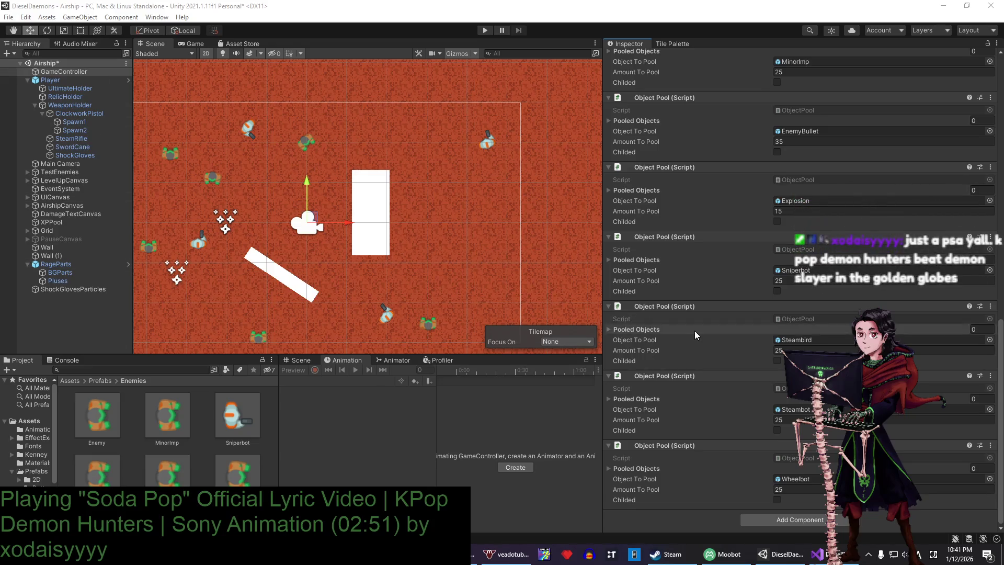
# - Add a second Inspector tab beside the Hierarchy, widen it, and show GameController's Object Pool components
pyautogui.scroll(15, 699, 330)
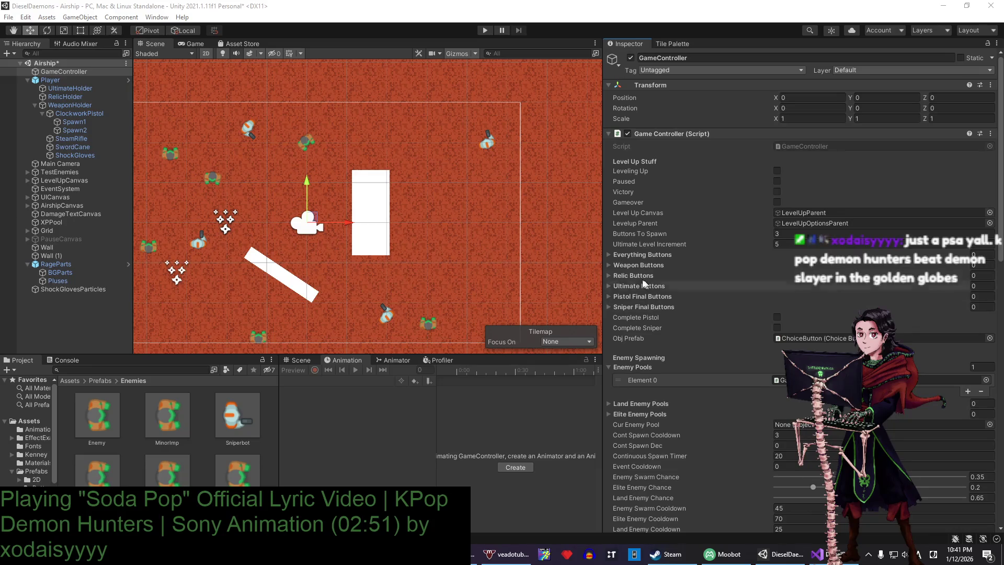
pyautogui.scroll(-3, 642, 279)
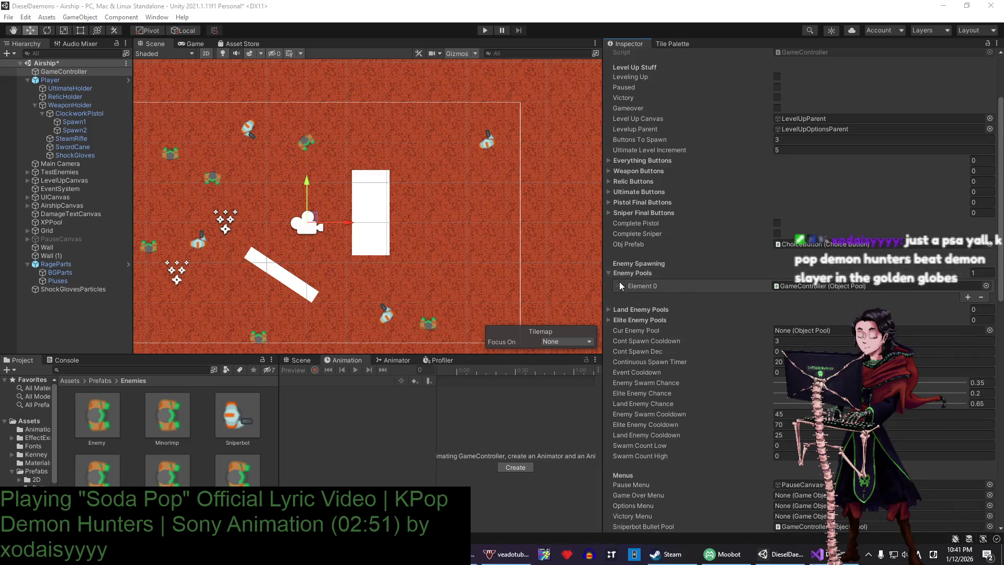
pyautogui.scroll(-10, 686, 281)
pyautogui.scroll(6, 690, 288)
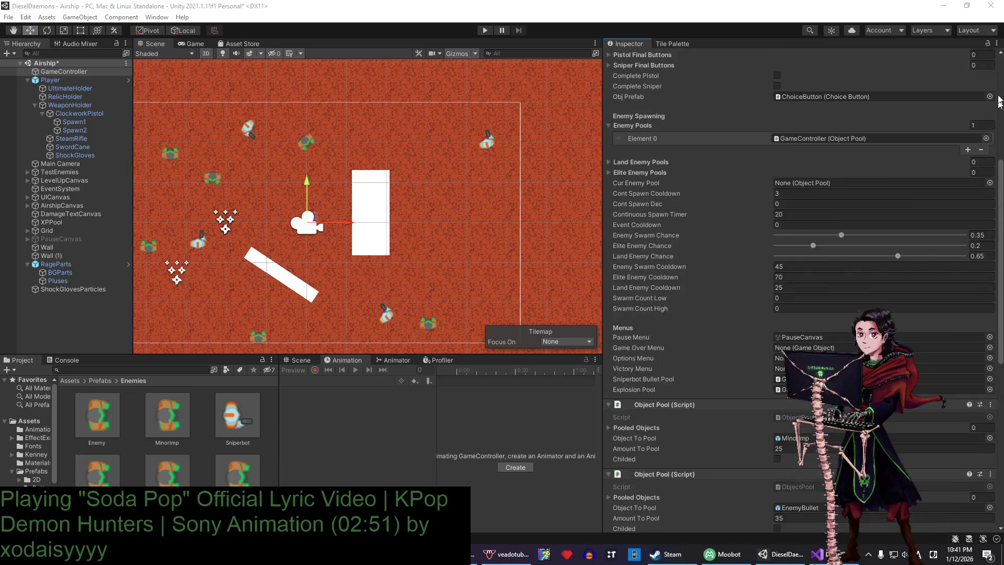
pyautogui.click(53, 7)
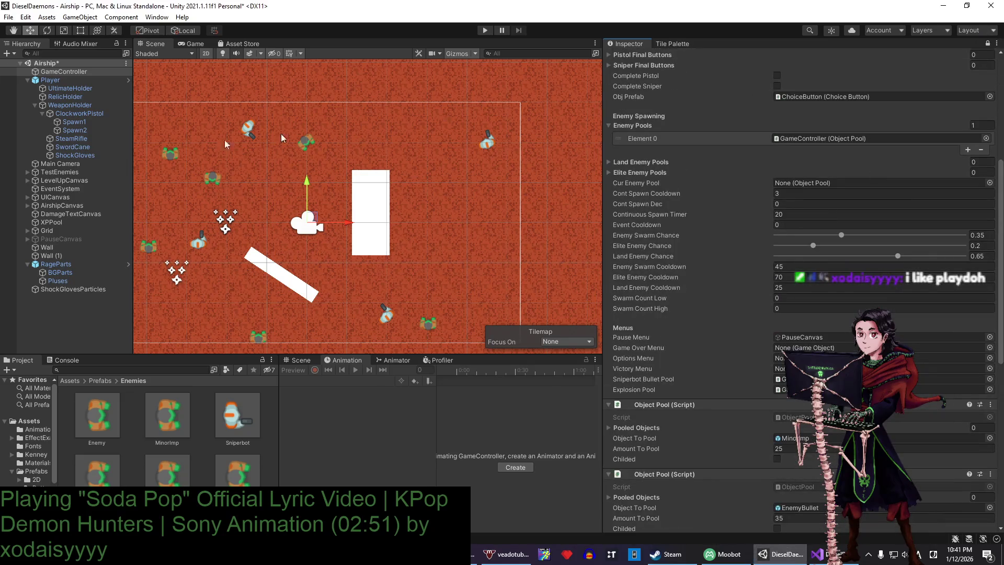
pyautogui.rightClick(34, 44)
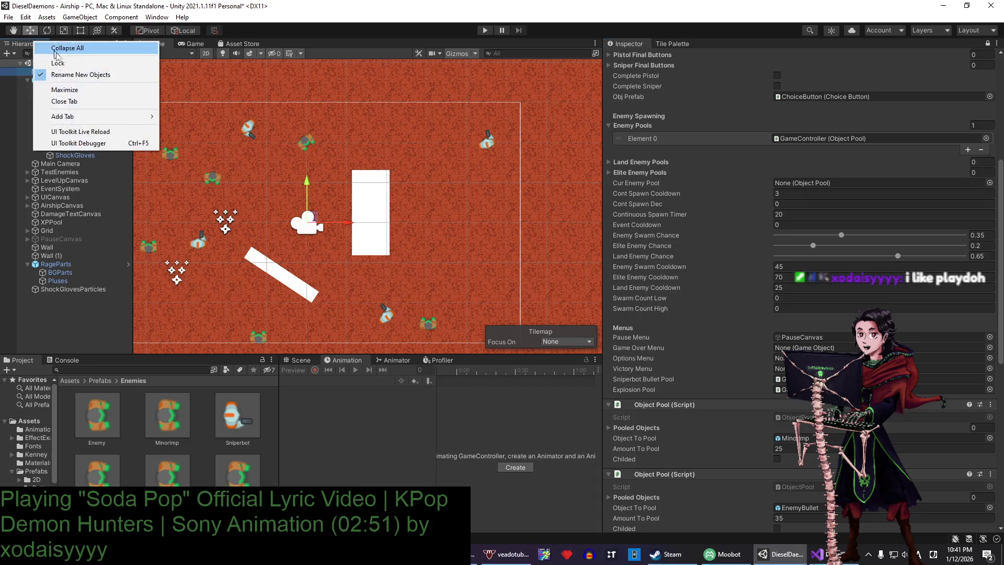
pyautogui.moveTo(83, 117)
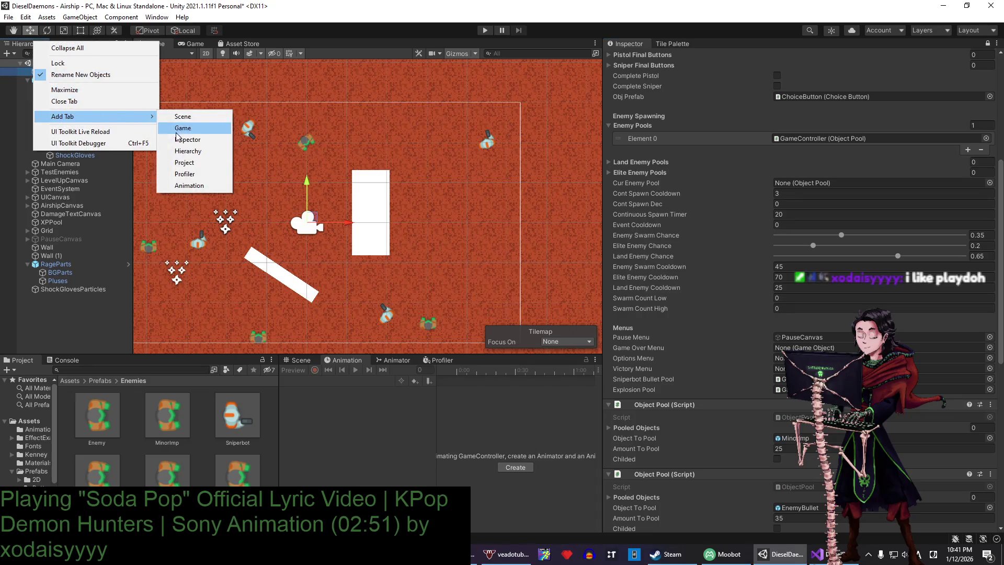
pyautogui.click(180, 138)
pyautogui.moveTo(143, 130); pyautogui.dragTo(291, 141)
pyautogui.scroll(-10, 178, 183)
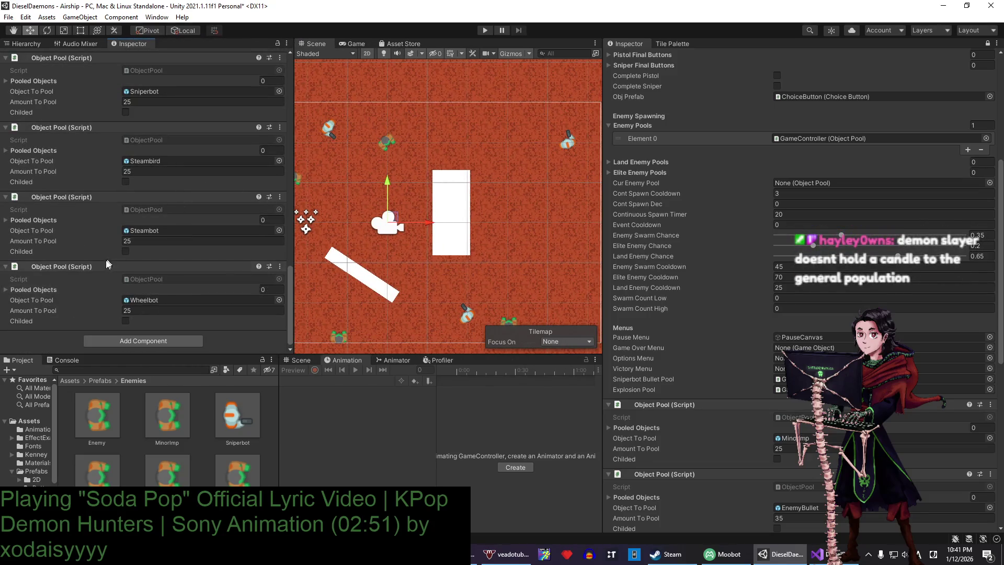
# - Add four more Object Pool components to Enemy Pools, bringing it to five entries
pyautogui.moveTo(104, 263)
pyautogui.mouseDown()
pyautogui.moveTo(709, 232)
pyautogui.moveTo(796, 153)
pyautogui.moveTo(655, 137)
pyautogui.mouseUp()
pyautogui.moveTo(60, 209); pyautogui.dragTo(655, 137)
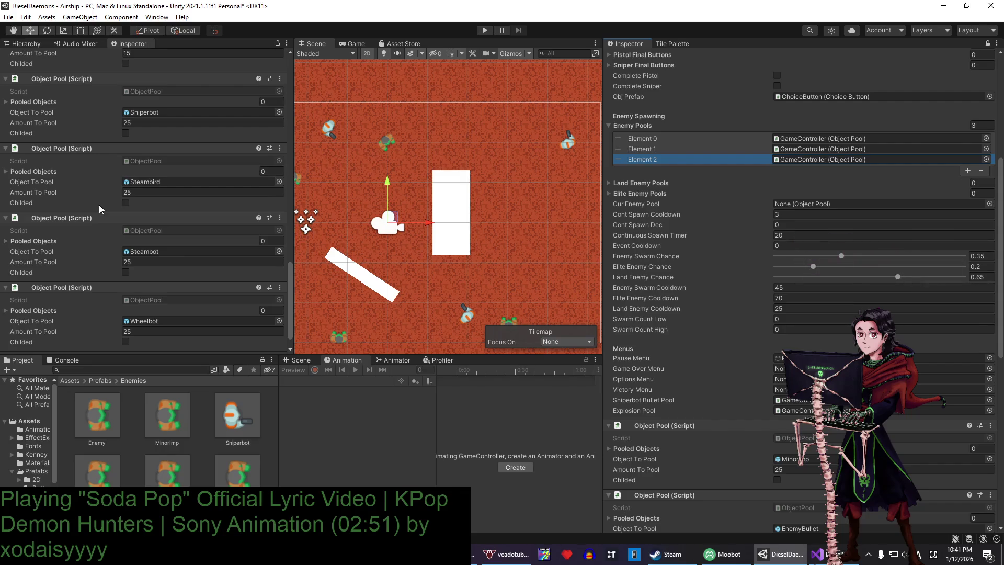
pyautogui.scroll(-2, 99, 205)
pyautogui.moveTo(81, 130)
pyautogui.mouseDown()
pyautogui.moveTo(654, 140)
pyautogui.moveTo(656, 131)
pyautogui.mouseUp()
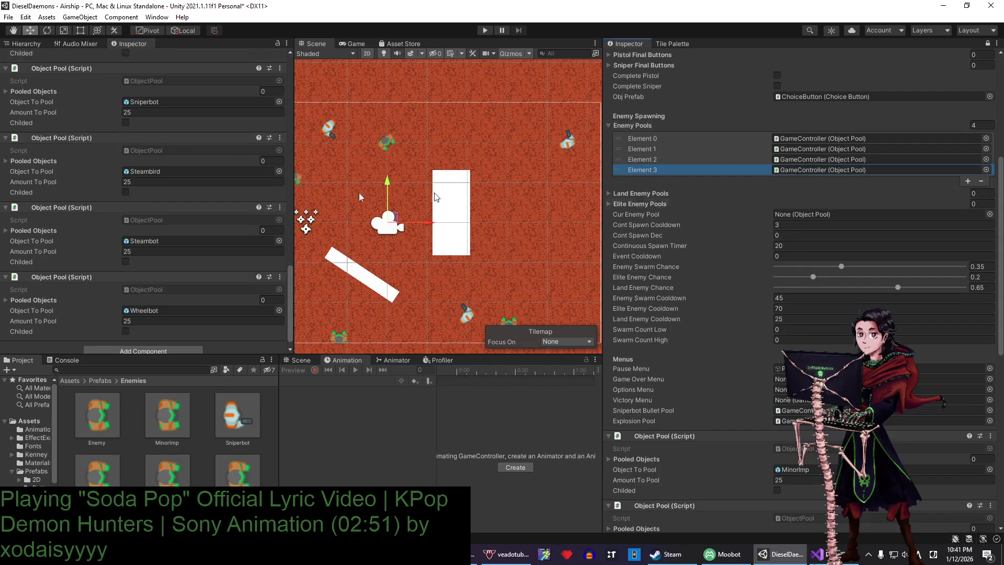
pyautogui.scroll(5, 76, 118)
pyautogui.moveTo(62, 93)
pyautogui.mouseDown()
pyautogui.moveTo(586, 98)
pyautogui.moveTo(631, 129)
pyautogui.mouseUp()
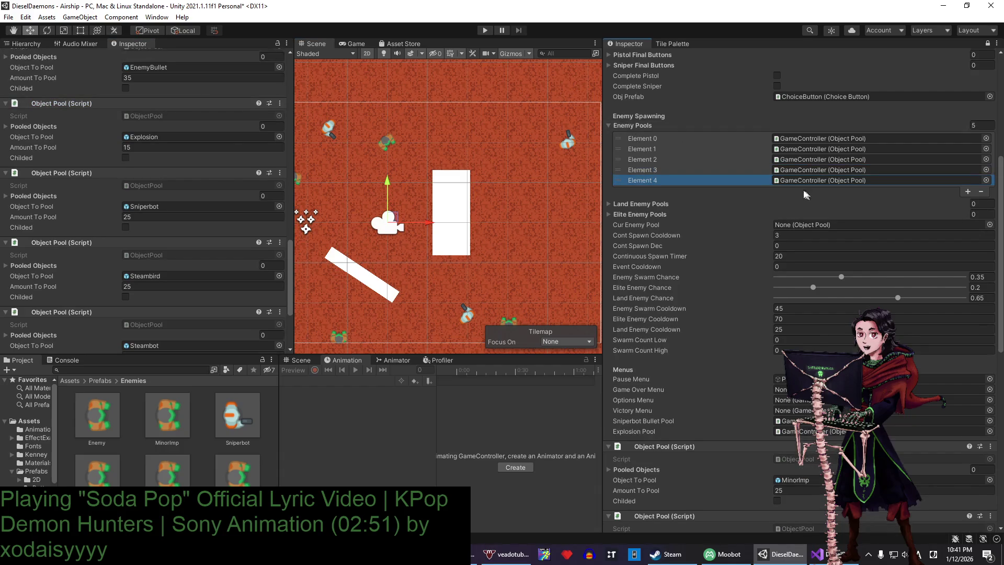
pyautogui.click(800, 140)
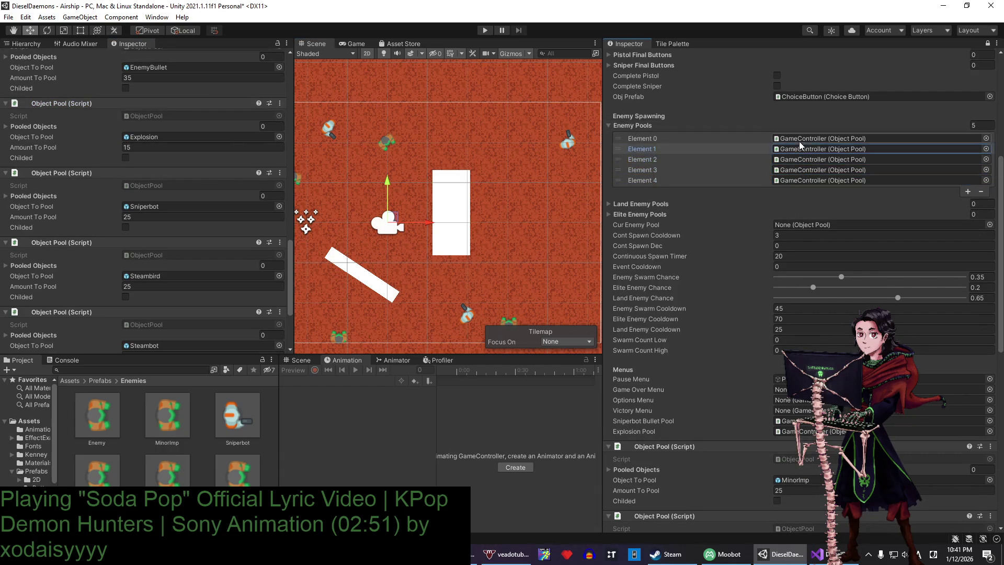
pyautogui.scroll(-5, 215, 241)
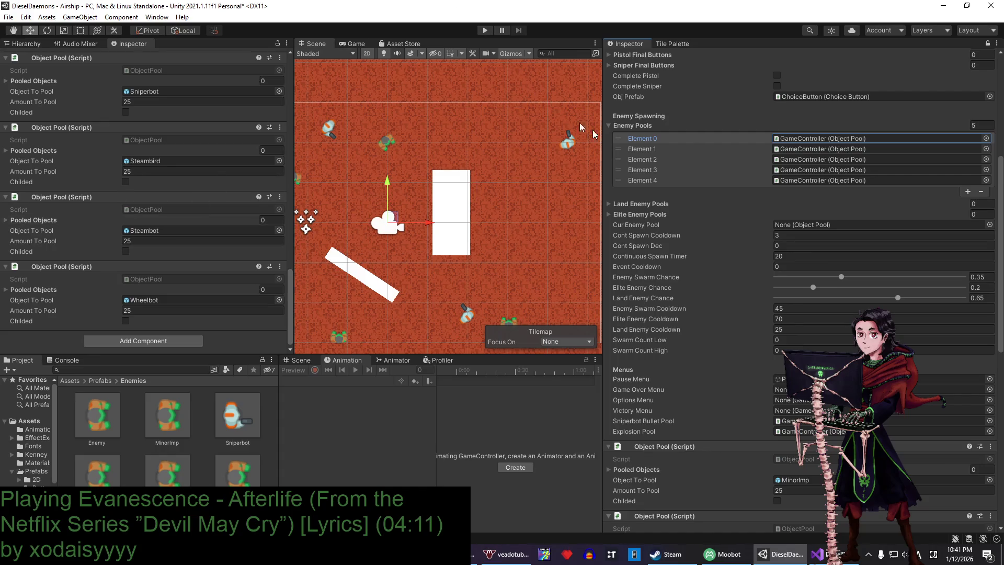
pyautogui.click(614, 126)
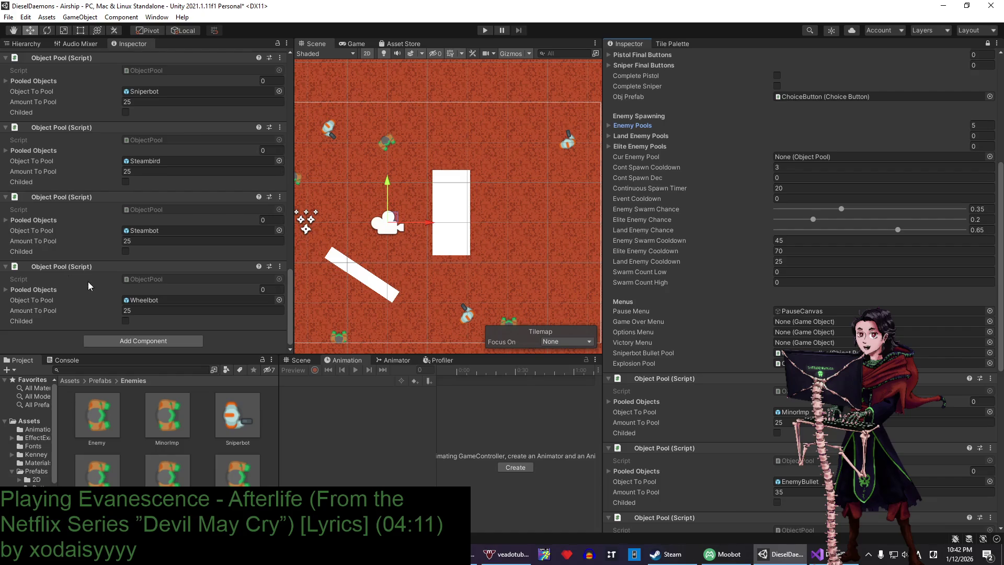
# - Add two Object Pool components to Land Enemy Pools and close the extra Inspector tab
pyautogui.moveTo(84, 269)
pyautogui.mouseDown()
pyautogui.moveTo(611, 181)
pyautogui.moveTo(646, 151)
pyautogui.moveTo(641, 140)
pyautogui.mouseUp()
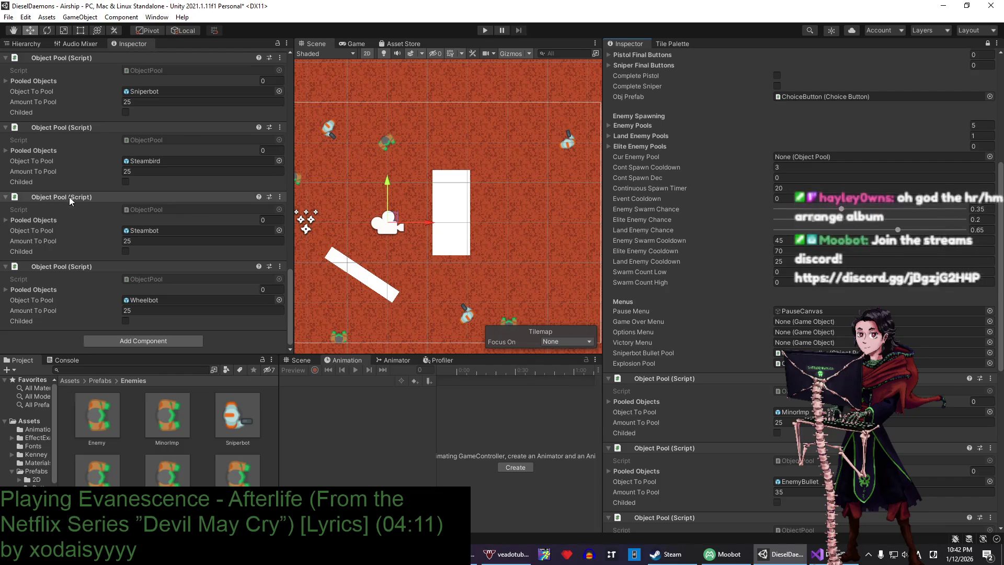
pyautogui.scroll(6, 70, 201)
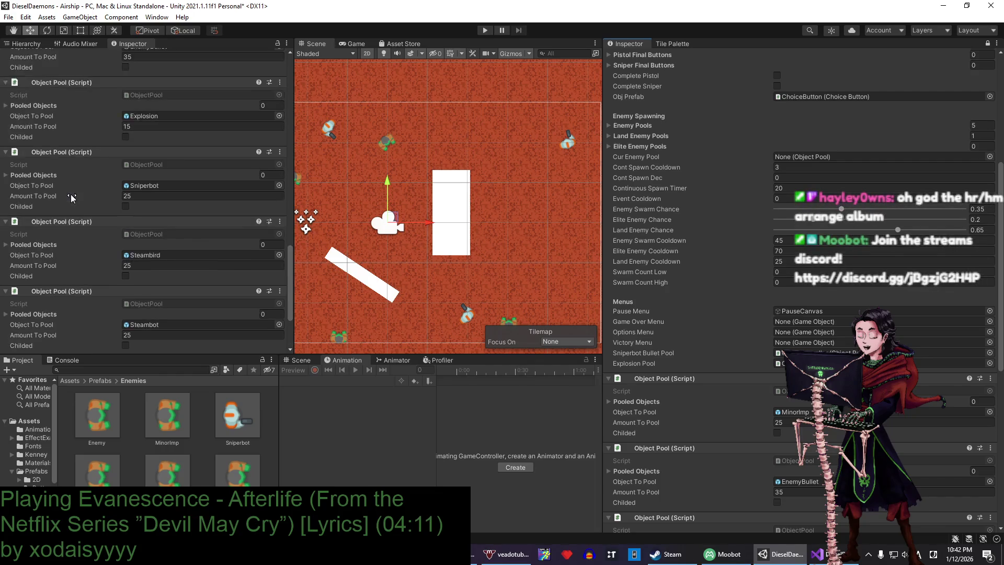
pyautogui.moveTo(62, 246)
pyautogui.mouseDown()
pyautogui.moveTo(702, 146)
pyautogui.moveTo(658, 140)
pyautogui.mouseUp()
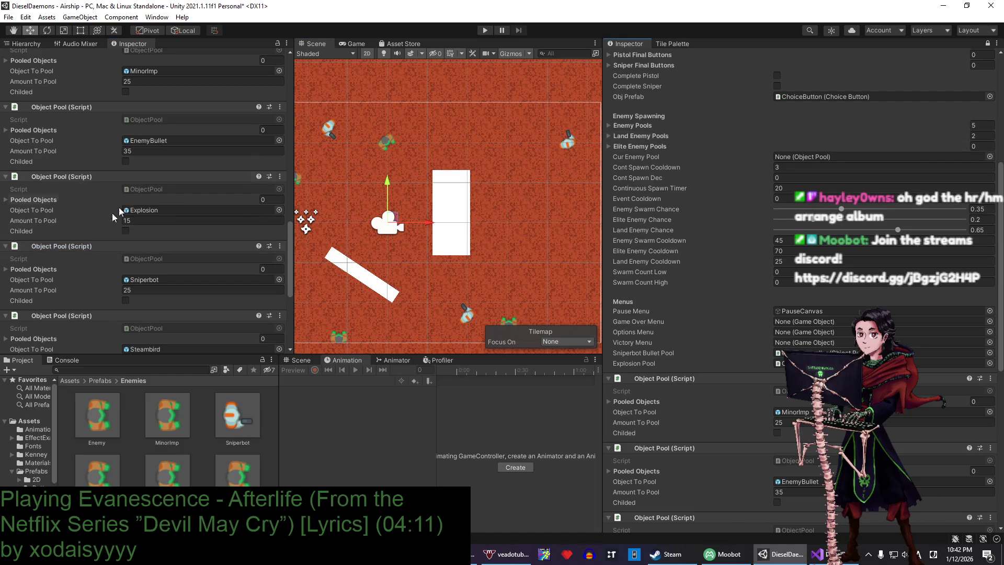
pyautogui.scroll(3, 87, 246)
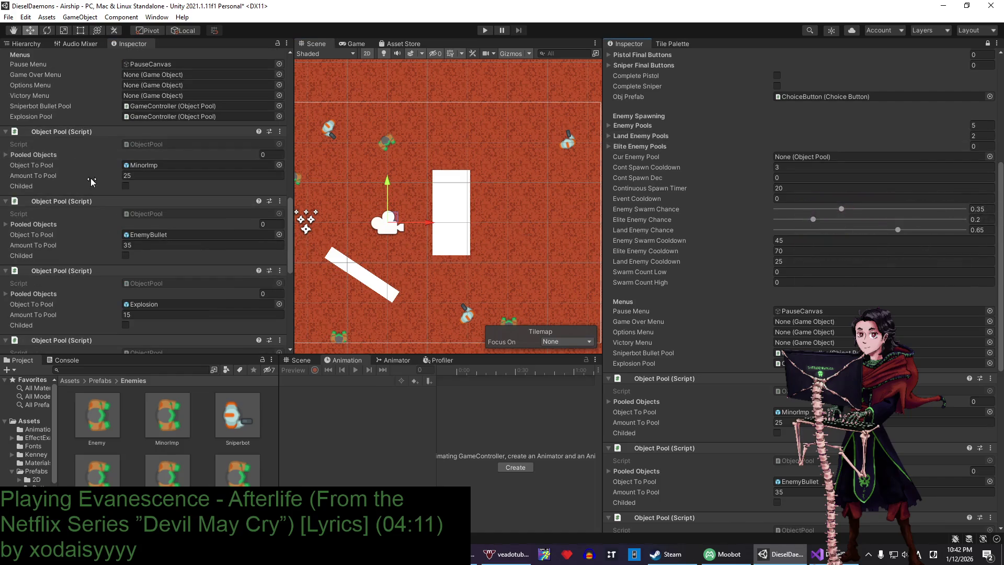
pyautogui.scroll(-9, 90, 178)
pyautogui.rightClick(146, 47)
pyautogui.click(186, 146)
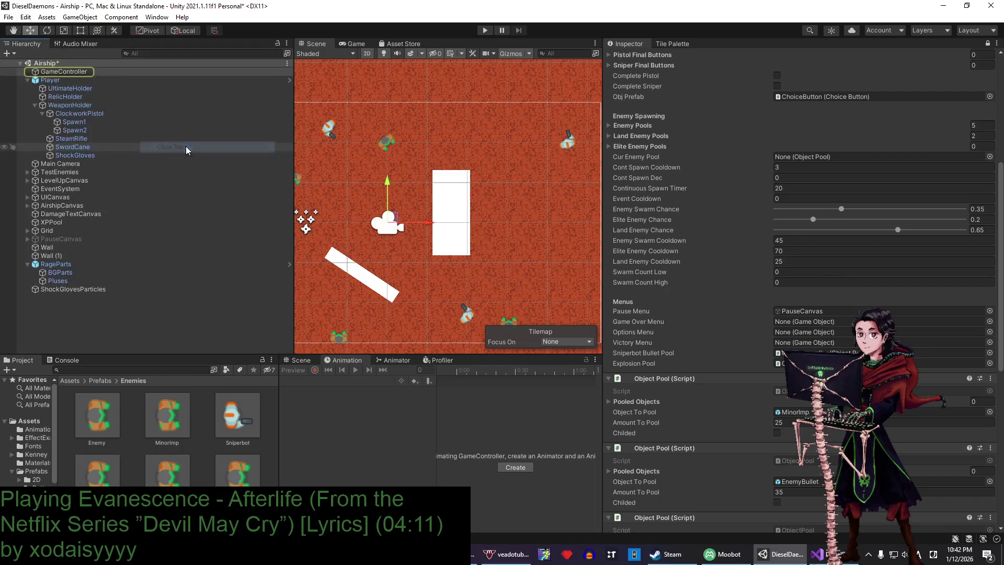
# - Save the Airship scene and bring the chat bot window to the front
pyautogui.hotkey('ctrl', 's')
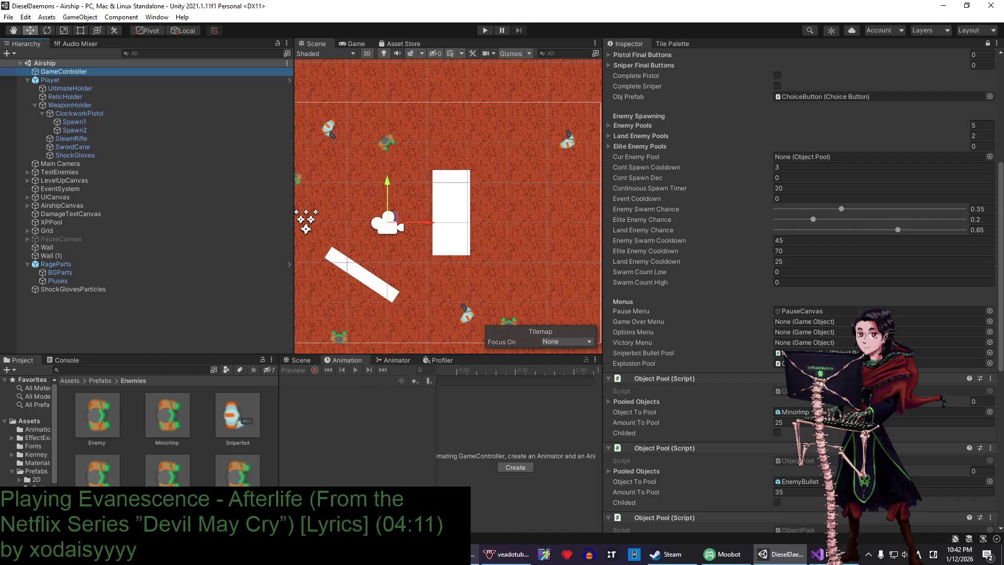
pyautogui.click(708, 558)
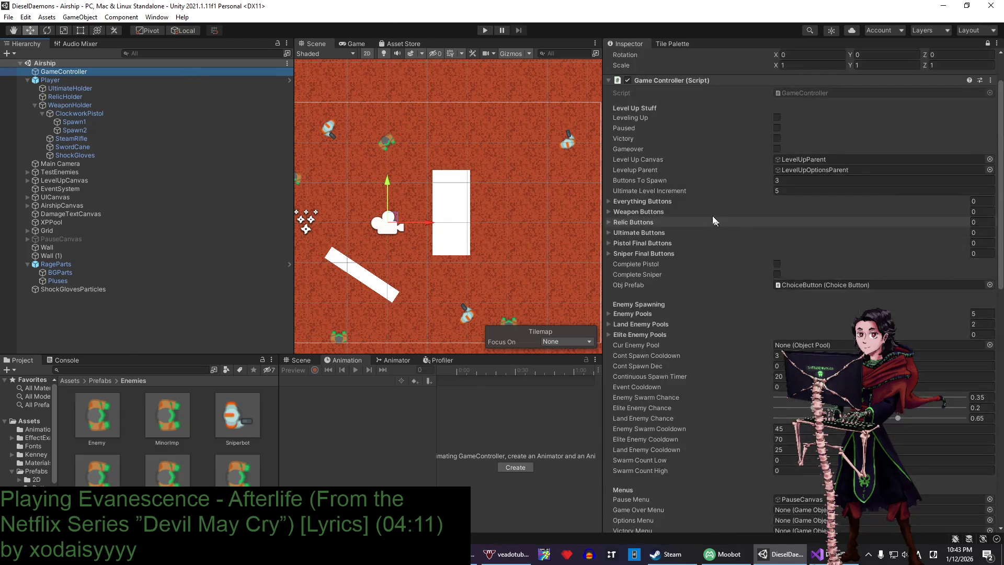
# - Check the Elite Enemy Pools and Land Enemy Pools lists by expanding and collapsing them
pyautogui.scroll(3, 651, 234)
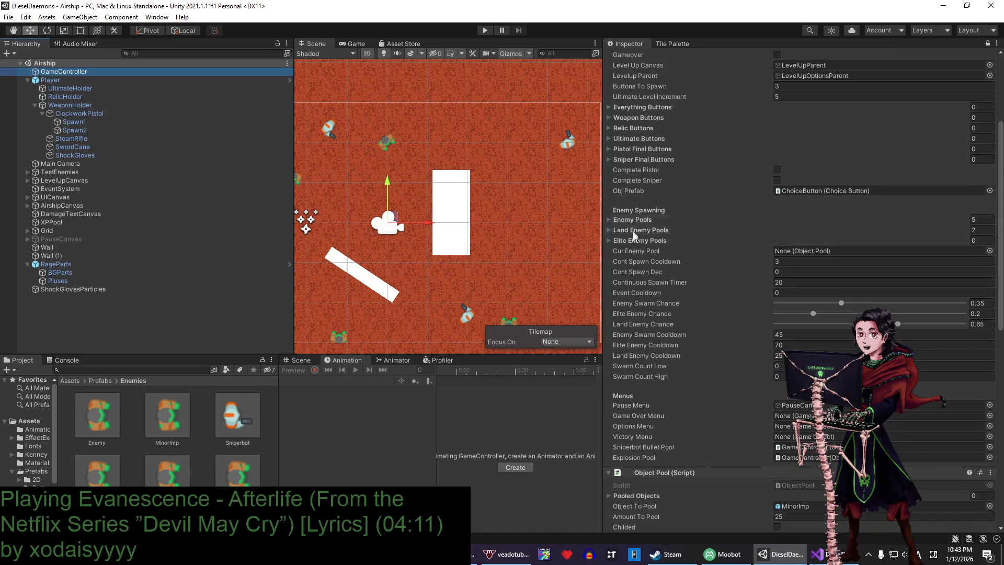
pyautogui.click(635, 240)
pyautogui.click(635, 239)
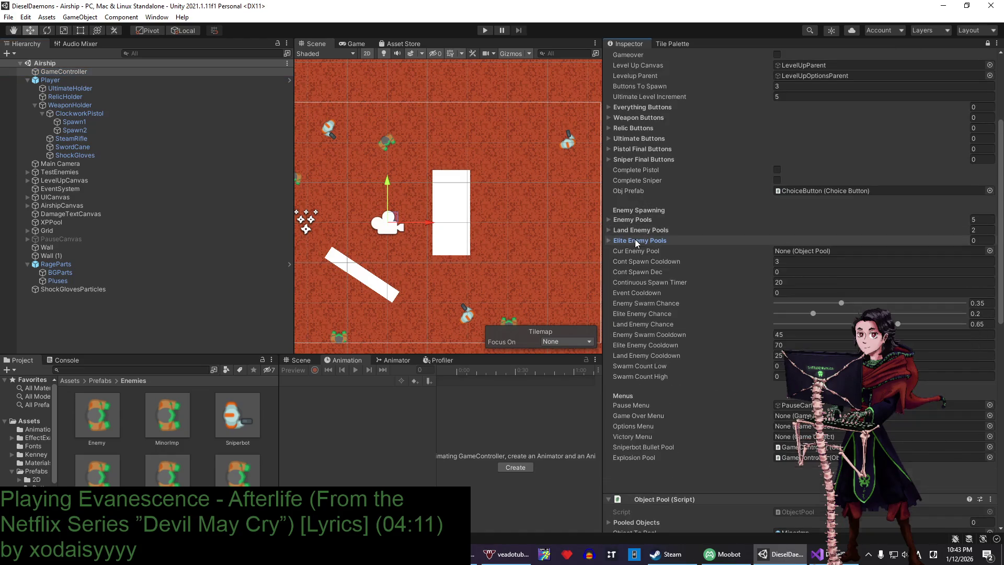
pyautogui.click(638, 231)
pyautogui.click(638, 231)
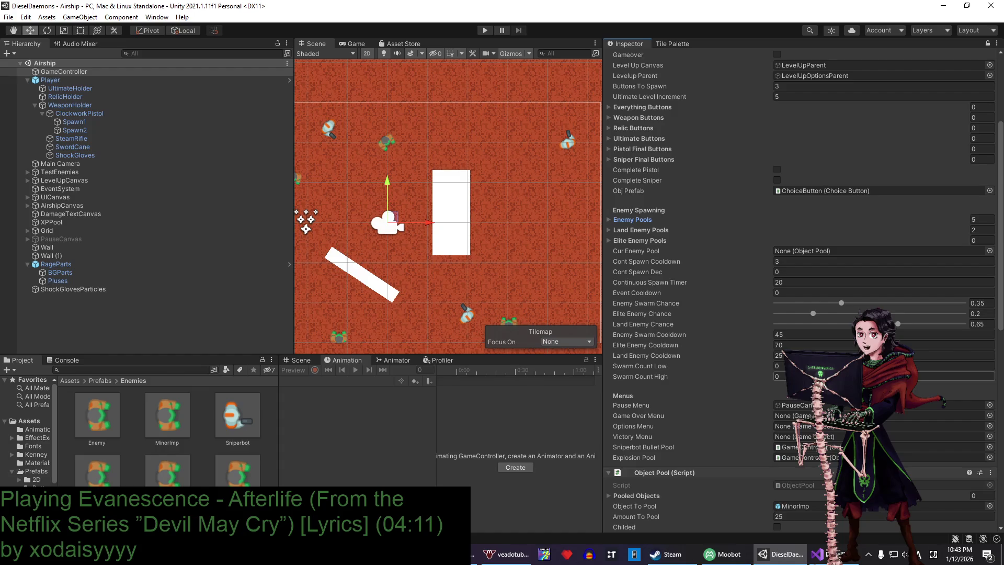
# - Set Swarm Count Low to 5, then select the PauseCanvas object in the Hierarchy
pyautogui.write('5')
pyautogui.press('Tab')
pyautogui.click(787, 406)
pyautogui.click(112, 240)
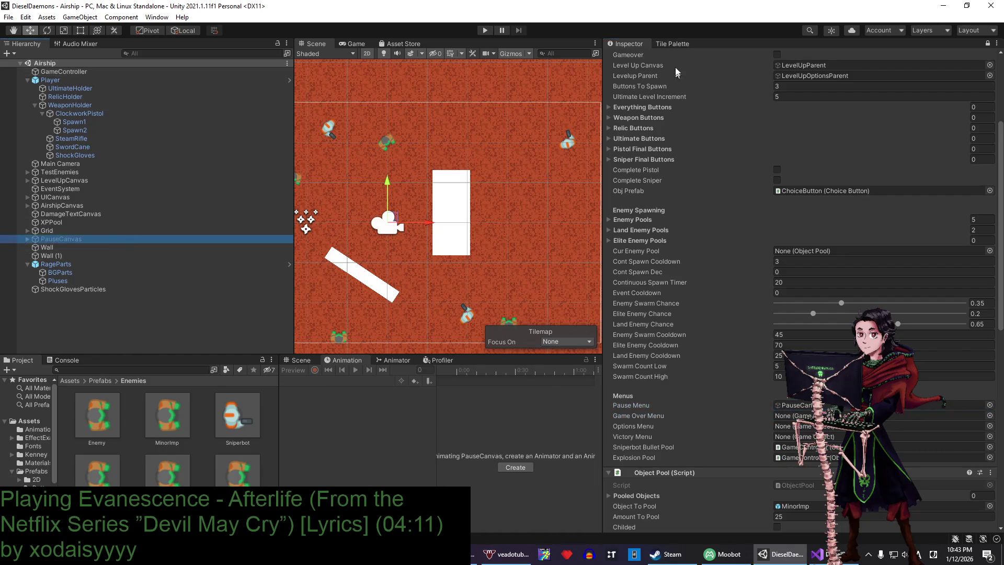
# - Preview the pause menu by toggling PauseCanvas on and off in the Game view, then save the scene
pyautogui.scroll(5, 667, 89)
pyautogui.click(987, 43)
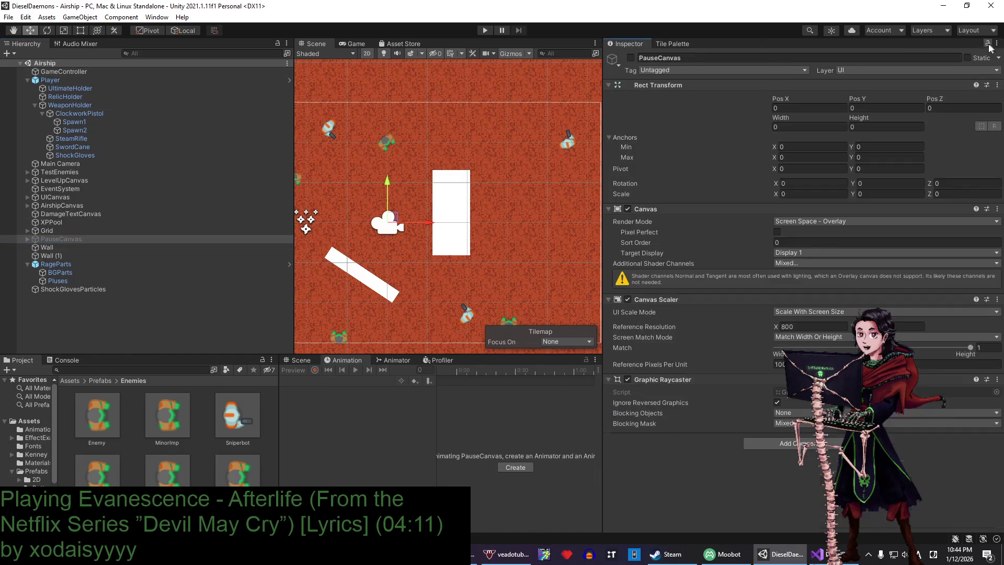
pyautogui.click(632, 58)
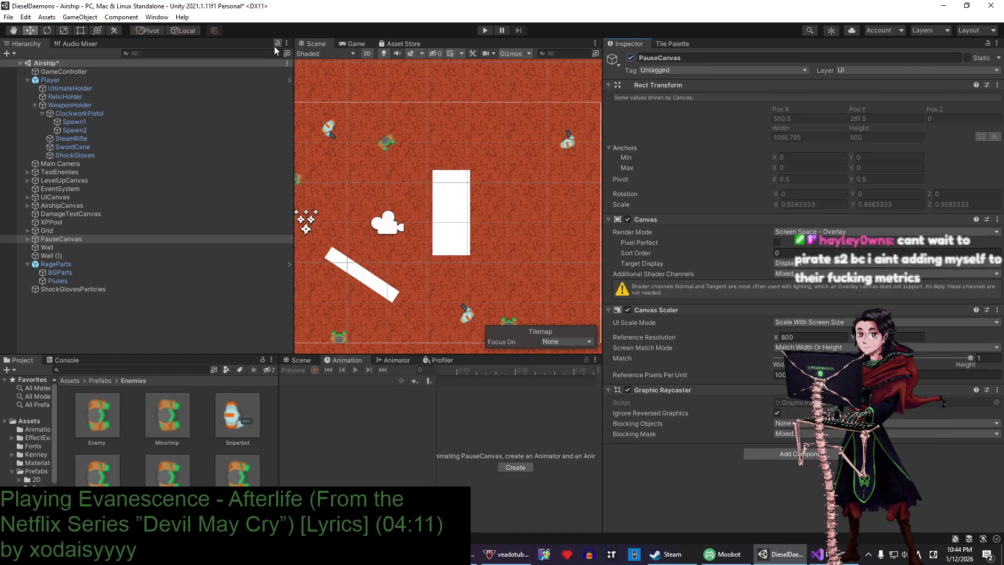
pyautogui.click(340, 46)
pyautogui.moveTo(294, 125); pyautogui.dragTo(214, 125)
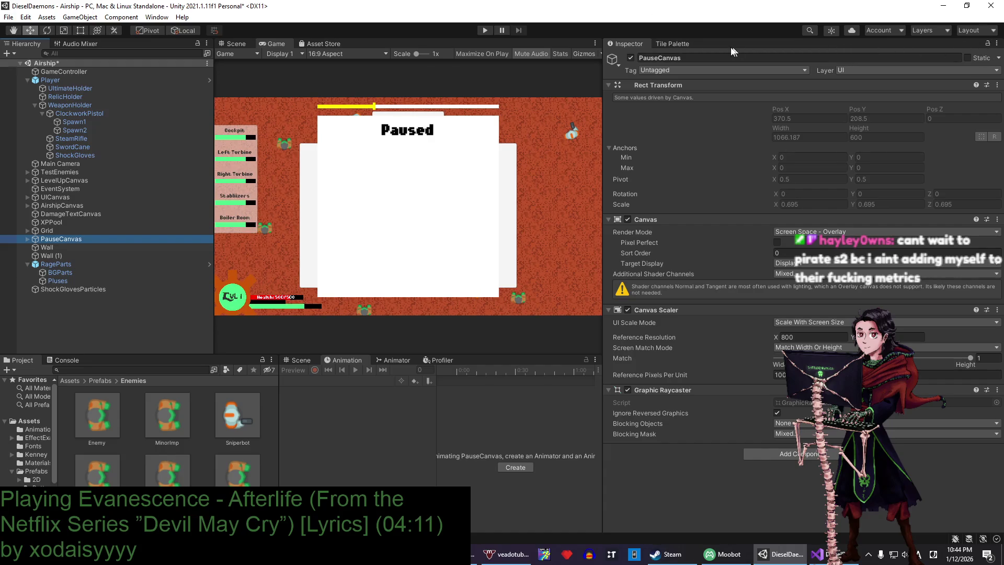
pyautogui.click(631, 58)
pyautogui.click(33, 239)
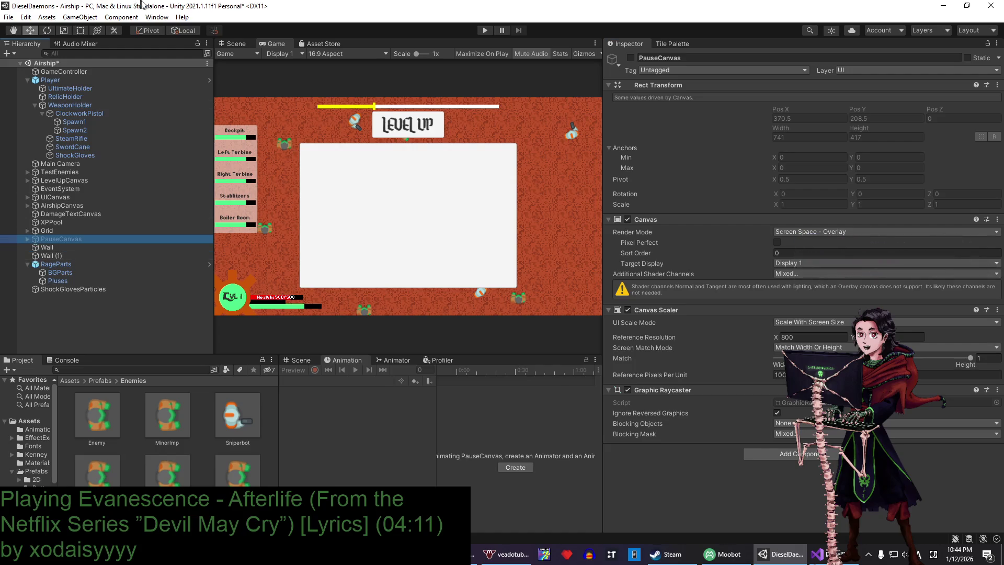
pyautogui.hotkey('ctrl', 's')
# - Select GameController, then scroll GameController.cs in Visual Studio to ActivateFinalSniper
pyautogui.moveTo(604, 178); pyautogui.dragTo(676, 178)
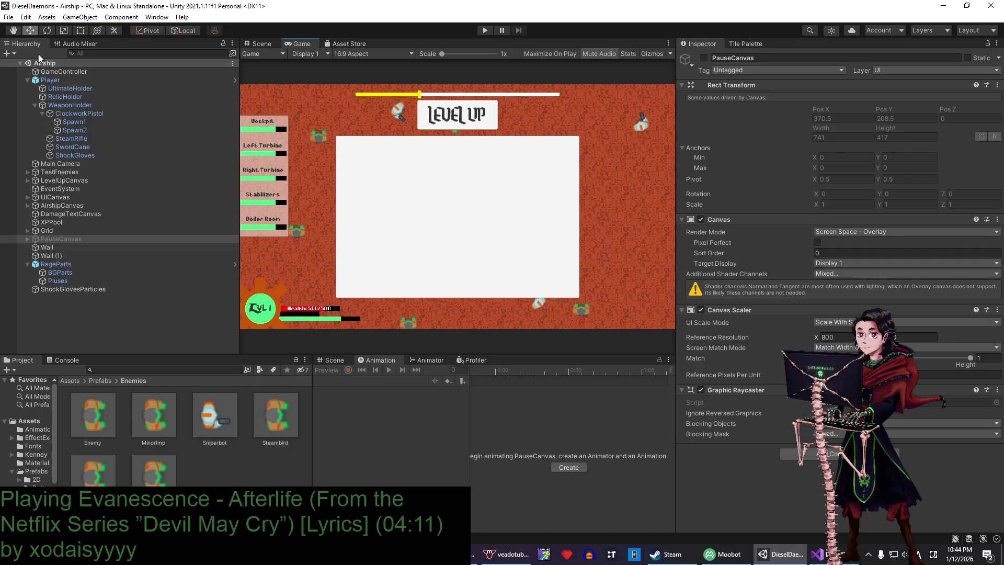
pyautogui.click(60, 72)
pyautogui.scroll(-10, 849, 287)
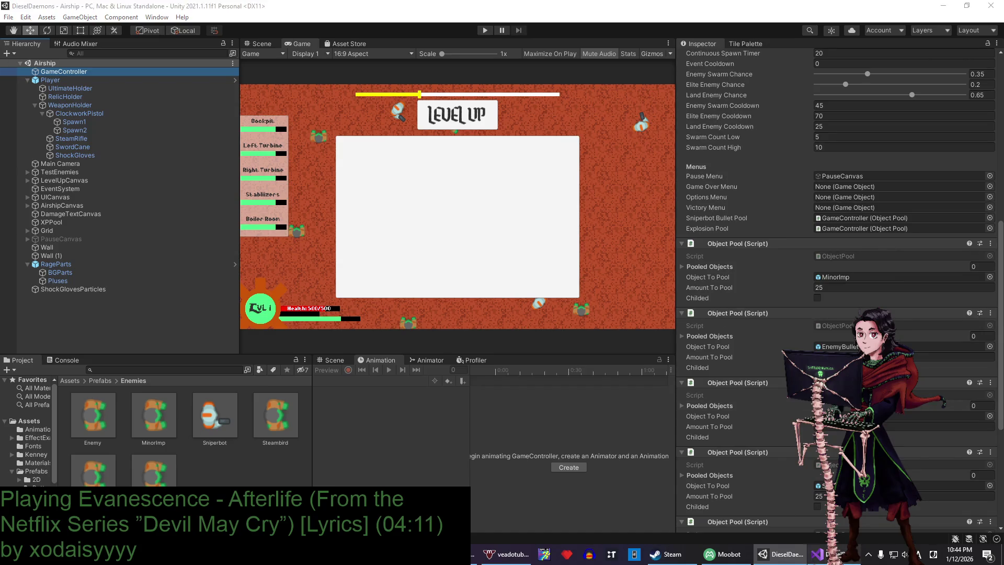
pyautogui.hotkey('alt', 'Tab')
pyautogui.scroll(-8, 769, 93)
pyautogui.moveTo(770, 92); pyautogui.dragTo(791, 234)
pyautogui.click(459, 215)
# - Search GameController.cs for 'spawnelite', select eliteEnemyChance on line 350, then return to Unity
pyautogui.hotkey('ctrl', 'f')
pyautogui.write('s')
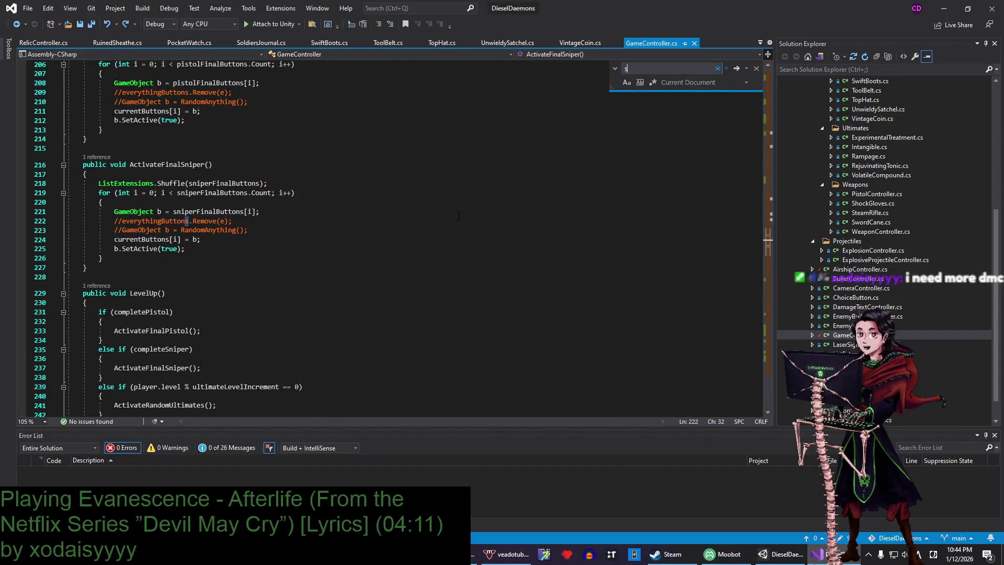
pyautogui.write('pawnelite')
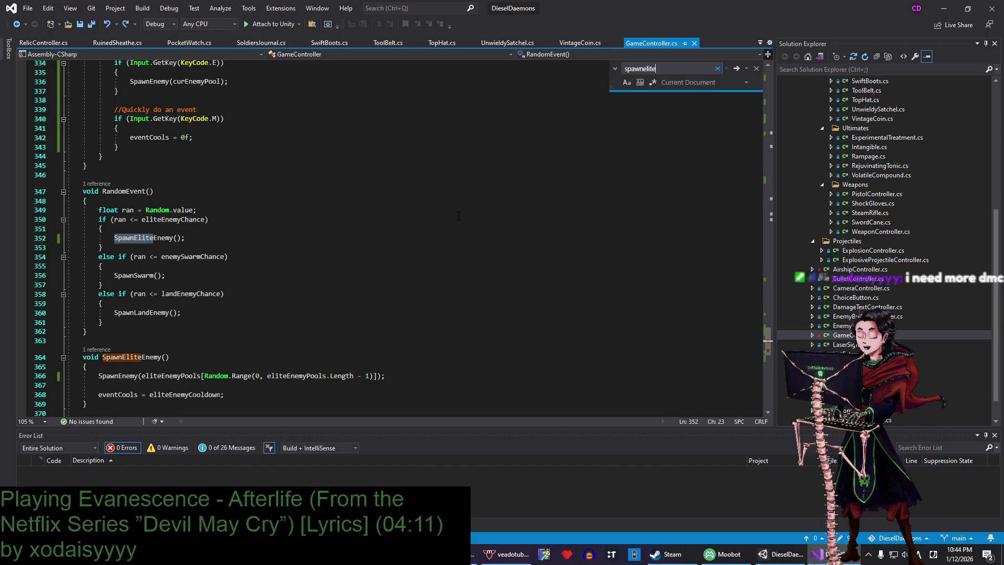
pyautogui.click(114, 238)
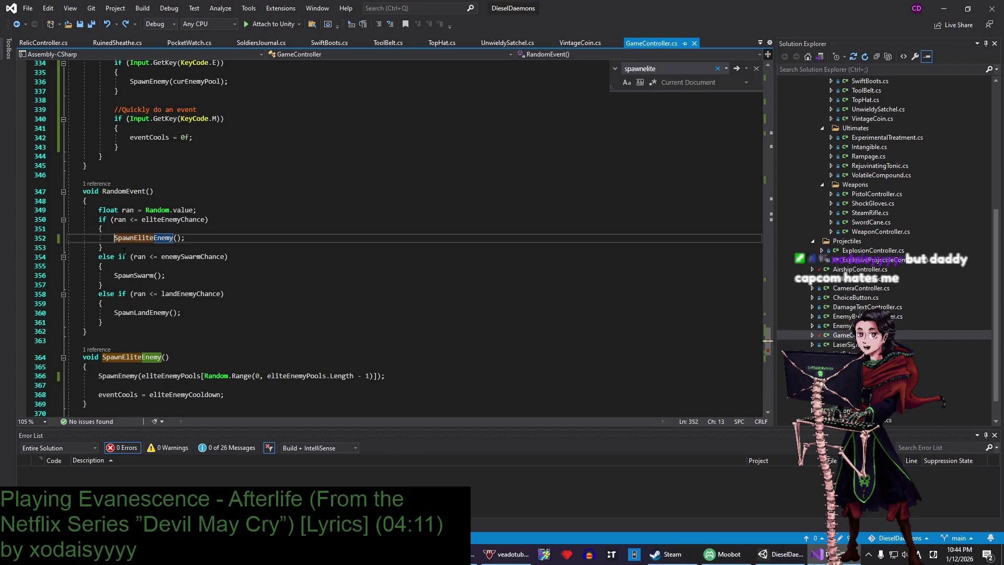
pyautogui.click(173, 220)
pyautogui.doubleClick(172, 219)
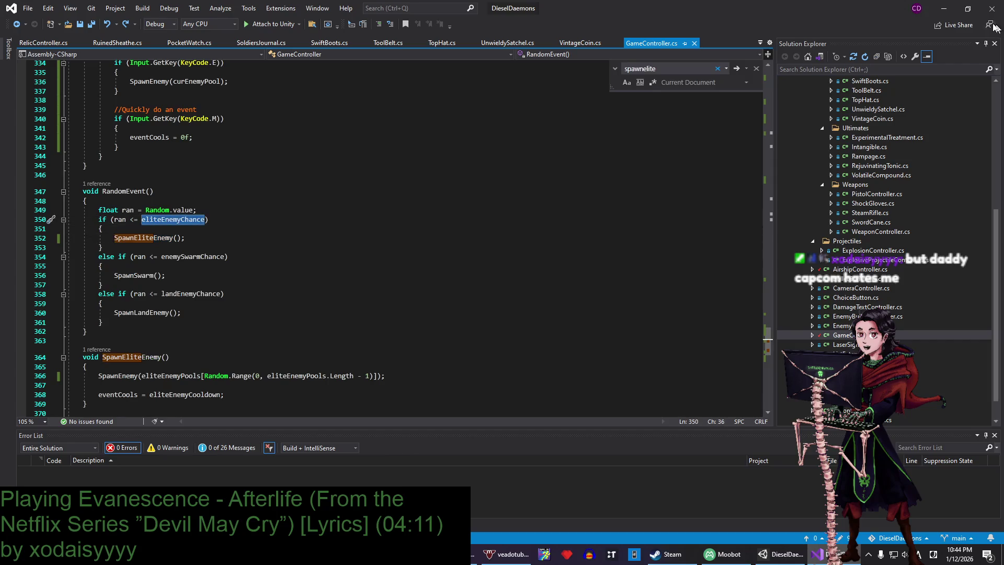
pyautogui.click(955, 13)
pyautogui.scroll(3, 790, 235)
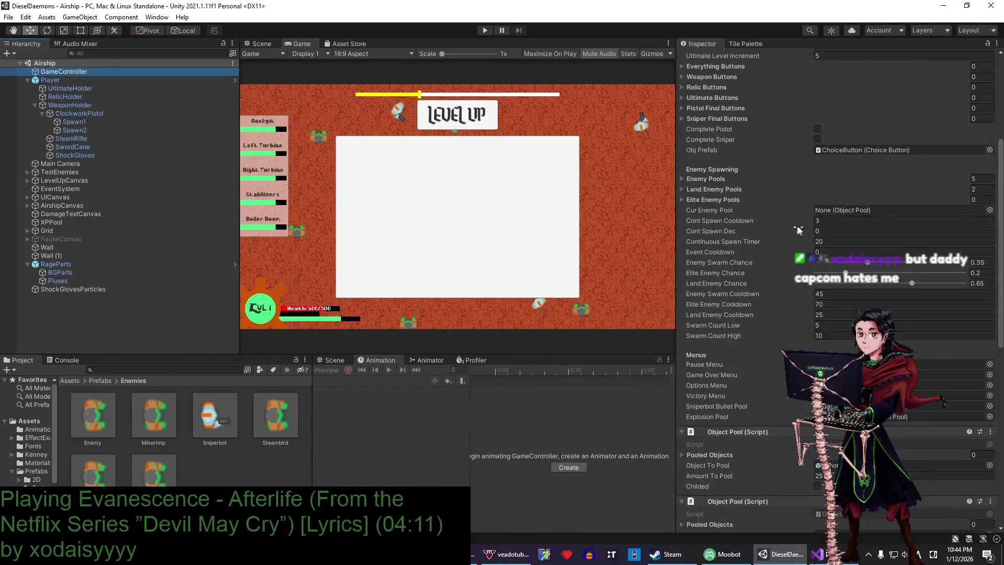
# - Lower Elite Enemy Chance from 0.2 to 0, save the scene, and start a play-test
pyautogui.moveTo(847, 272); pyautogui.dragTo(811, 273)
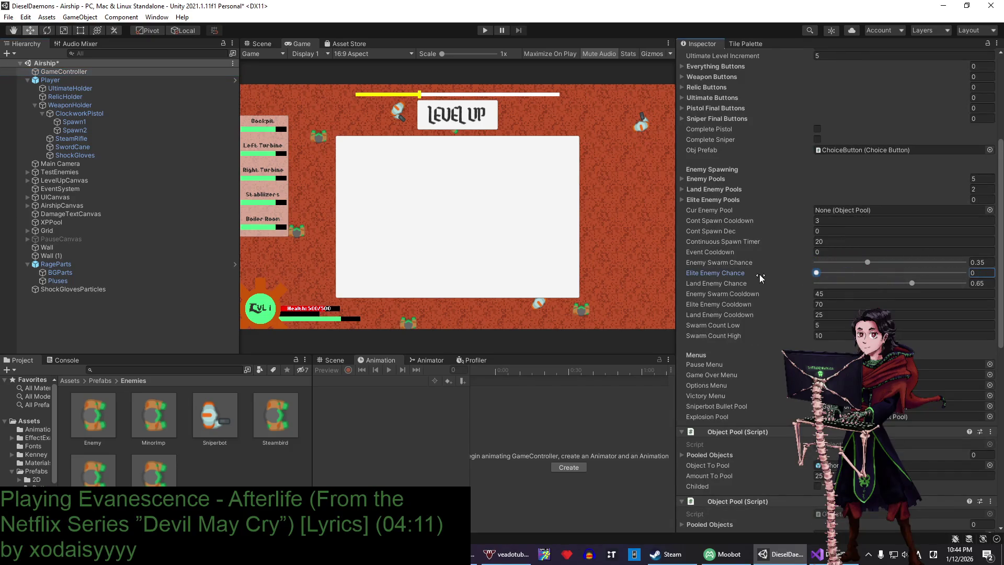
pyautogui.click(202, 329)
pyautogui.hotkey('ctrl', 's')
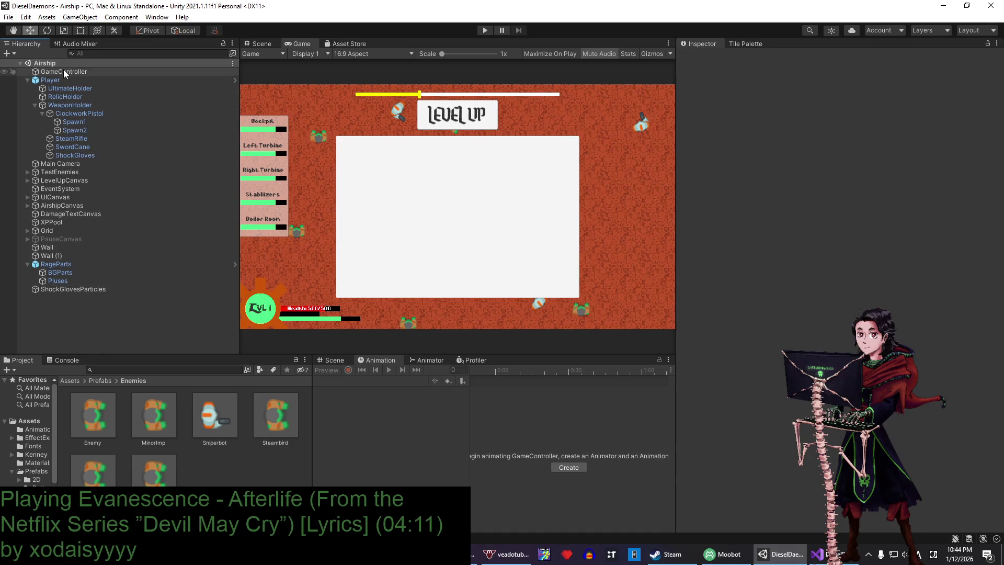
pyautogui.click(64, 71)
pyautogui.scroll(-5, 955, 325)
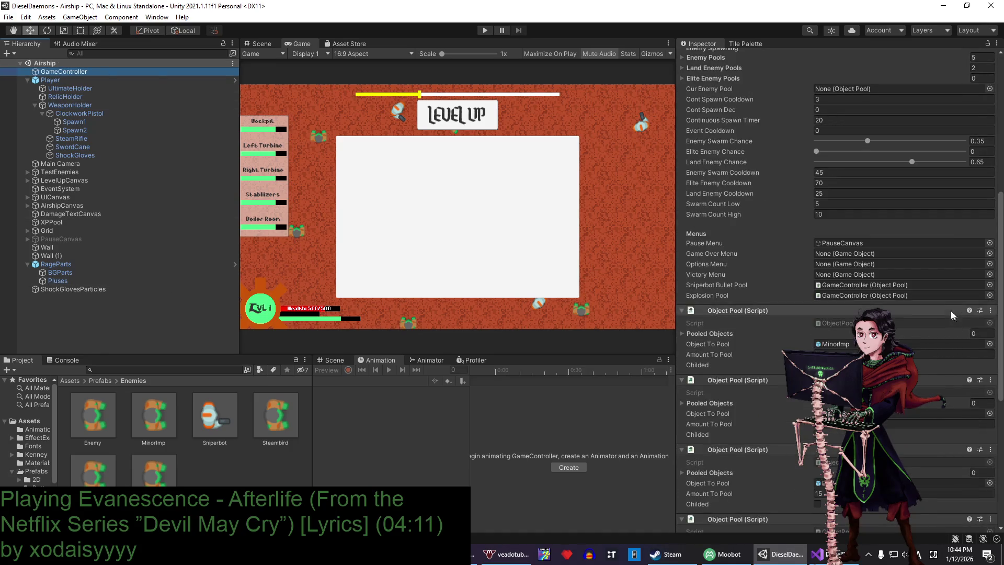
pyautogui.scroll(-5, 946, 306)
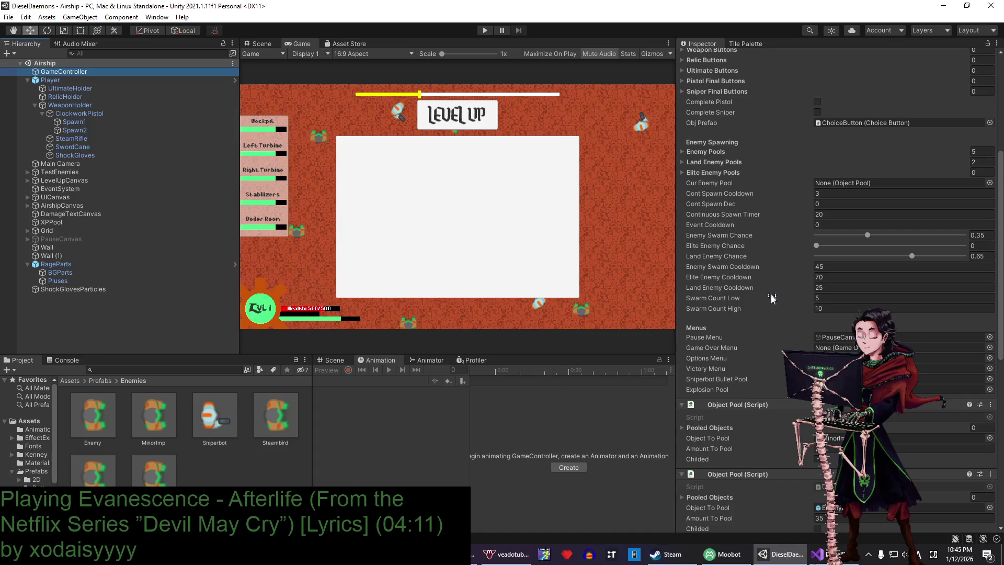
pyautogui.click(485, 31)
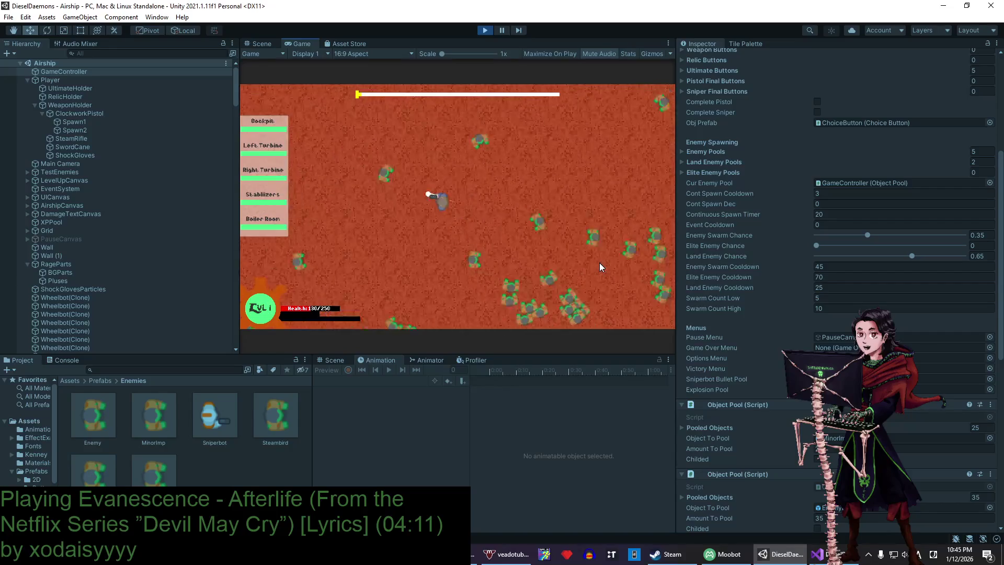
# - Stop the play-test, check the NullReferenceException in the Console, and return to GameController.cs
pyautogui.click(491, 30)
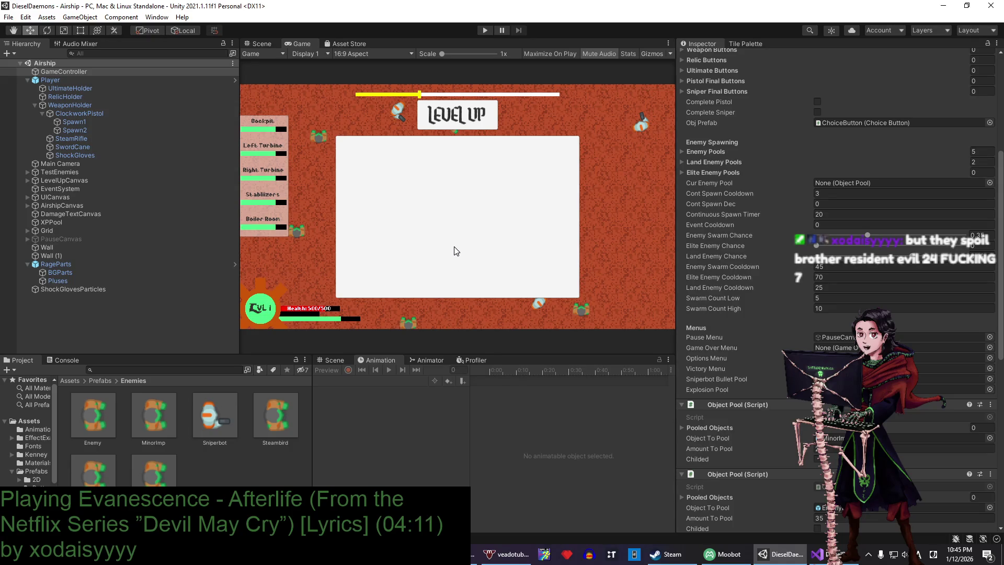
pyautogui.click(42, 538)
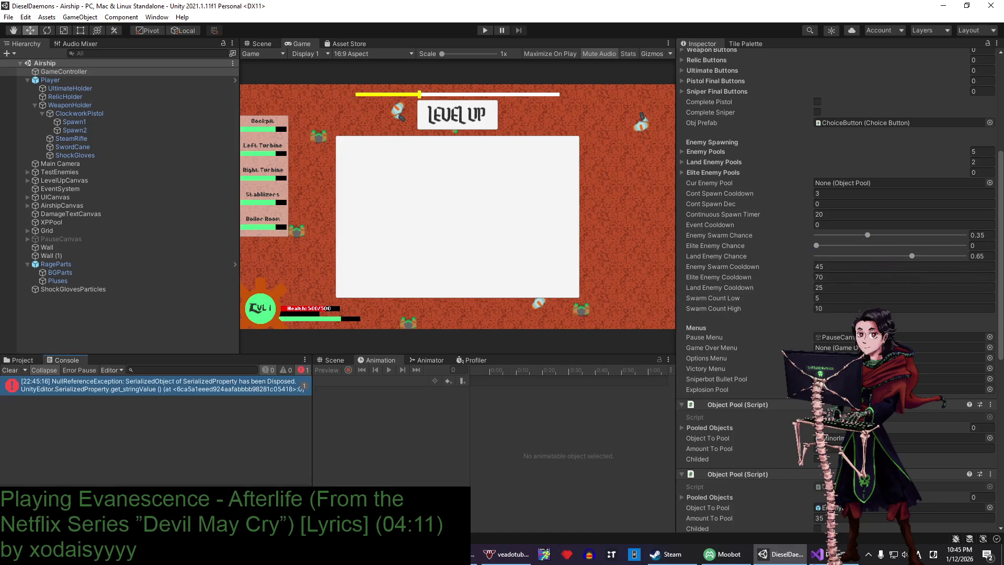
pyautogui.click(23, 360)
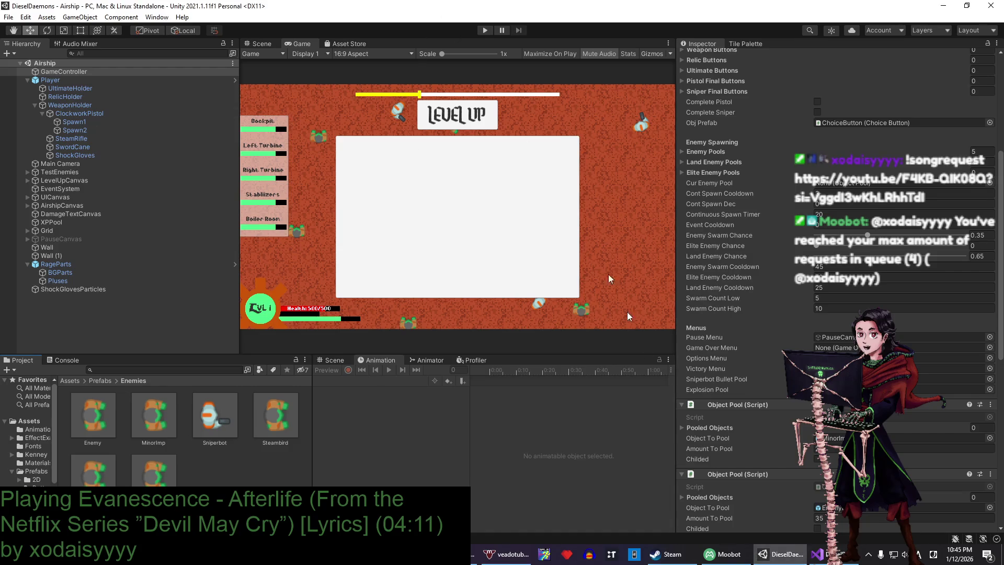
pyautogui.hotkey('alt', 'Tab')
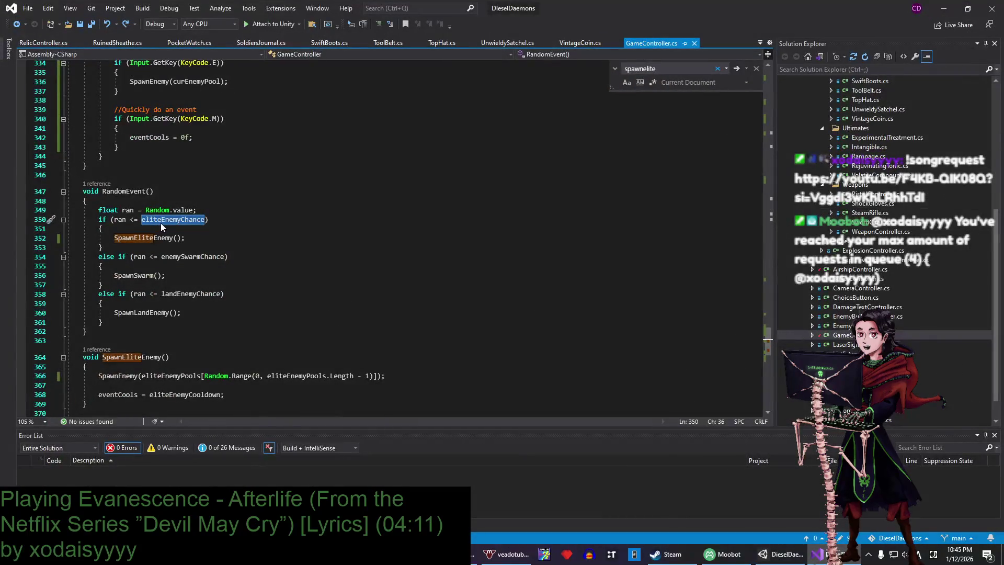
# - Find the SpawnSwarm definition and the SpawnEnemy call inside its loop
pyautogui.click(161, 229)
pyautogui.doubleClick(139, 276)
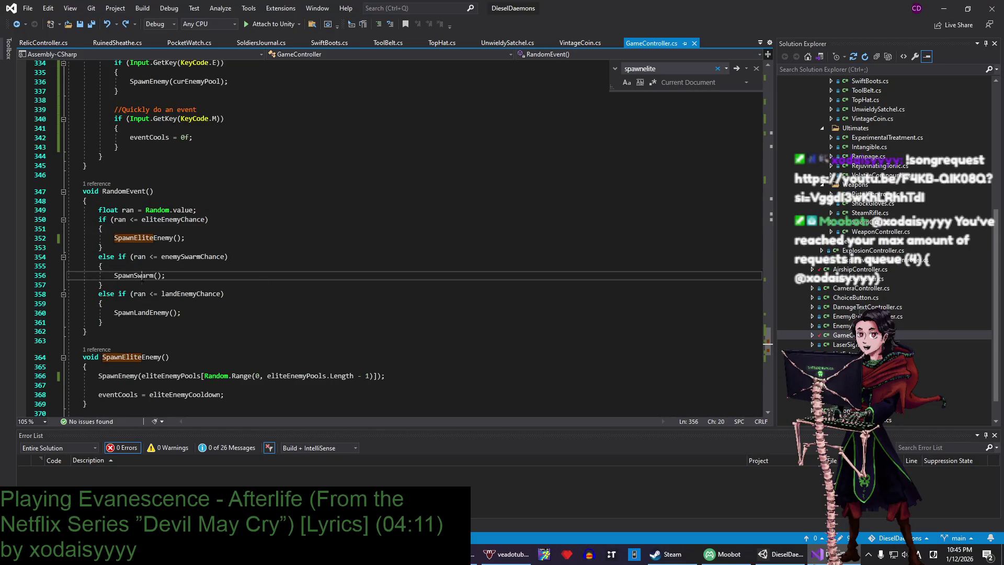
pyautogui.hotkey('ctrl', 'f')
pyautogui.press('Return')
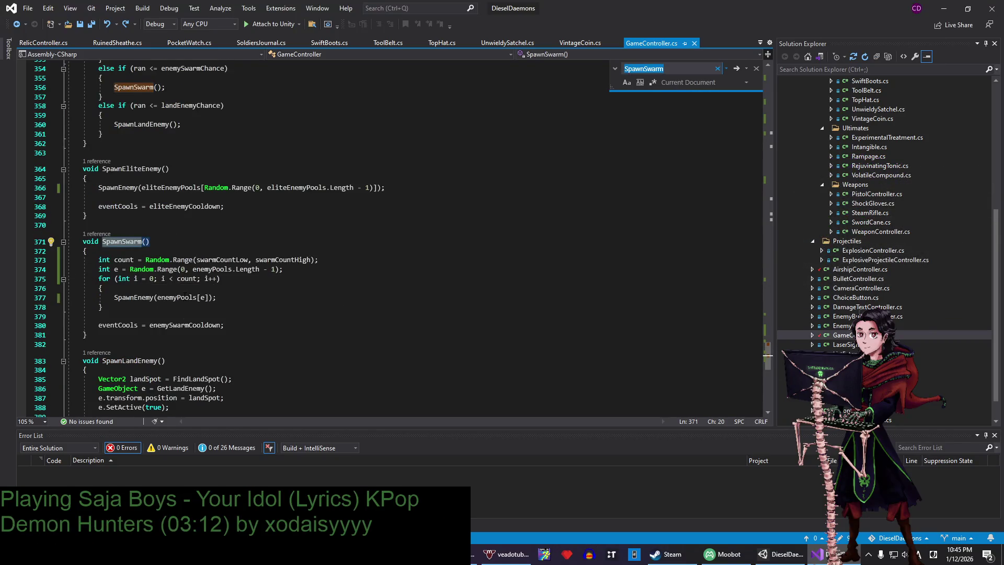
pyautogui.click(155, 288)
pyautogui.click(154, 252)
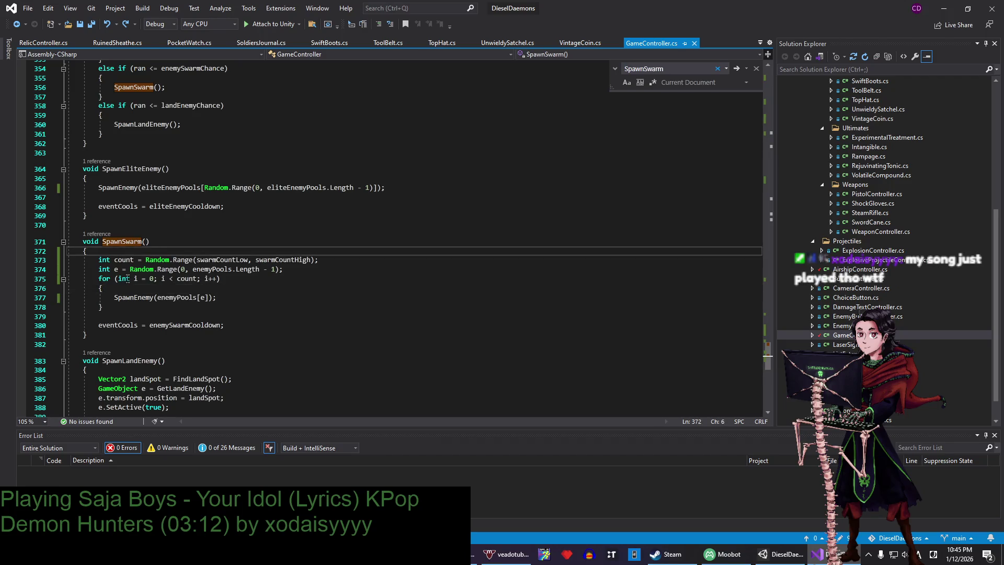
pyautogui.doubleClick(137, 298)
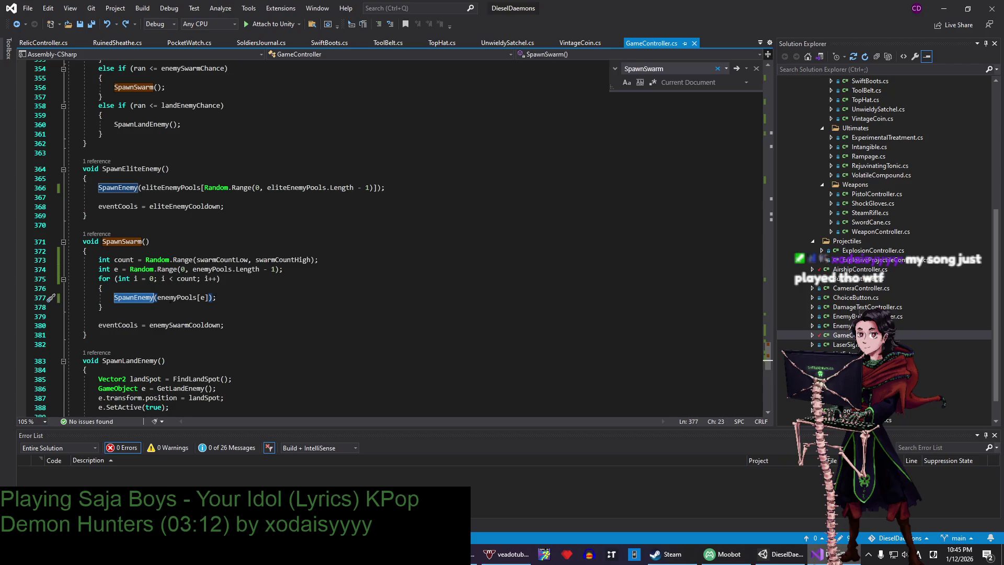
pyautogui.scroll(2, 140, 305)
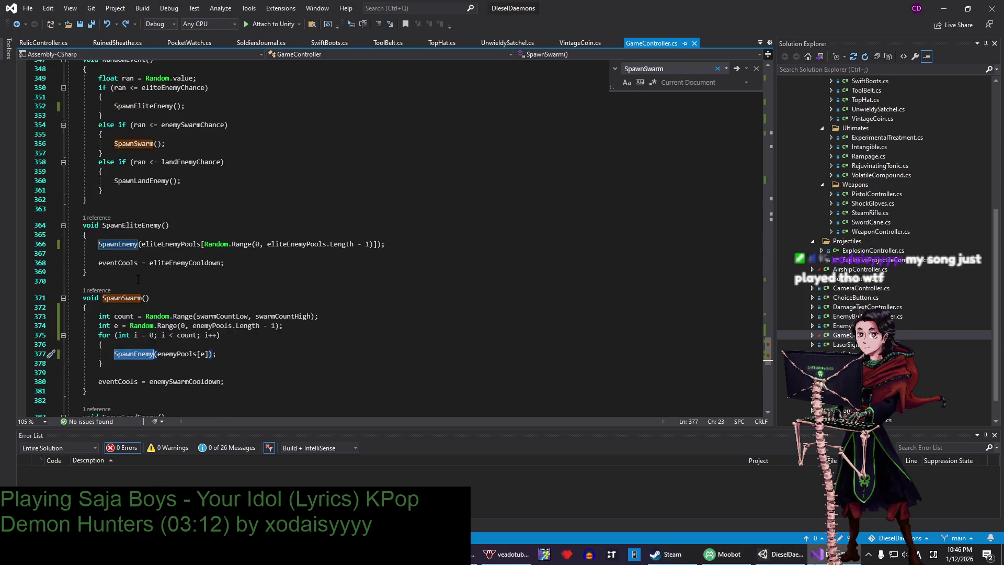
pyautogui.scroll(-1, 140, 305)
pyautogui.click(130, 335)
pyautogui.doubleClick(131, 326)
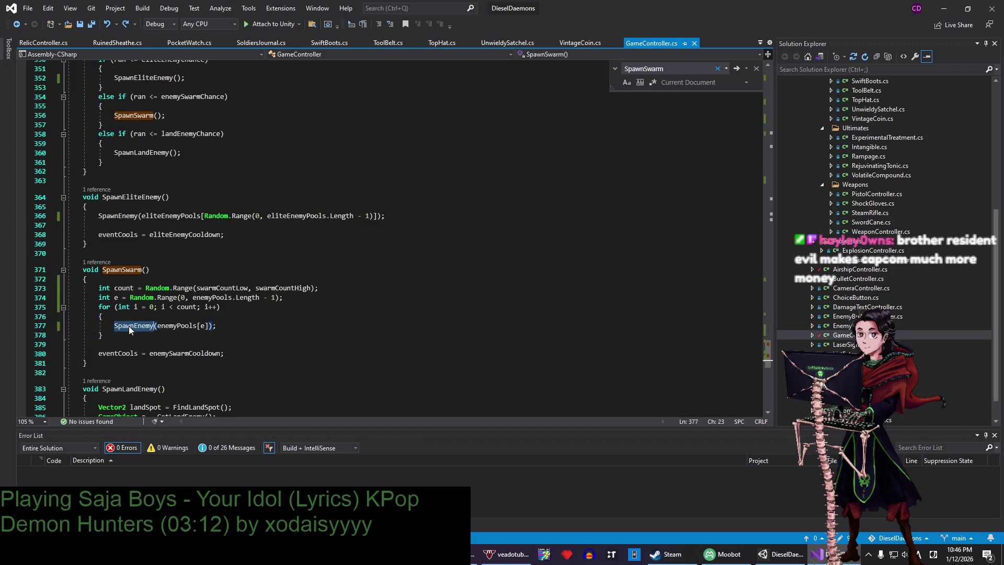
# - Jump to SpawnEnemy's definition on line 98 and look up its GetRandomOffScreen call
pyautogui.hotkey('ctrl', 'f')
pyautogui.press('Return')
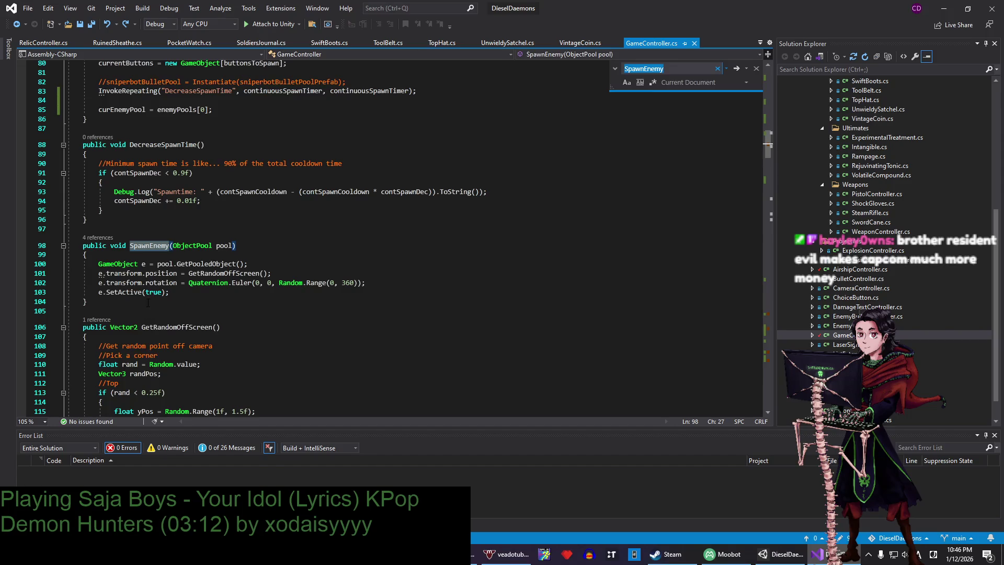
pyautogui.click(178, 273)
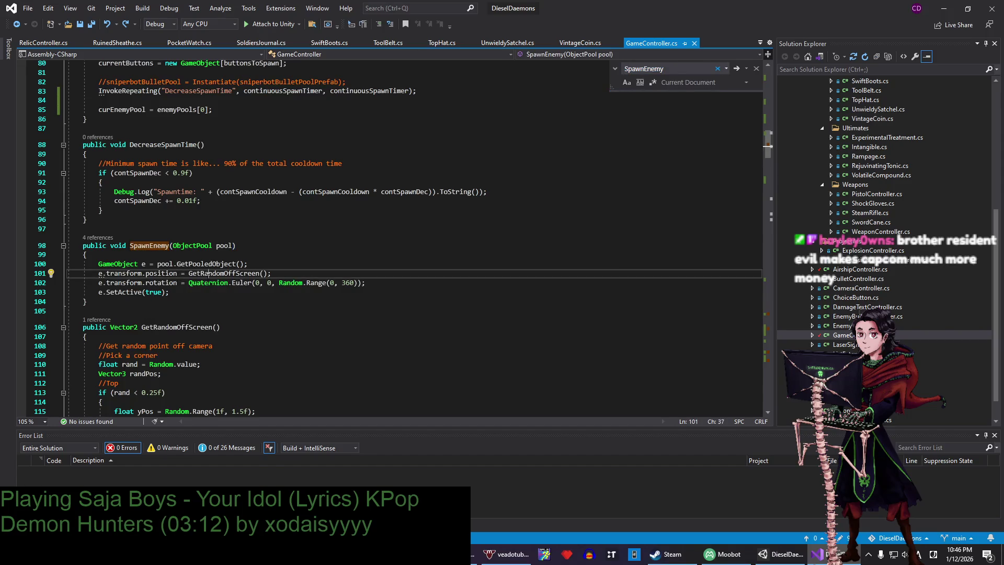
pyautogui.doubleClick(209, 273)
pyautogui.hotkey('ctrl', 'f')
pyautogui.scroll(-3, 164, 280)
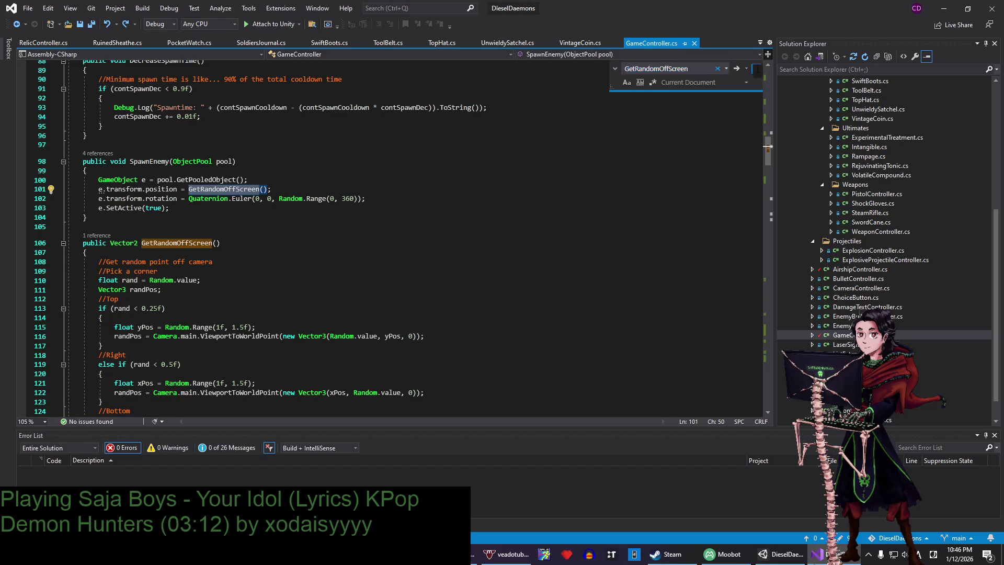
pyautogui.click(756, 68)
pyautogui.scroll(4, 221, 249)
# - Select SpawnEnemy's spawn code on lines 99–103, then return to the SpawnSwarm definition
pyautogui.moveTo(170, 320); pyautogui.dragTo(181, 285)
pyautogui.scroll(-20, 180, 285)
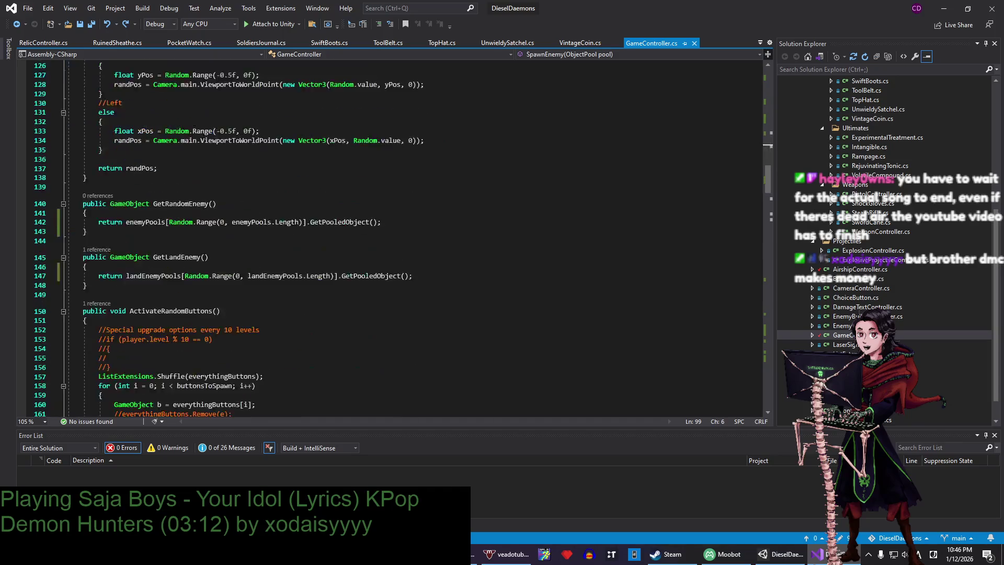
pyautogui.scroll(-7, 389, 238)
pyautogui.click(263, 188)
pyautogui.hotkey('ctrl', 'f')
pyautogui.write('swarm')
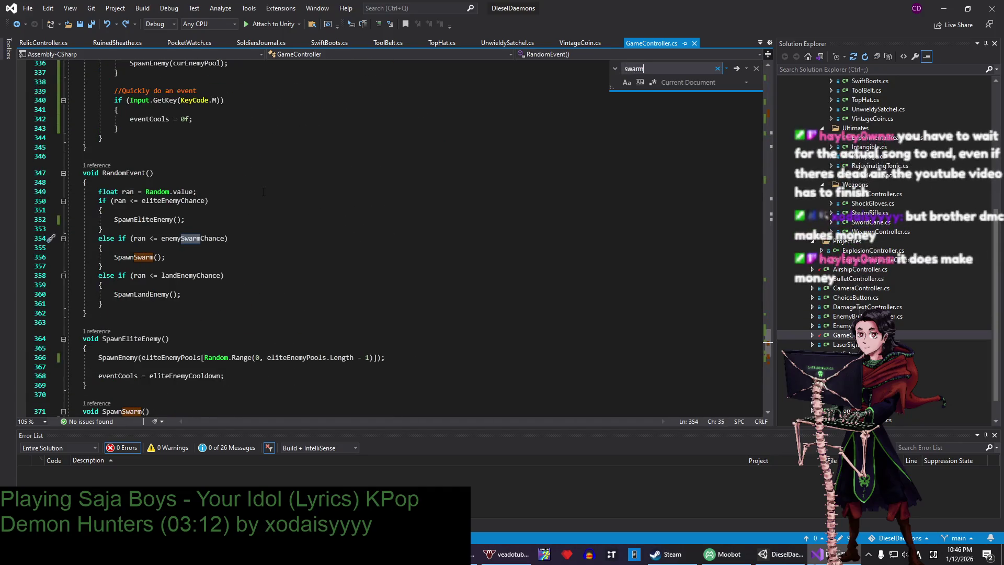
pyautogui.doubleClick(220, 238)
pyautogui.doubleClick(134, 257)
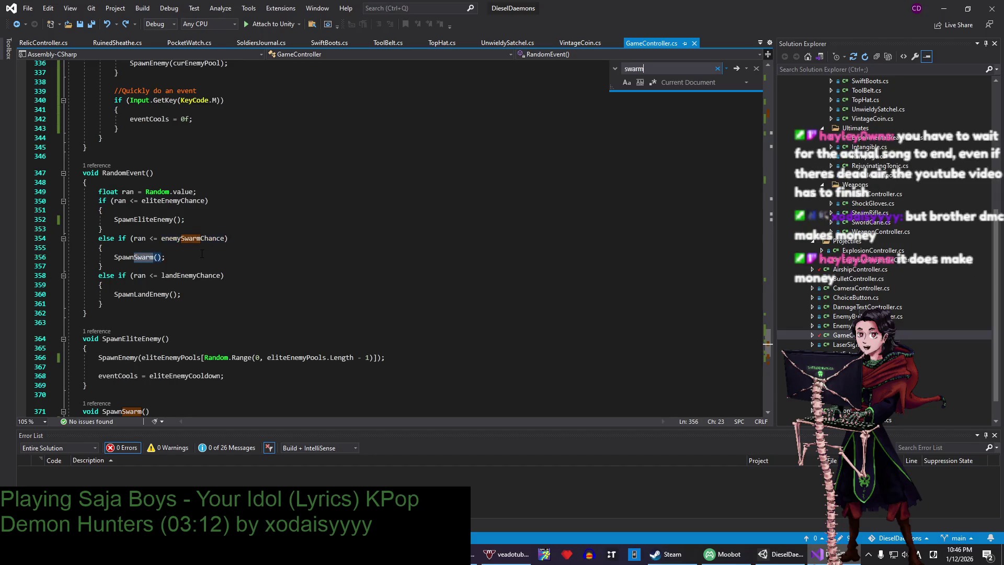
pyautogui.press('F12')
# - Adjust blank lines around the SpawnSwarm loop and the cooldown reset
pyautogui.click(243, 325)
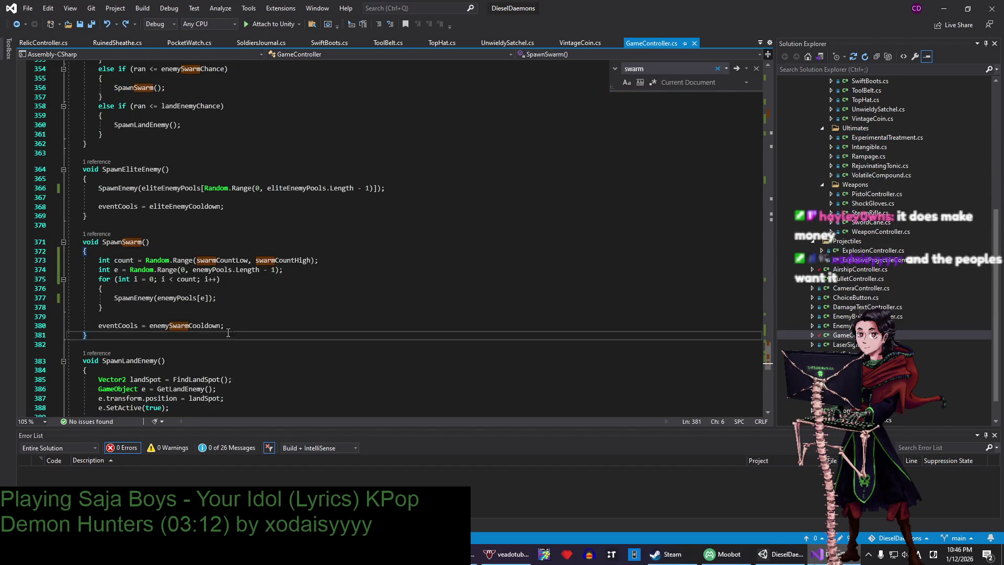
pyautogui.click(203, 319)
pyautogui.press('Return')
pyautogui.press('Return')
pyautogui.press('Return')
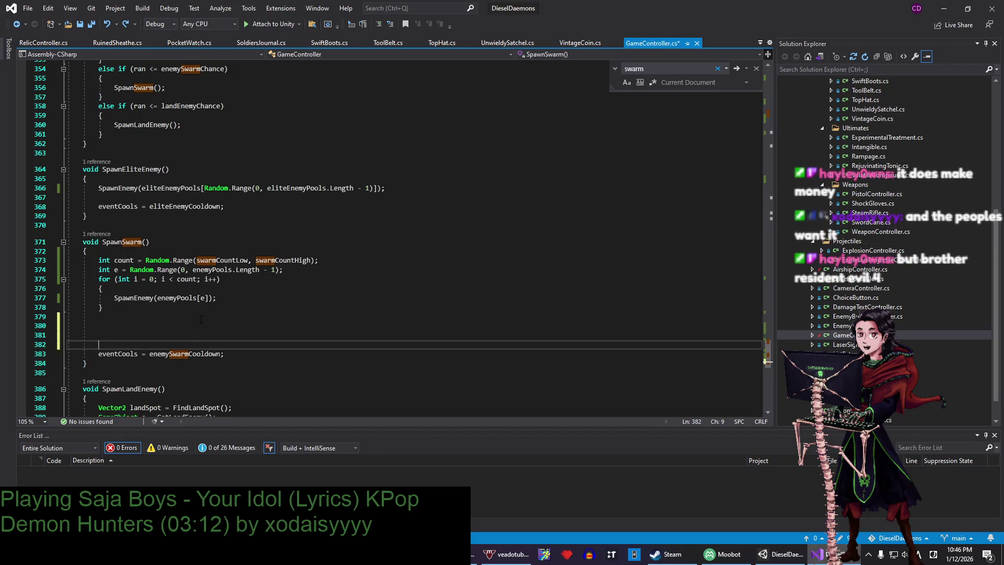
pyautogui.click(296, 265)
pyautogui.press('Return')
pyautogui.press('Return')
pyautogui.press('Return')
pyautogui.press('Return')
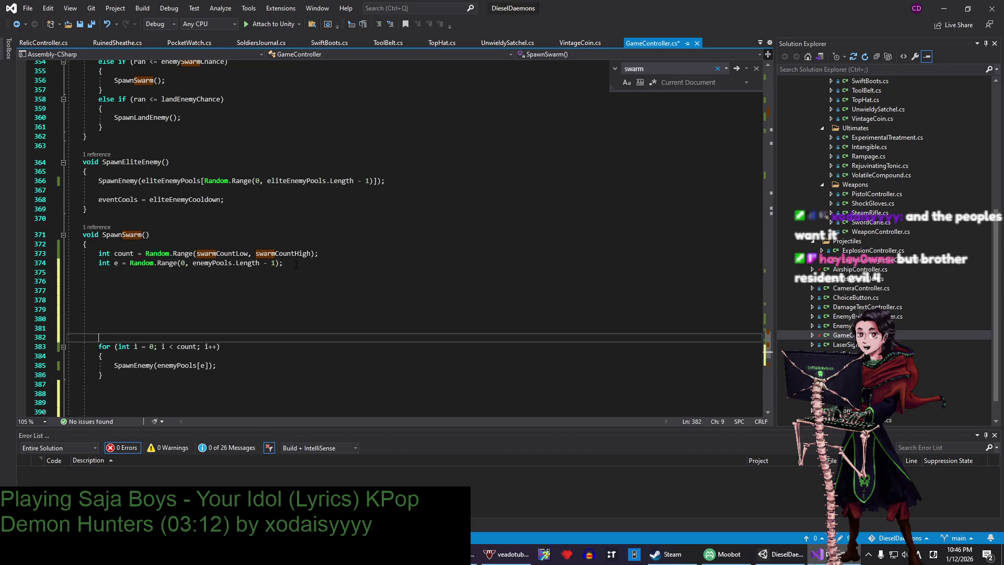
pyautogui.click(230, 386)
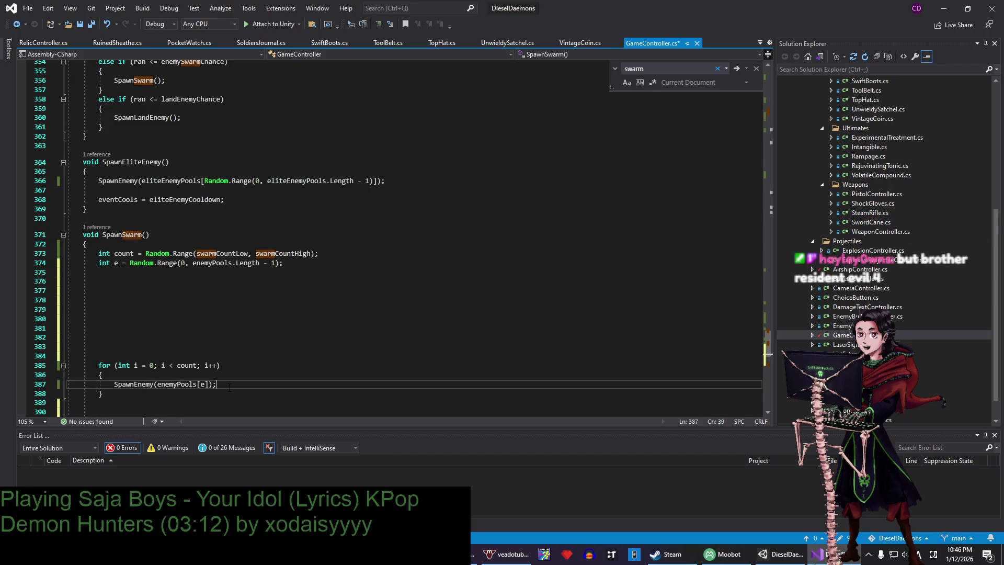
pyautogui.click(157, 353)
pyautogui.press('BackSpace')
pyautogui.press('BackSpace')
pyautogui.press('BackSpace')
# - Paste the SpawnEnemy spawn code inside the SpawnSwarm for loop and remove leftover blank lines
pyautogui.click(234, 313)
pyautogui.press('Return')
pyautogui.press('Return')
pyautogui.press('Return')
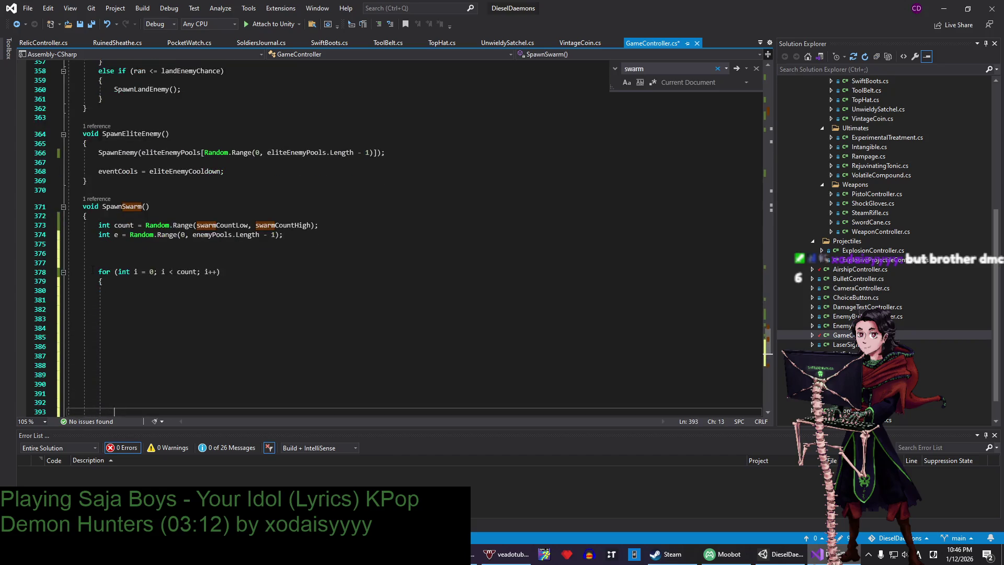
pyautogui.click(117, 308)
pyautogui.write('GameObject e = pool.GetPooledObject();             e.transform.position = GetRandomOffScreen();             e.transform.rotation = Quaternion.Euler(0, 0, Random.Range(0, 360));             e.SetActive(true);')
pyautogui.moveTo(68, 308); pyautogui.dragTo(133, 287)
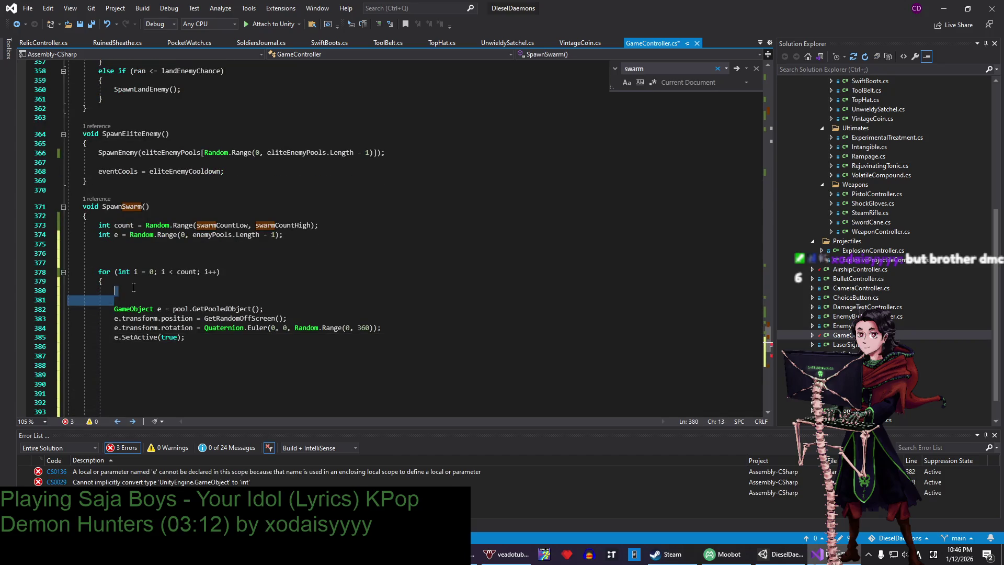
pyautogui.press('BackSpace')
pyautogui.press('Up')
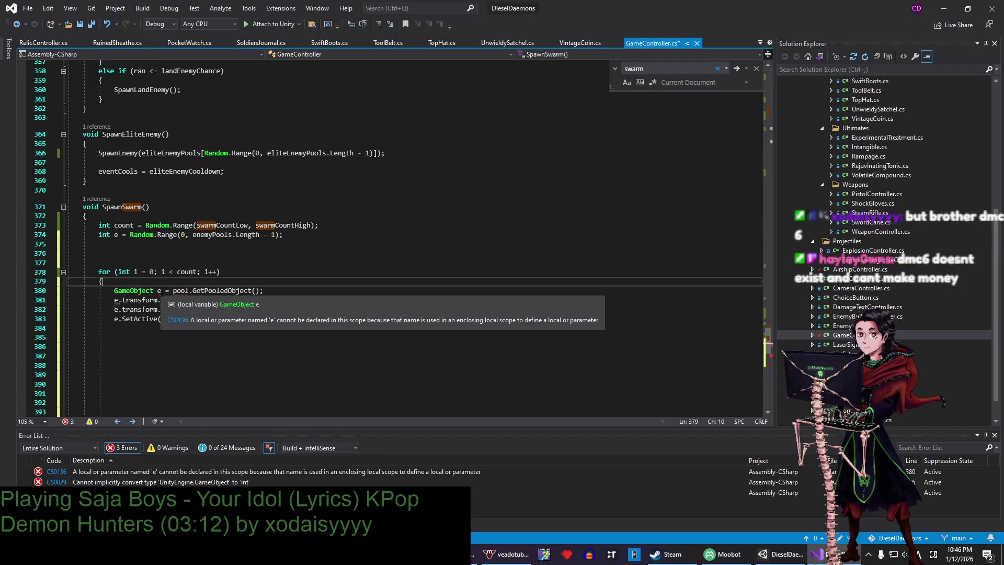
# - Inspect the pool, e and enemyPools variables around line 374 and line 380
pyautogui.doubleClick(181, 292)
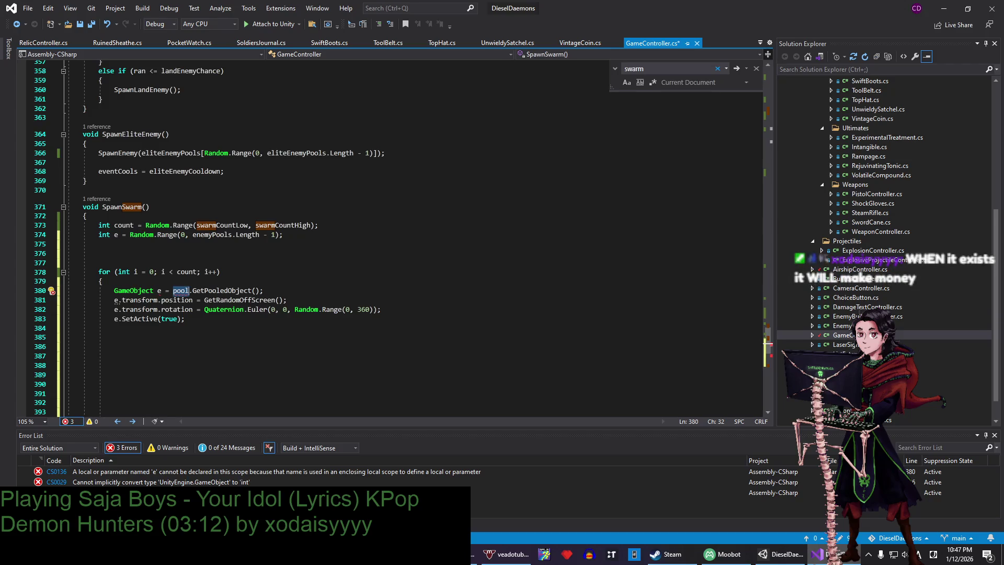
pyautogui.click(323, 279)
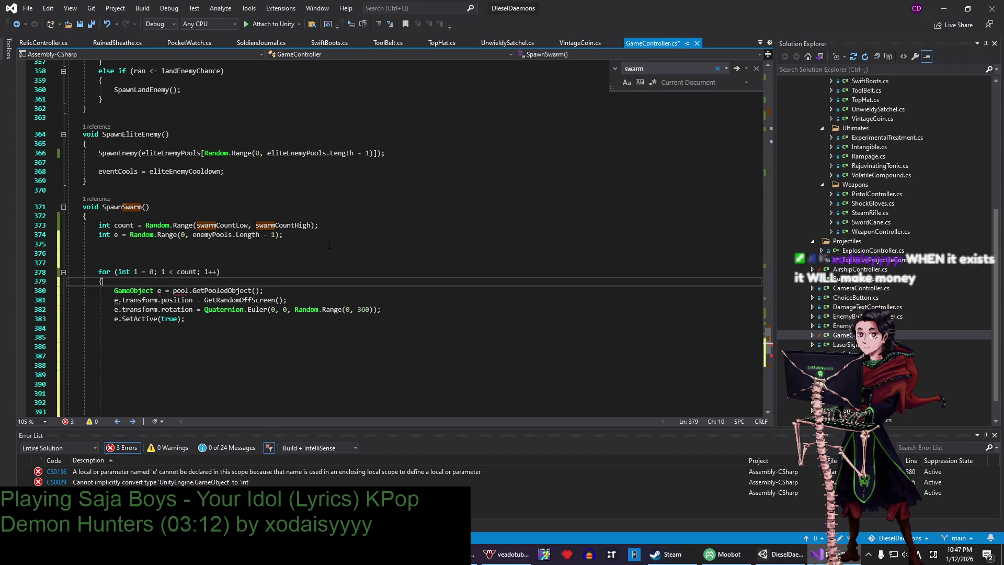
pyautogui.press('Up')
pyautogui.press('End')
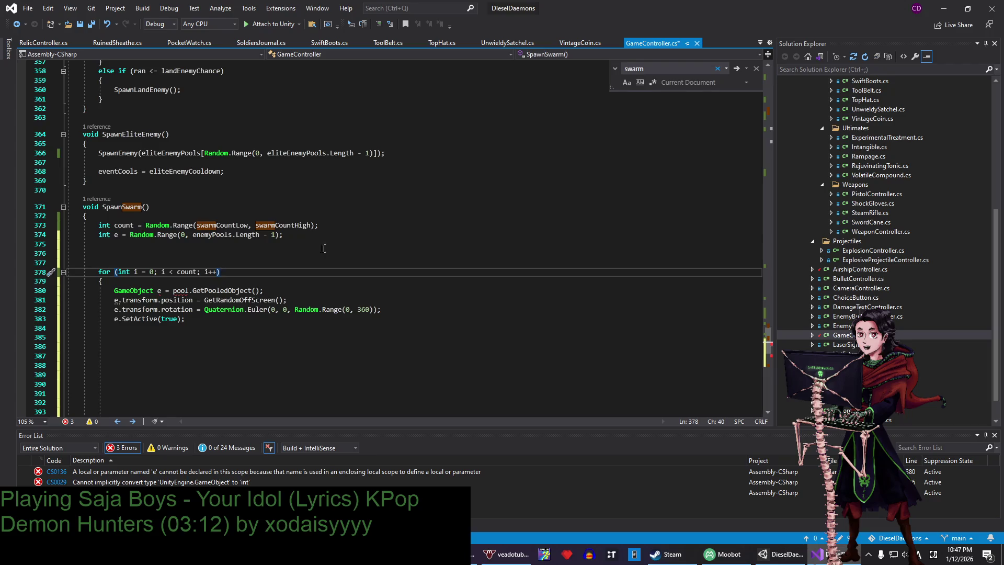
pyautogui.press('Up')
pyautogui.press('Up')
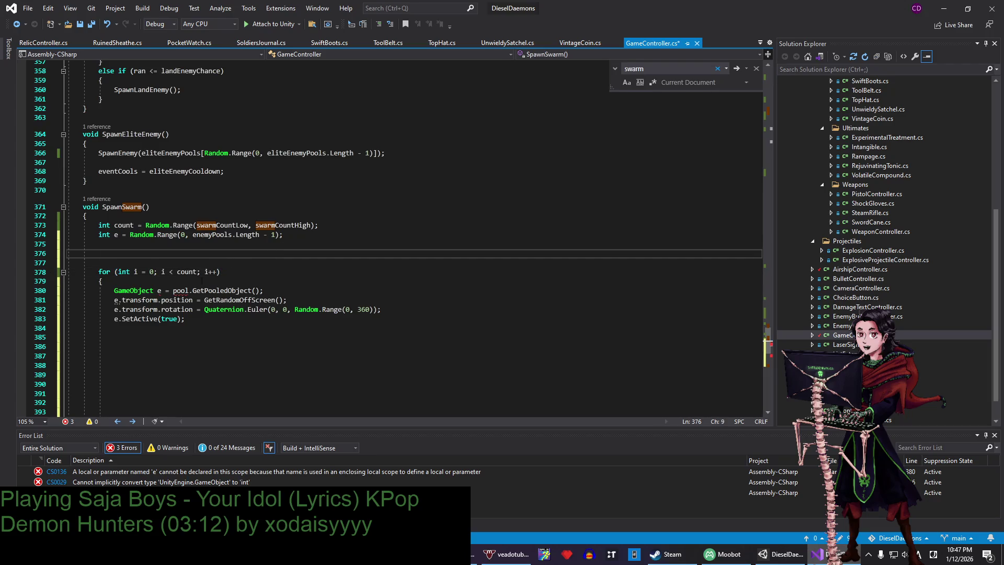
pyautogui.doubleClick(178, 291)
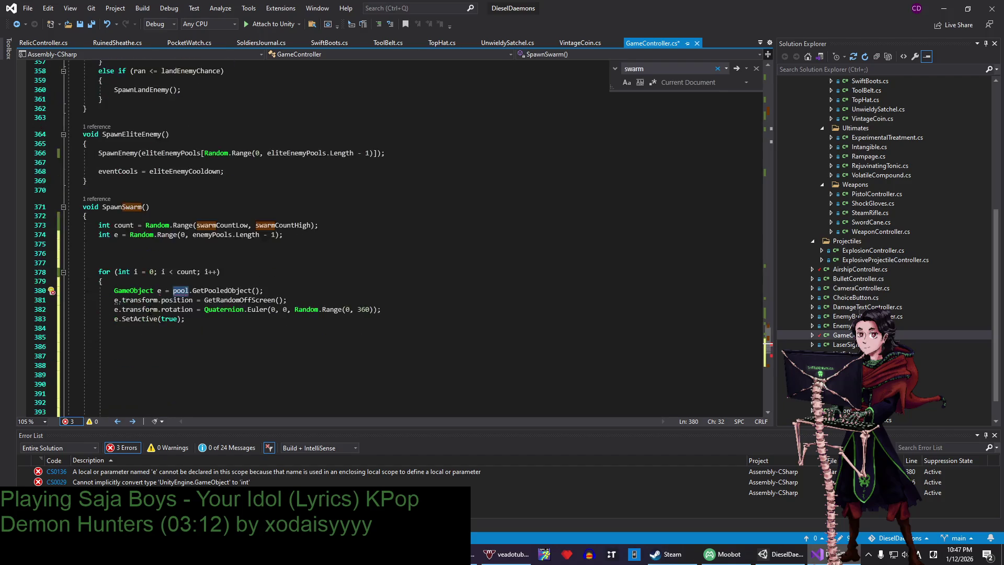
pyautogui.click(158, 291)
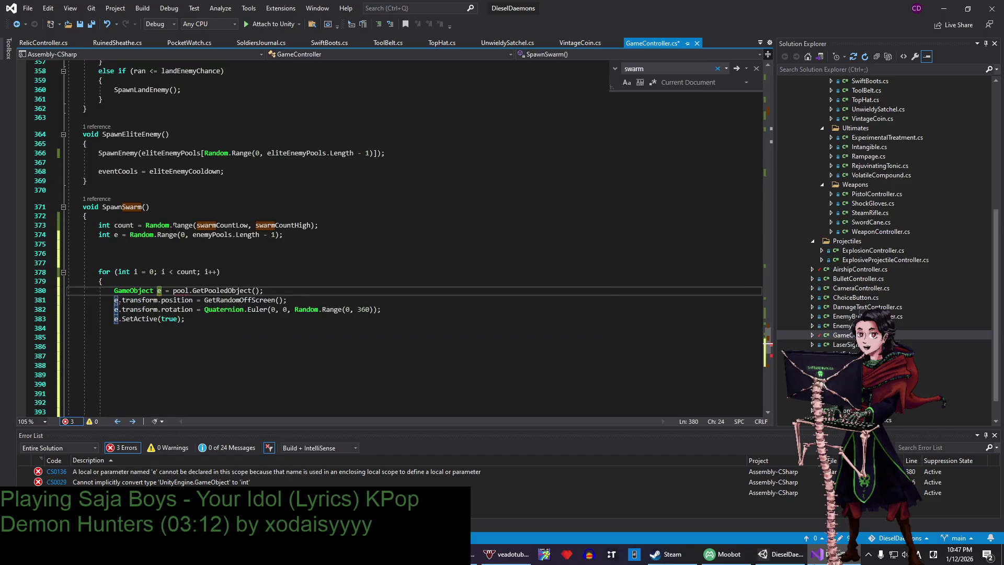
pyautogui.click(119, 237)
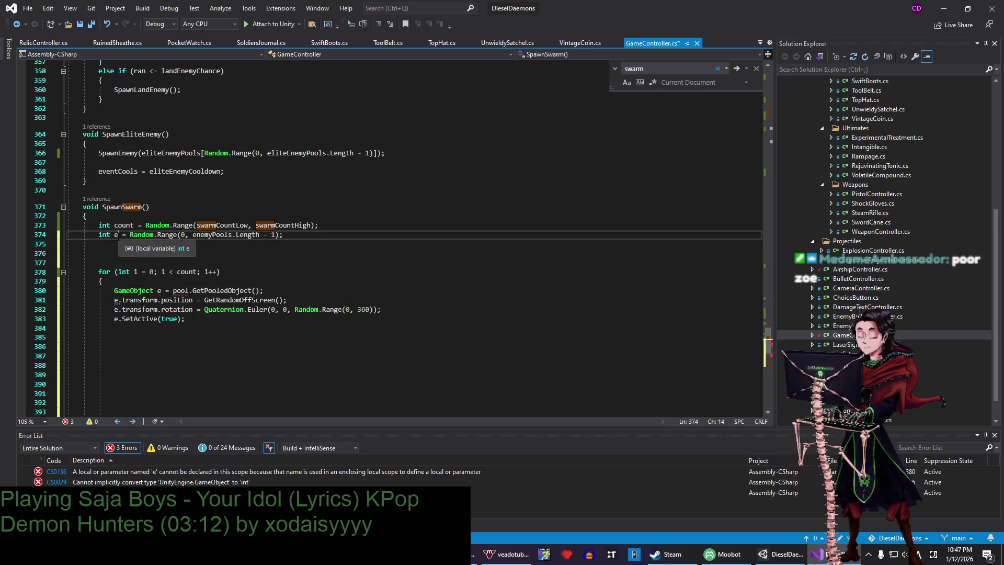
pyautogui.doubleClick(210, 235)
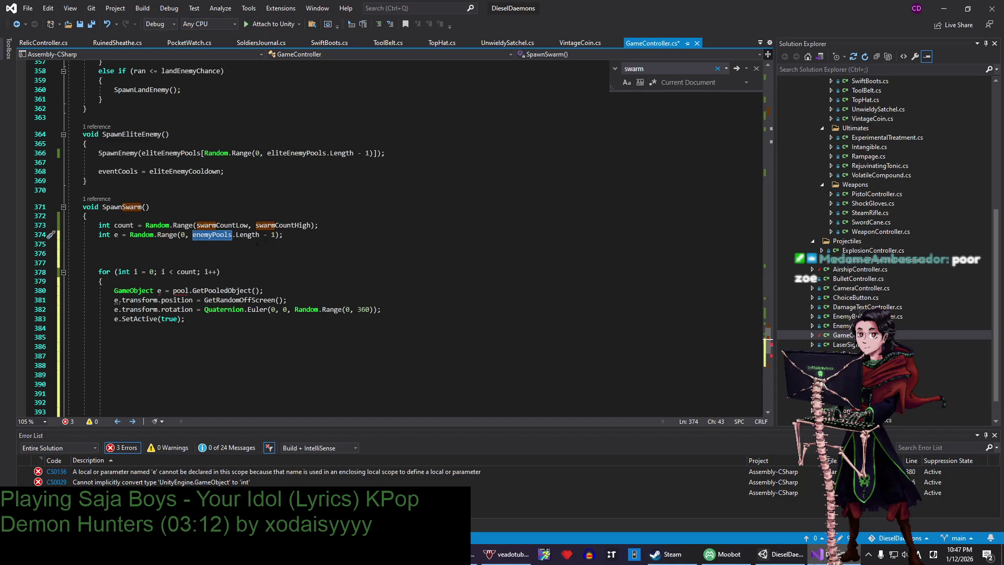
pyautogui.click(301, 237)
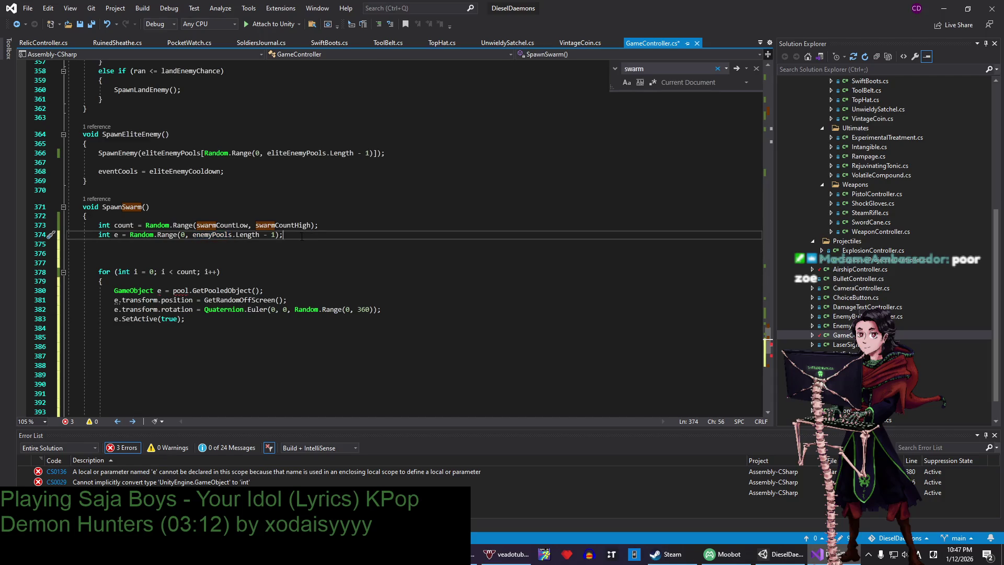
pyautogui.click(119, 235)
# - Rewrite line 374 as 'ObjectPool pool' indexed into enemyPools[...] around the Random.Range call
pyautogui.press('BackSpace')
pyautogui.press('BackSpace')
pyautogui.press('BackSpace')
pyautogui.write('ObjectP')
pyautogui.press('Tab')
pyautogui.write('p')
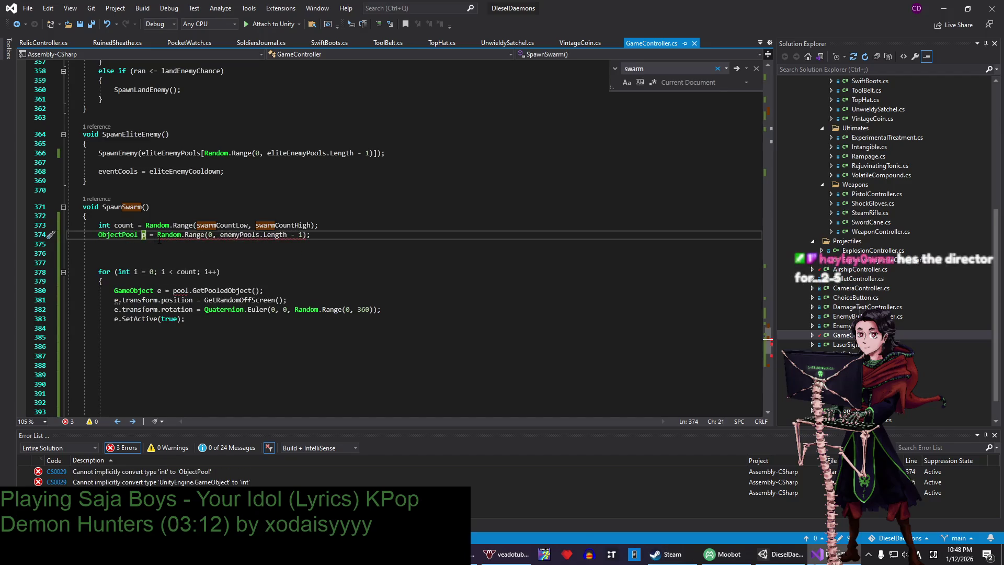
pyautogui.click(148, 236)
pyautogui.write('ool')
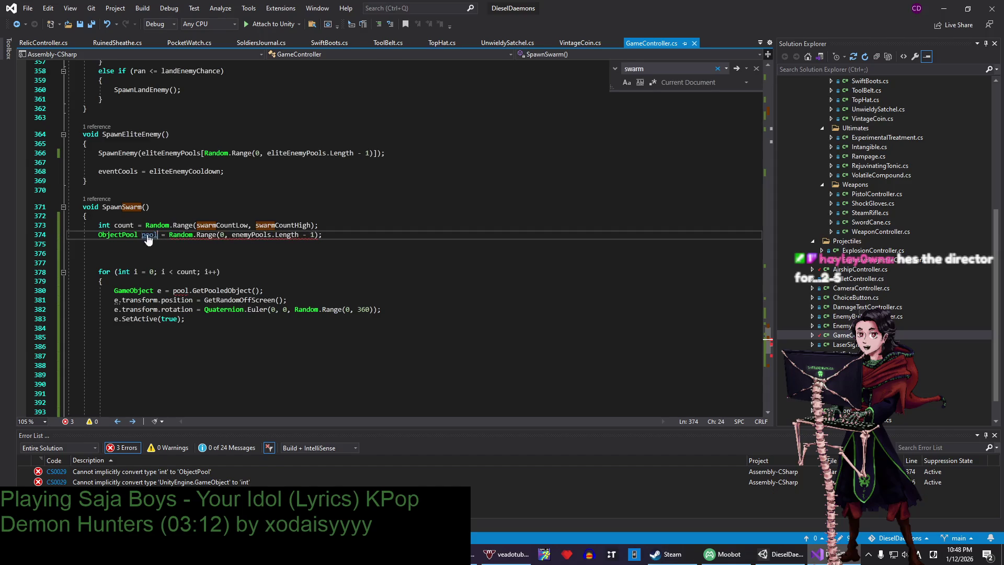
pyautogui.press('Right')
pyautogui.press('Right')
pyautogui.press('Right')
pyautogui.write('enemyP')
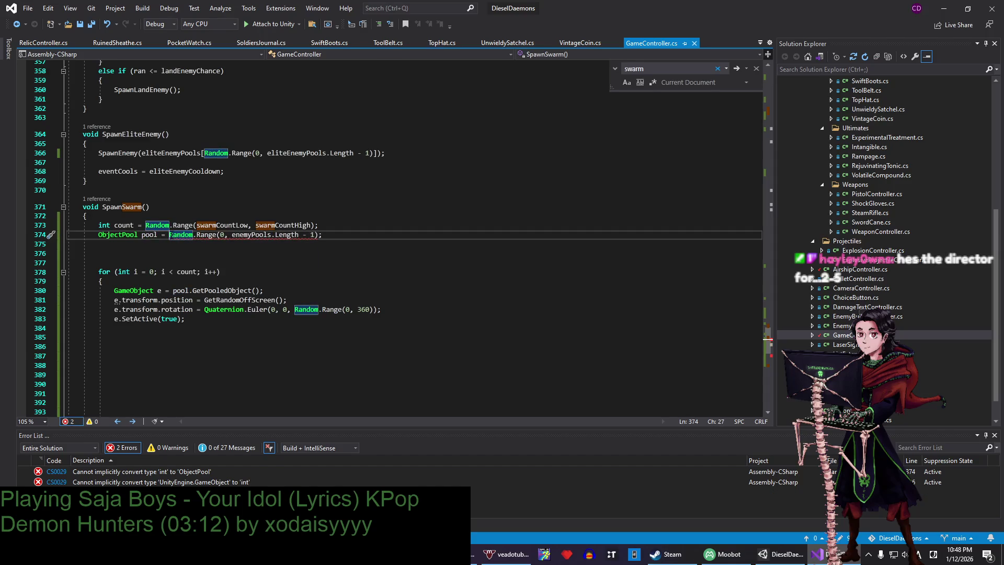
pyautogui.write('ools[')
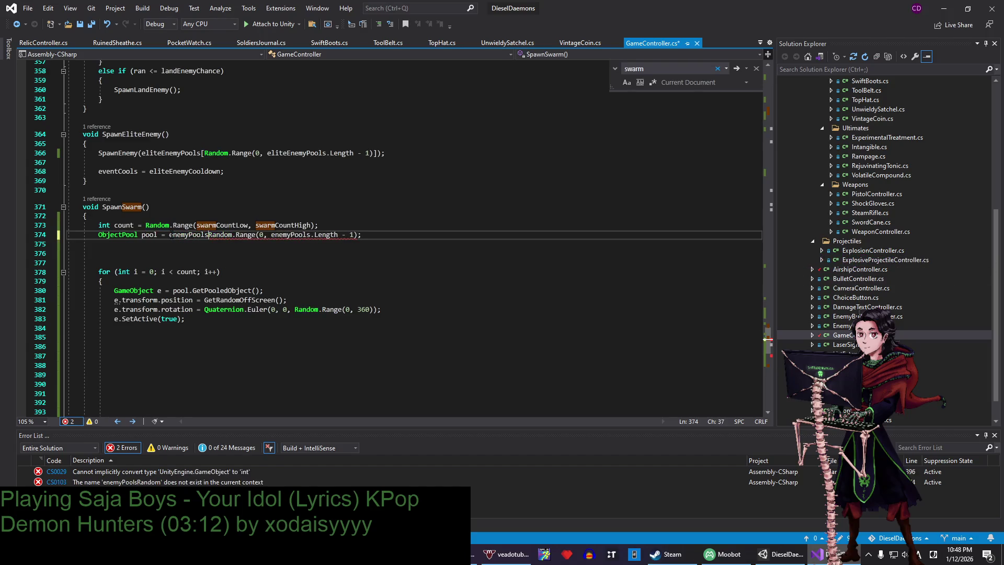
pyautogui.click(362, 234)
pyautogui.write(']')
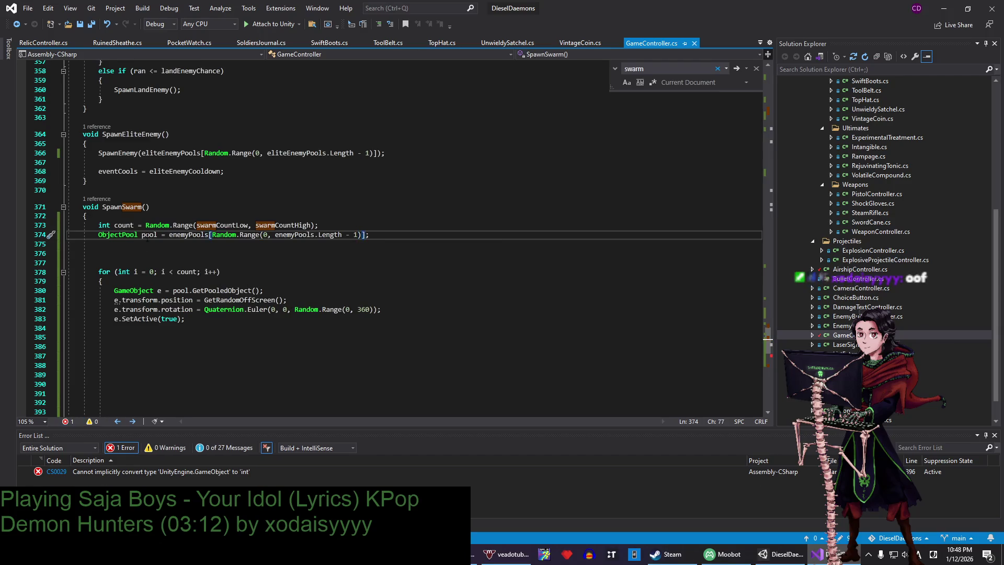
pyautogui.click(151, 290)
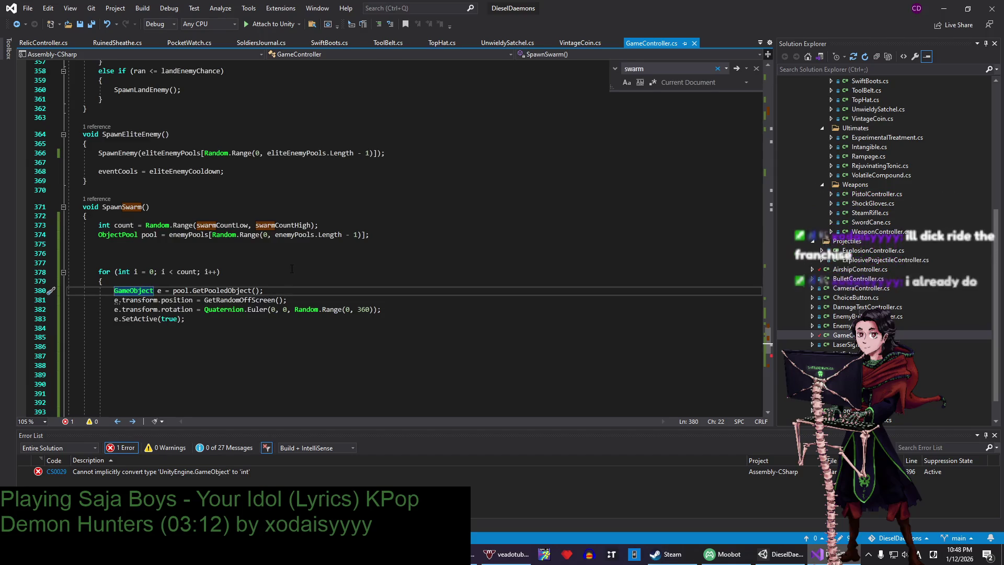
# - Insert blank lines around the position line 381 inside the SpawnSwarm loop
pyautogui.click(183, 319)
pyautogui.press('Up')
pyautogui.press('Home')
pyautogui.press('Home')
pyautogui.hotkey('shift', 'Up')
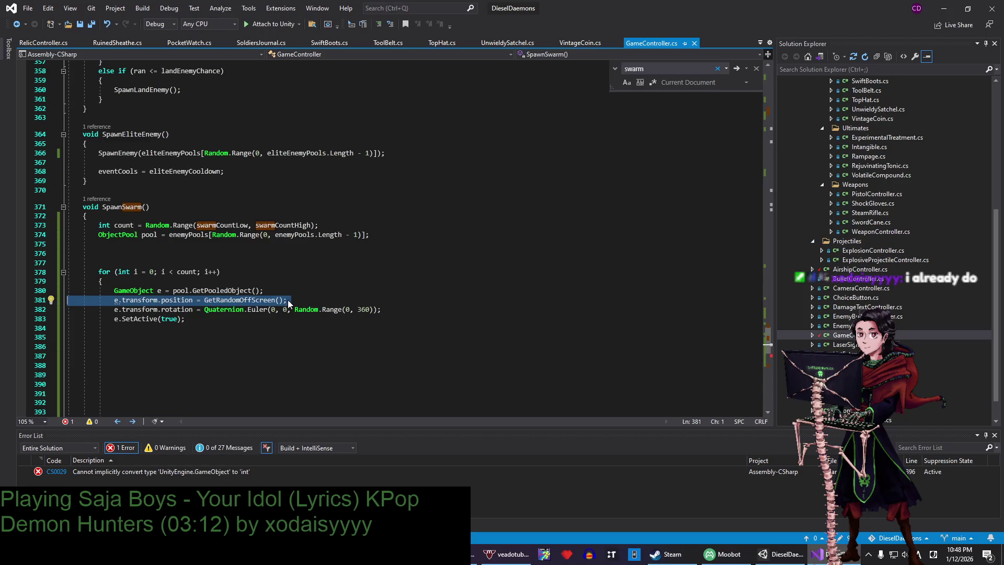
pyautogui.press('End')
pyautogui.press('Return')
pyautogui.press('Return')
pyautogui.press('Return')
pyautogui.hotkey('ctrl', 'Return')
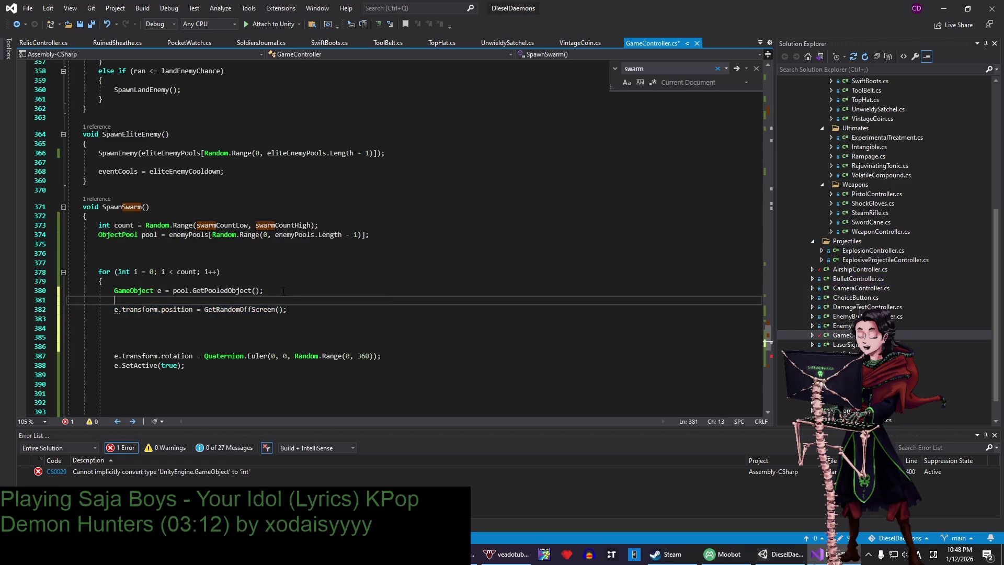
pyautogui.press('Return')
pyautogui.press('Return')
pyautogui.press('Return')
pyautogui.press('Up')
pyautogui.press('Up')
pyautogui.press('Up')
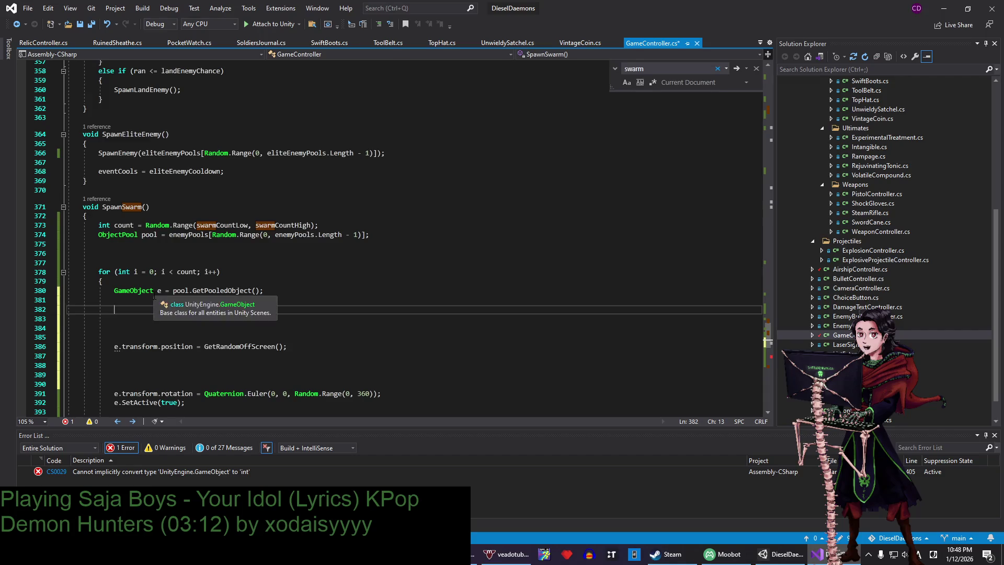
# - Delete the empty lines after the loop and before eventCools, then save GameController.cs
pyautogui.scroll(-5, 183, 314)
pyautogui.moveTo(114, 374); pyautogui.dragTo(235, 263)
pyautogui.press('Delete')
pyautogui.press('Delete')
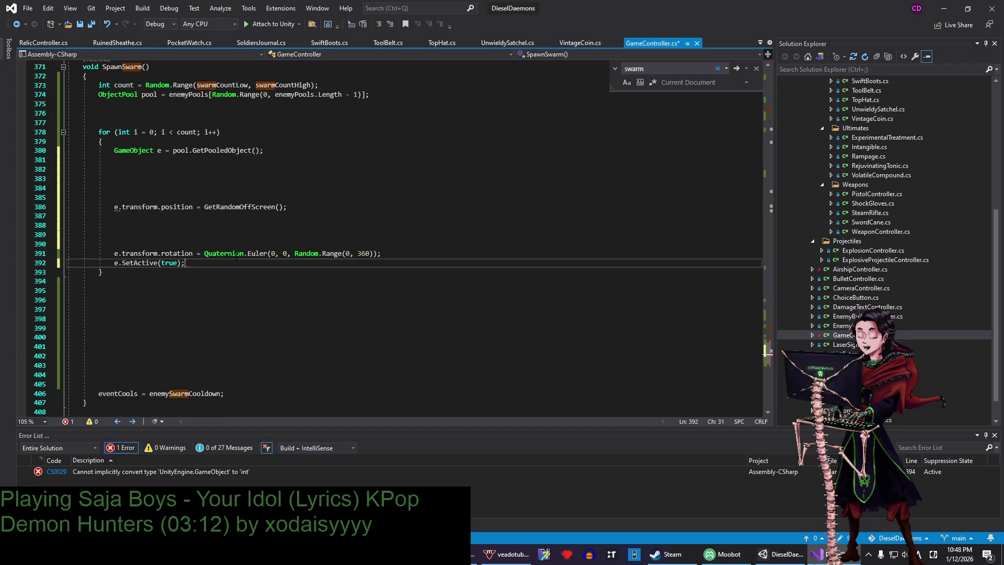
pyautogui.moveTo(156, 385); pyautogui.dragTo(100, 291)
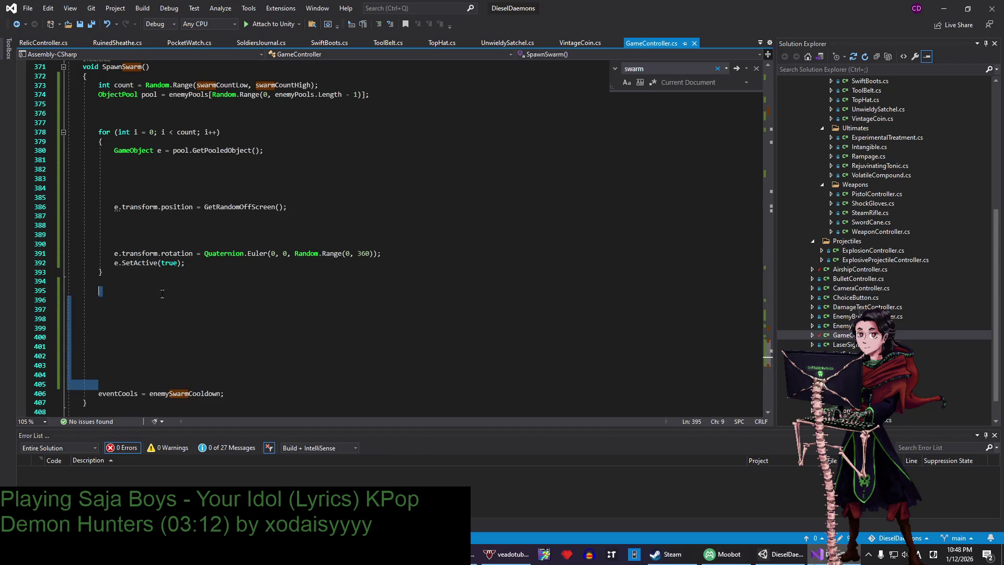
pyautogui.press('Delete')
pyautogui.press('BackSpace')
pyautogui.hotkey('ctrl', 's')
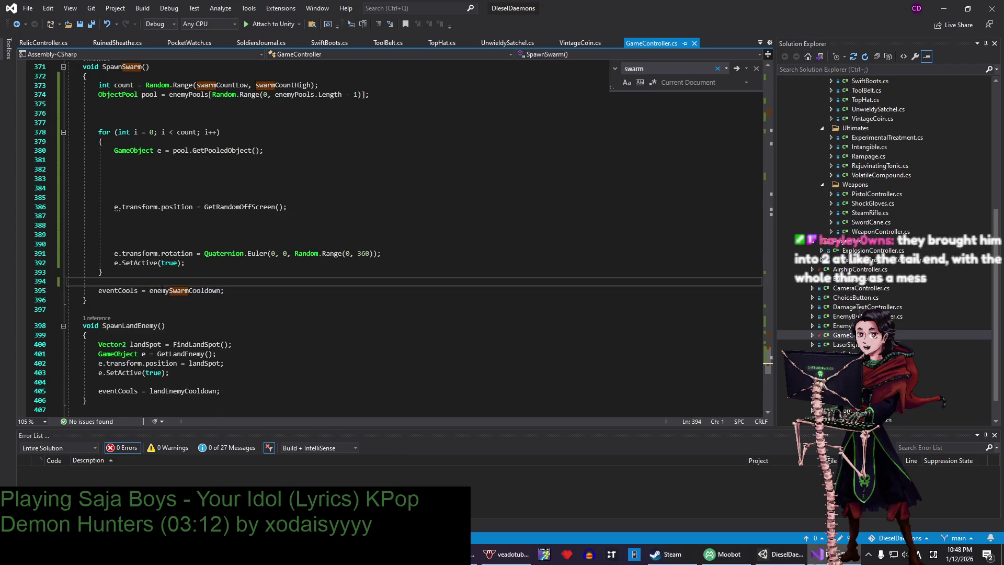
pyautogui.scroll(3, 413, 235)
pyautogui.moveTo(114, 328)
pyautogui.mouseDown()
pyautogui.moveTo(68, 299)
pyautogui.moveTo(251, 289)
pyautogui.mouseUp()
# - Copy the off-screen point logic from GetRandomOffScreen into the SpawnSwarm loop
pyautogui.doubleClick(251, 290)
pyautogui.hotkey('ctrl', 'f')
pyautogui.press('Return')
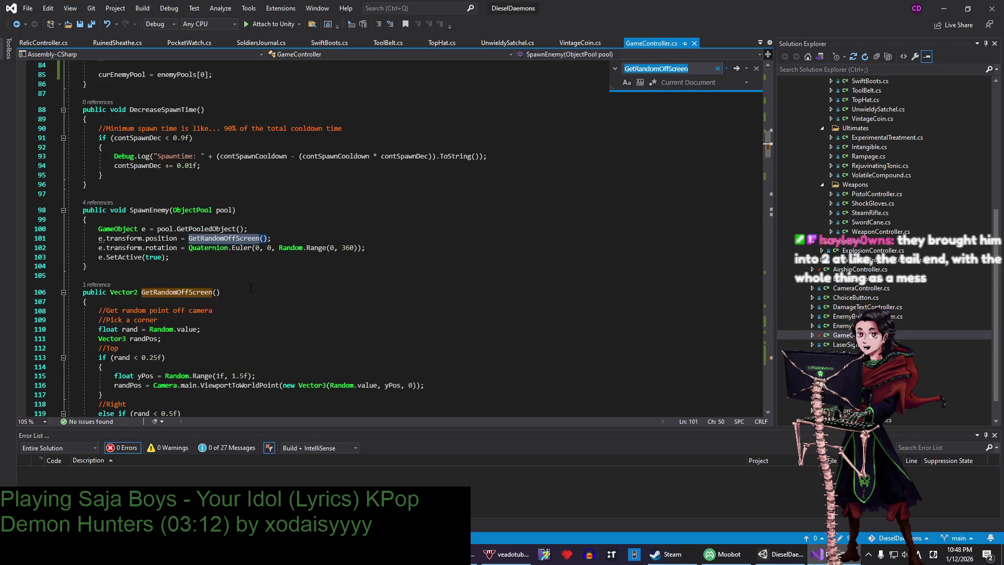
pyautogui.click(250, 287)
pyautogui.scroll(-3, 250, 287)
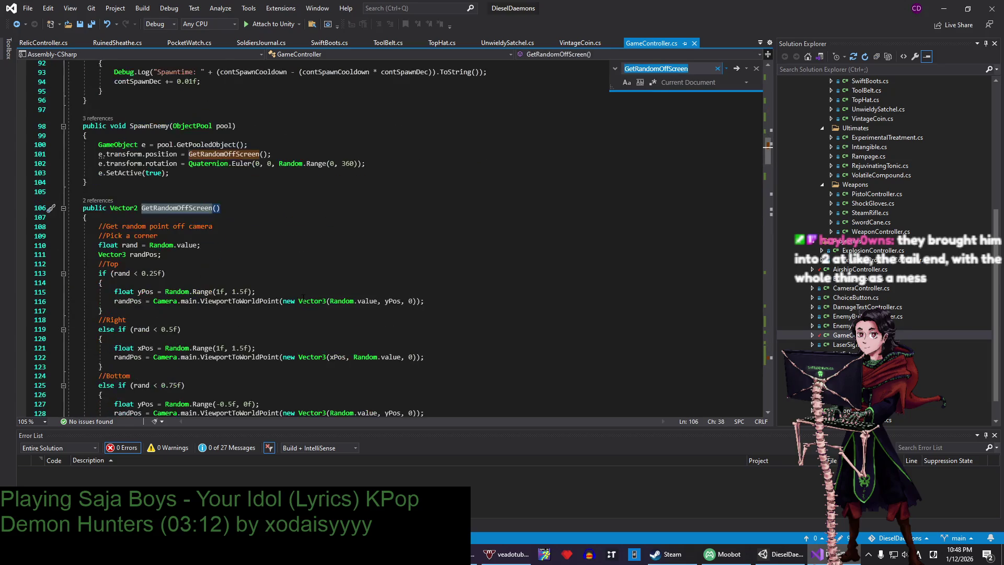
pyautogui.moveTo(90, 217)
pyautogui.mouseDown()
pyautogui.moveTo(256, 244)
pyautogui.moveTo(262, 419)
pyautogui.moveTo(263, 128)
pyautogui.mouseUp()
pyautogui.scroll(5, 263, 128)
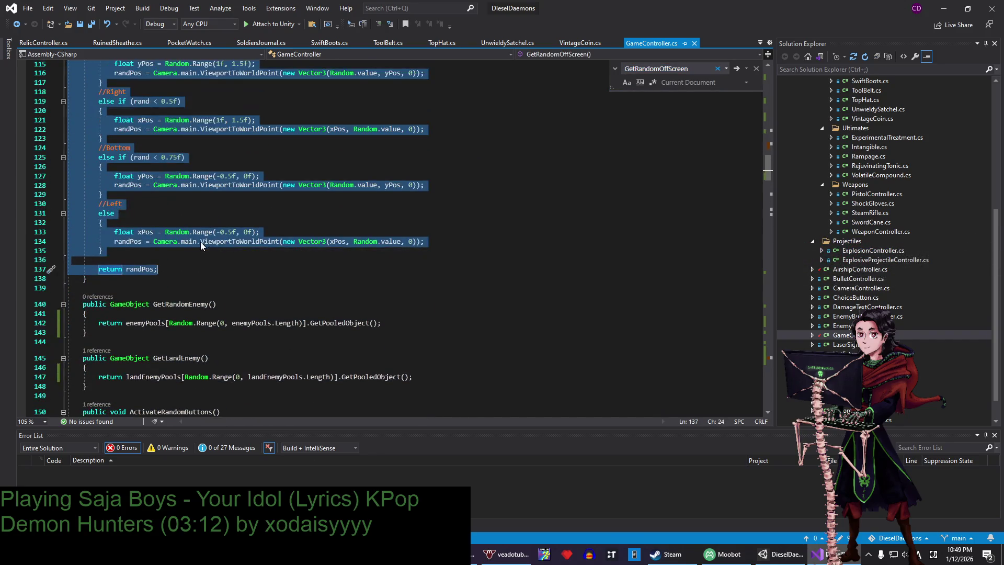
pyautogui.scroll(-10, 200, 242)
pyautogui.scroll(-6, 192, 253)
pyautogui.moveTo(767, 192); pyautogui.dragTo(777, 334)
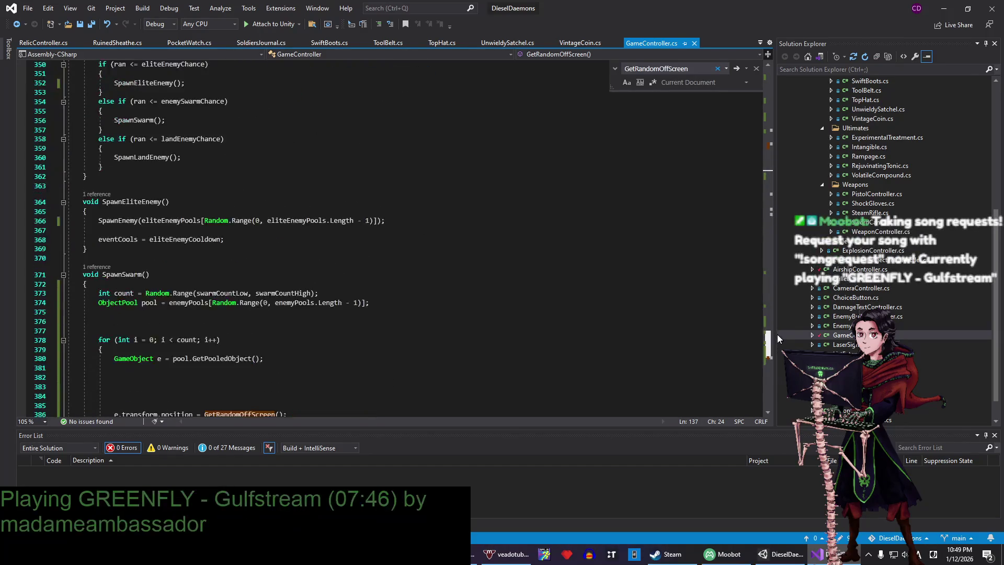
pyautogui.scroll(-7, 239, 198)
pyautogui.click(238, 200)
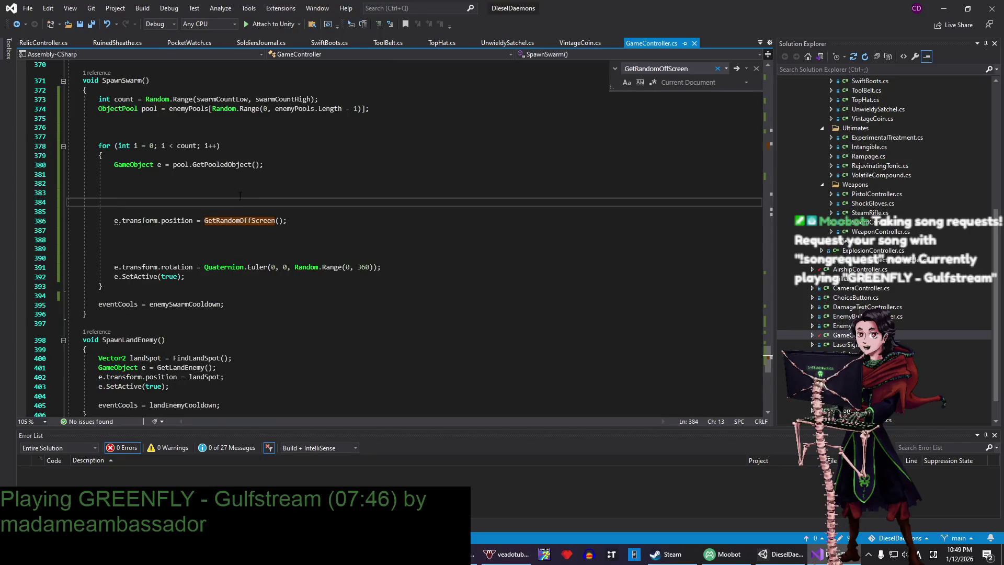
pyautogui.write('//Get random point off camera             //Pick a corner             float rand = Random.value;             Vector3 randPos;             //Top             if (rand < 0.25f)             {                 float yPos = Random.Range(1f, 1.5f);                 randPos = Camera.main.ViewportToWorldPoint(new Vector3(Random.value, yPos, 0));             }             //Right             else if (rand < 0.5f)             {                 float xPos = Random.Range(1f, 1.5f);                 randPos = Camera.main.ViewportToWorldPoint(new Vector3(xPos, Random.value, 0));             }             //Bottom             else if (rand < 0.75f)             {                 float yPos = Random.Range(-0.5f, 0f);                 randPos = Camera.main.ViewportToWorldPoint(new Vector3(Random.value, yPos, 0));             }             //Left             else             {                 float xPos = Random.Range(-0.5f, 0f);                 randPos = Camera.main.ViewportToWorldPoint(new Vector3(xPos, Random.value, 0));             }              return randPos;')
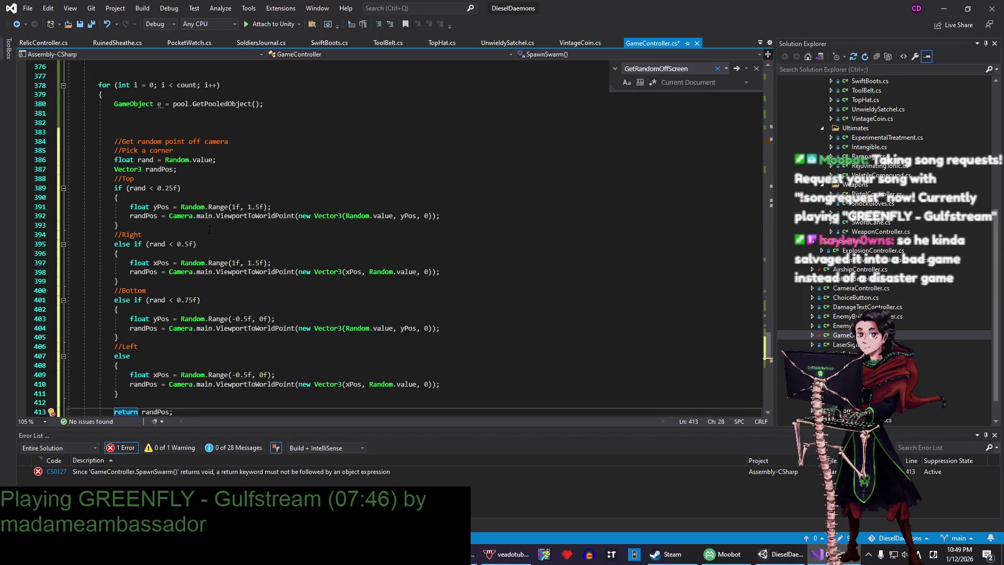
# - Replace the return keyword on line 413 with a Vector3 randPos declaration
pyautogui.scroll(3, 209, 229)
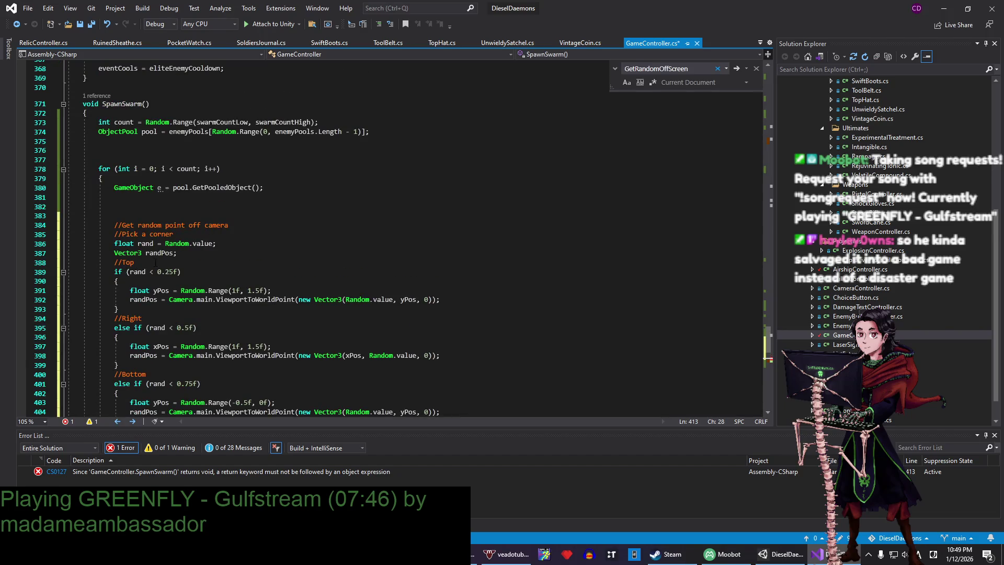
pyautogui.scroll(-7, 153, 259)
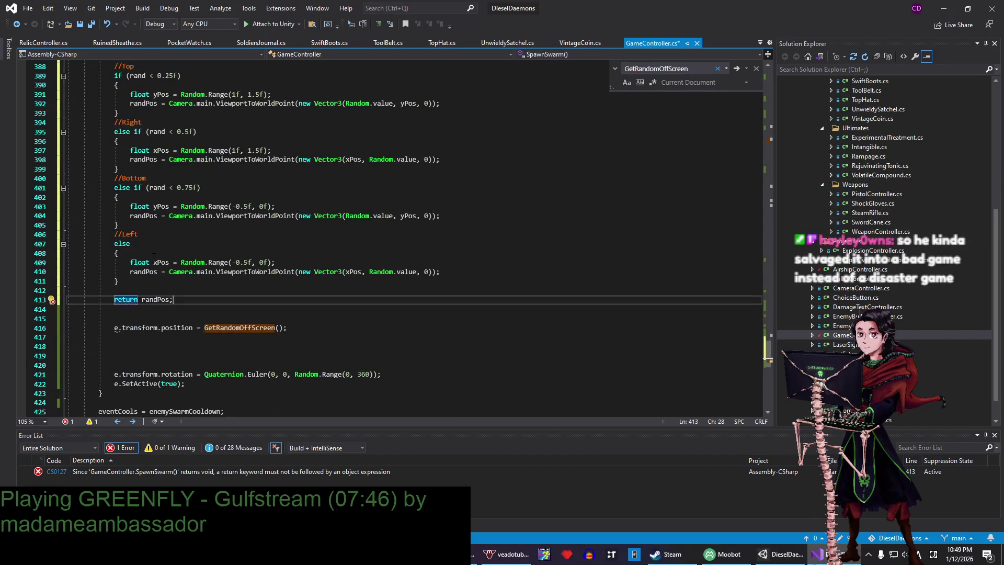
pyautogui.doubleClick(131, 300)
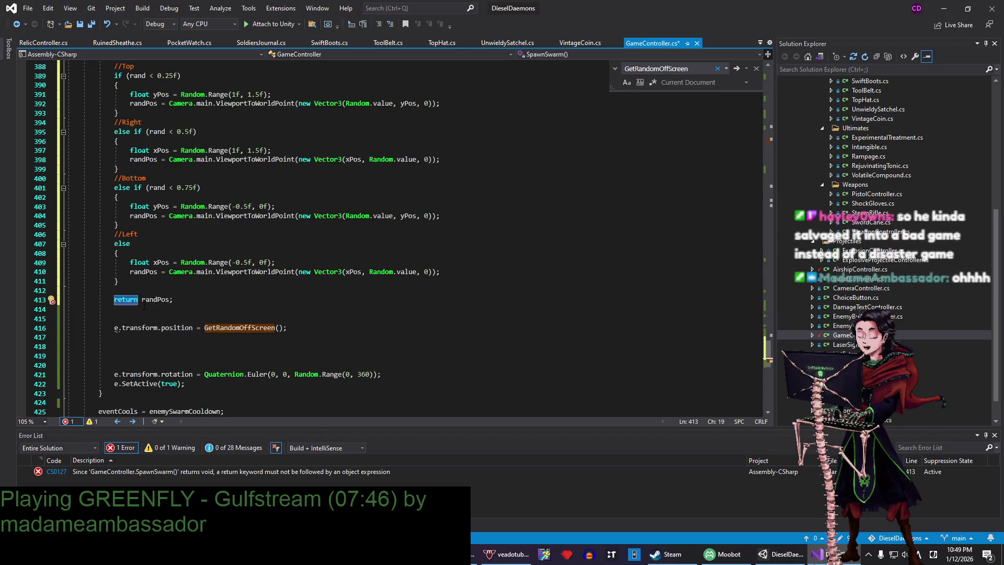
pyautogui.write('Vector3')
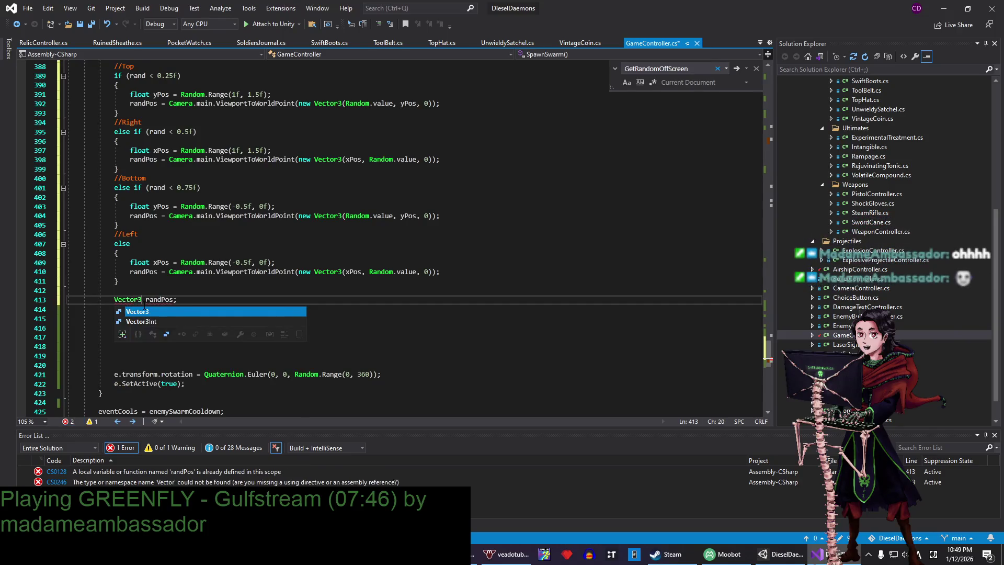
pyautogui.press('Escape')
pyautogui.click(159, 299)
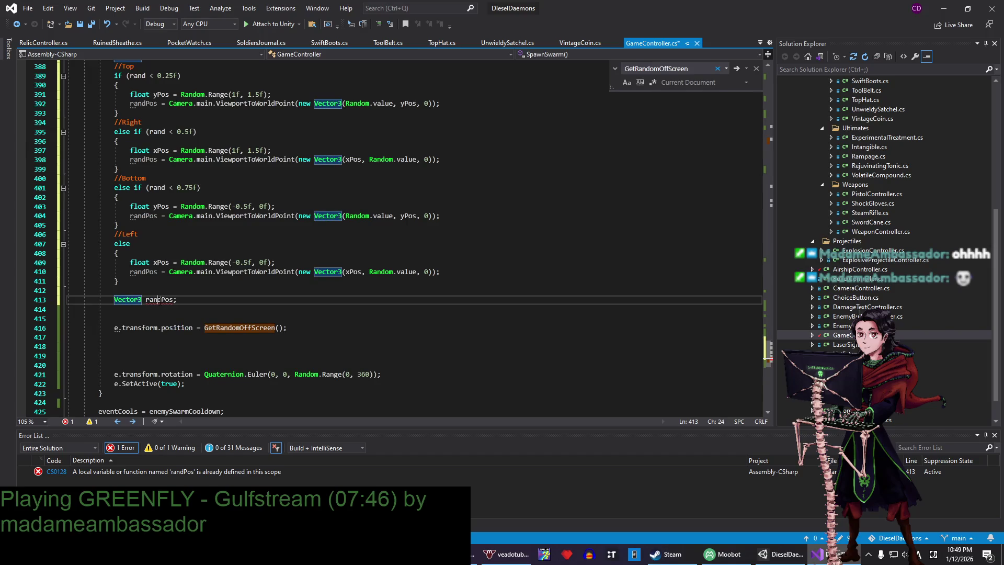
pyautogui.doubleClick(157, 300)
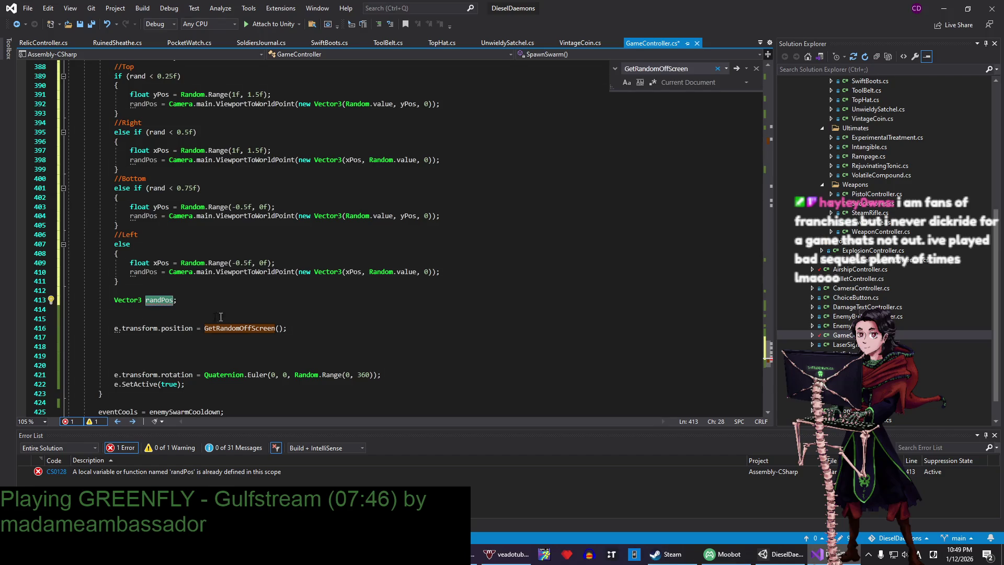
# - Check the duplicate randPos error and delete the redundant declaration line
pyautogui.click(193, 303)
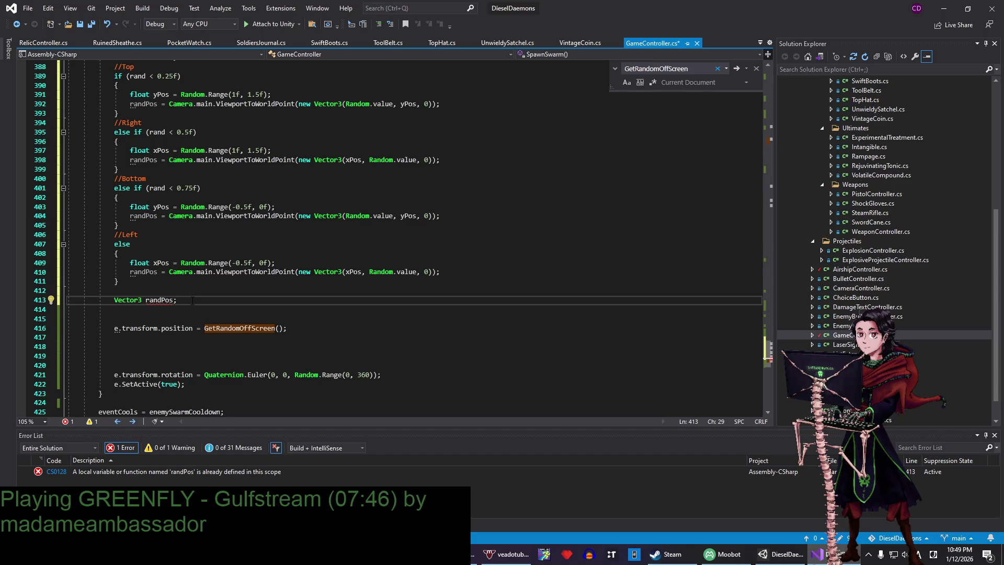
pyautogui.doubleClick(159, 300)
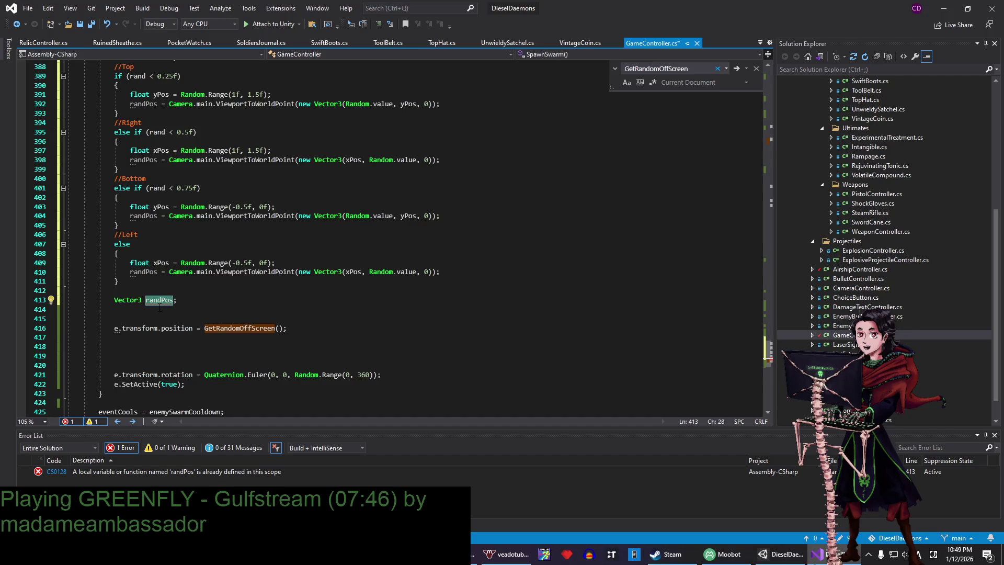
pyautogui.click(154, 308)
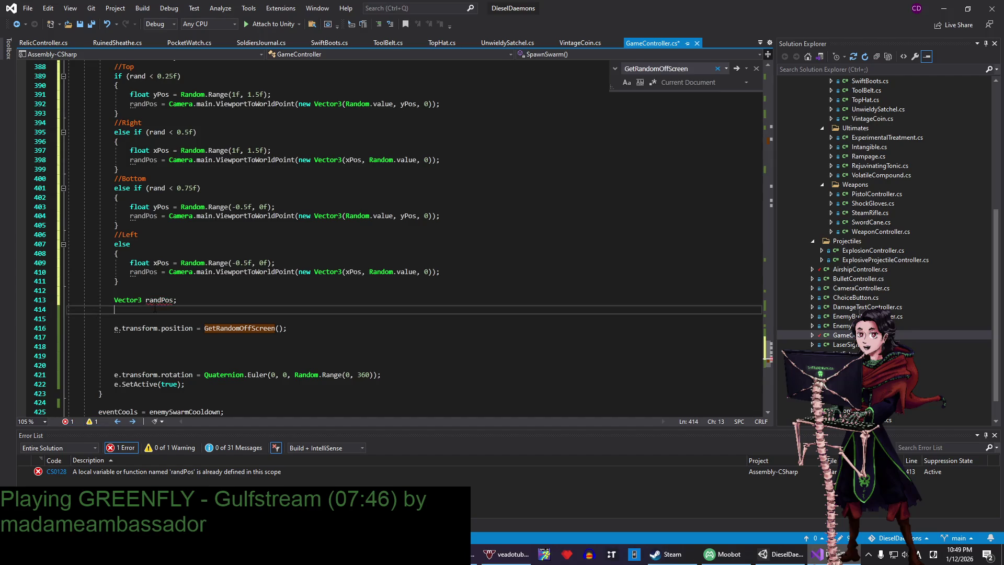
pyautogui.doubleClick(151, 305)
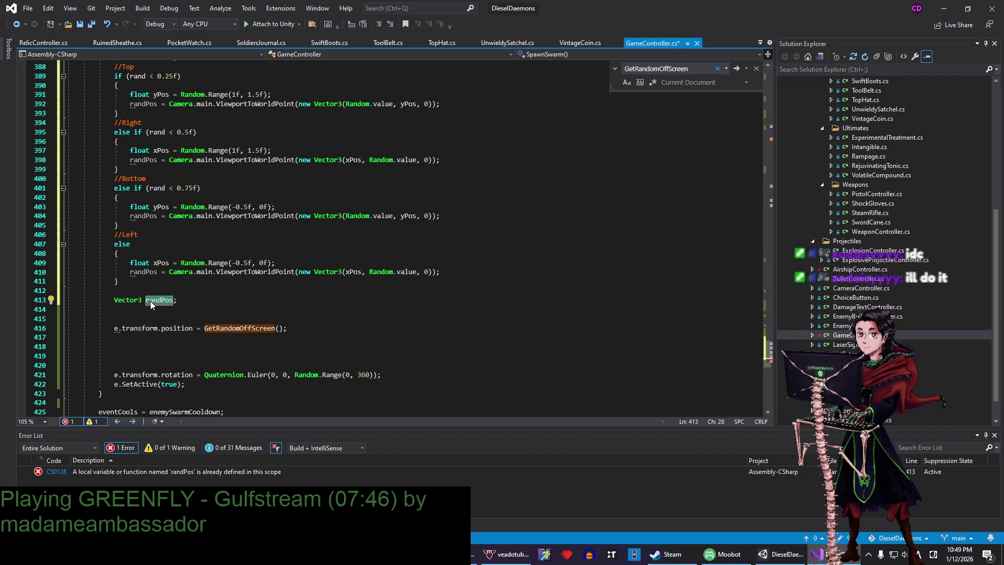
pyautogui.press('Escape')
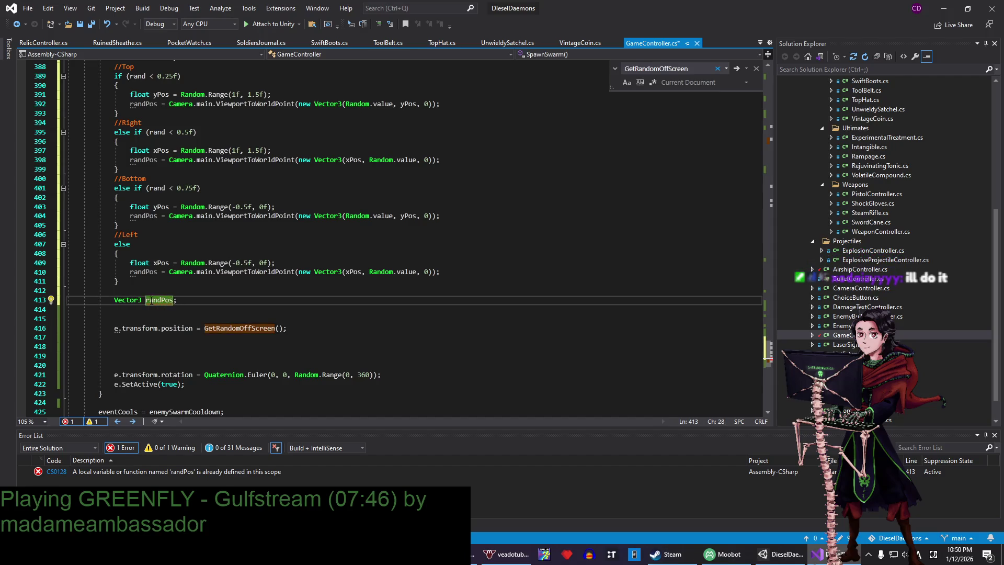
pyautogui.click(147, 301)
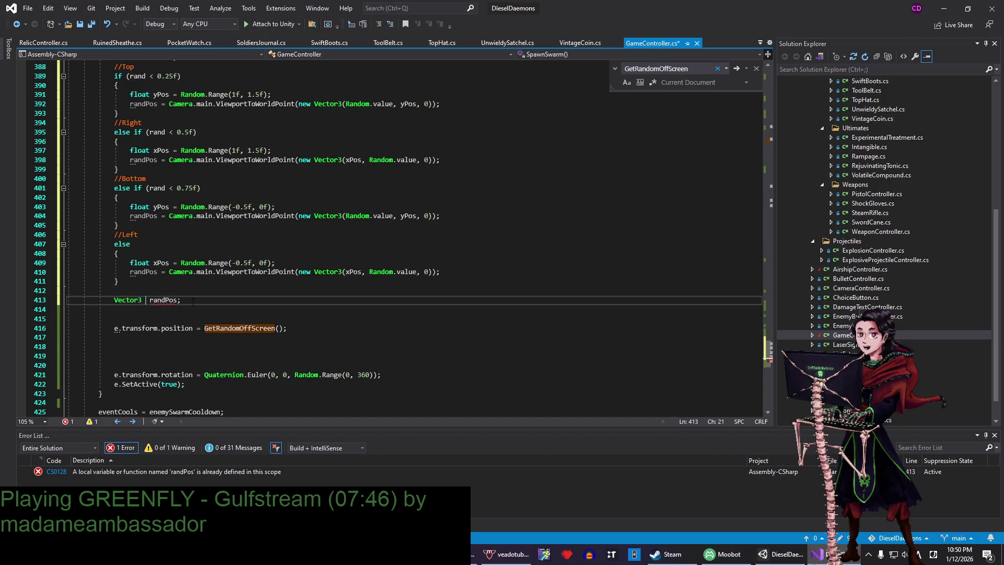
pyautogui.moveTo(193, 302); pyautogui.dragTo(190, 281)
pyautogui.press('BackSpace')
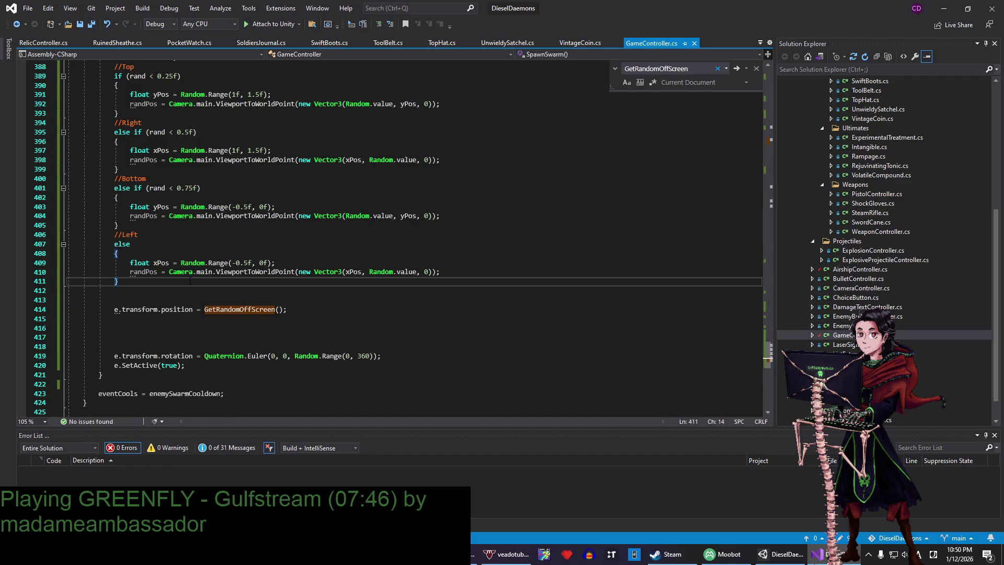
# - Replace the GetRandomOffScreen() call on line 414 with randPos plus an offset
pyautogui.doubleClick(256, 310)
pyautogui.press('BackSpace')
pyautogui.write('randPos')
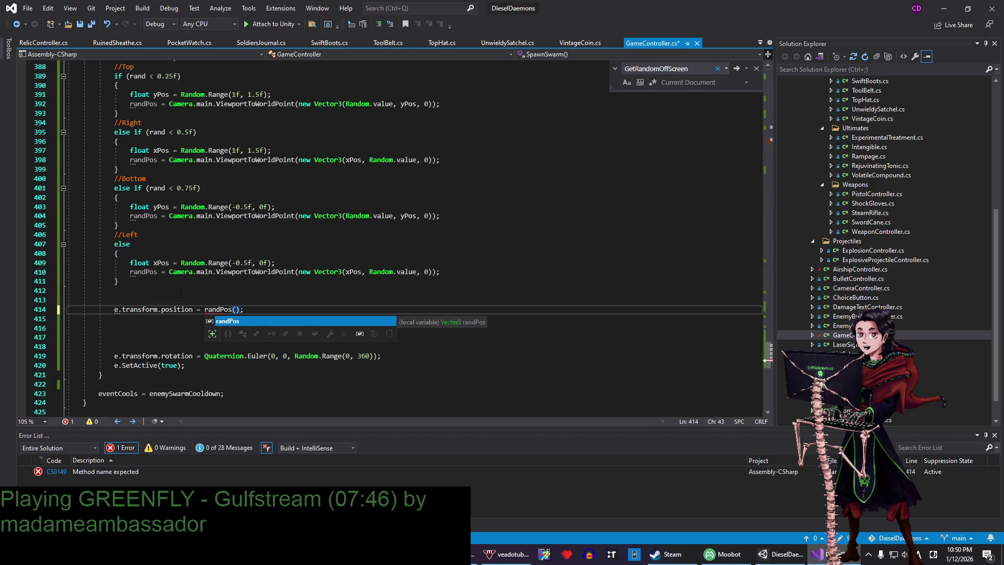
pyautogui.press('Right')
pyautogui.press('Right')
pyautogui.press('BackSpace')
pyautogui.press('BackSpace')
pyautogui.write('+ Random')
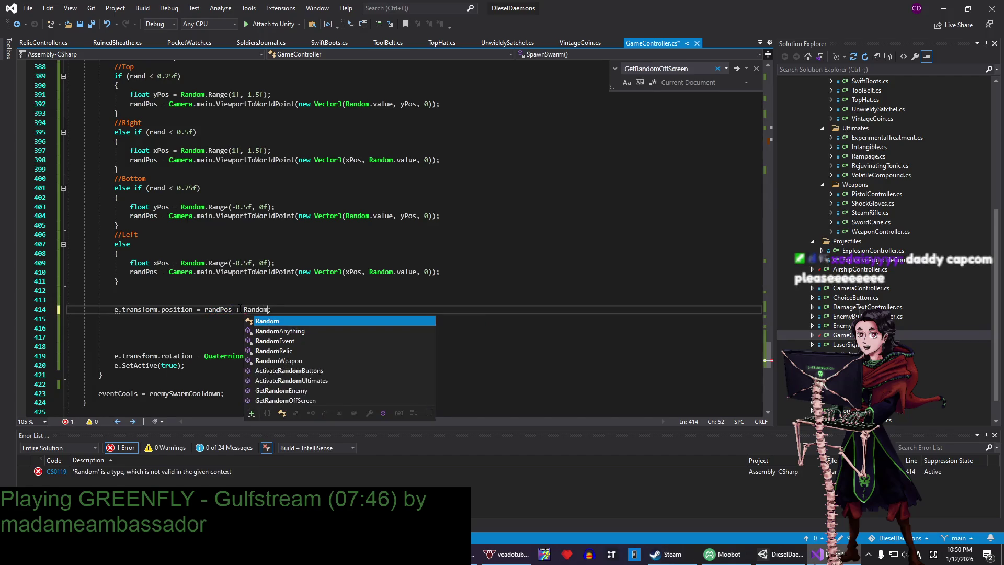
pyautogui.write('.')
pyautogui.press('BackSpace')
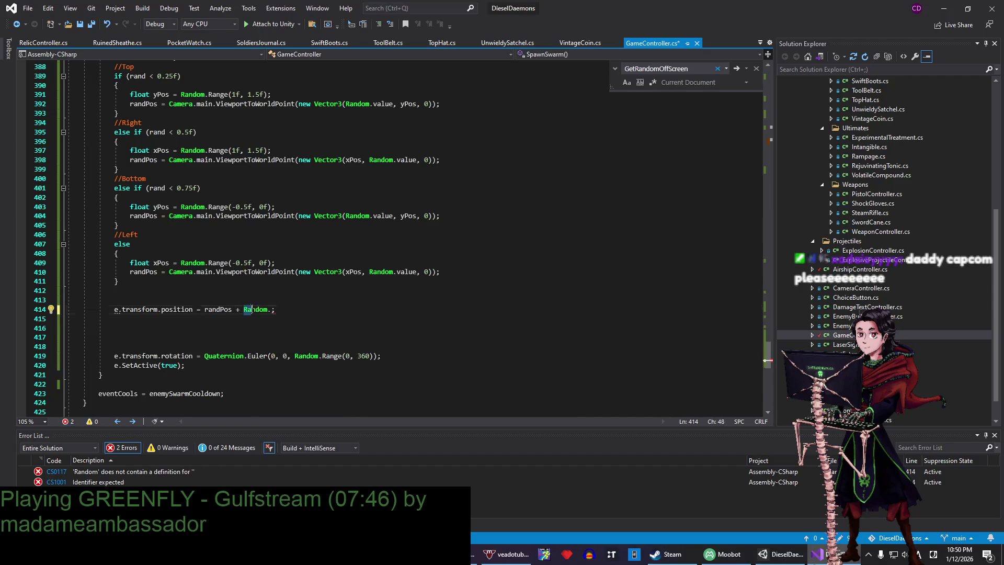
# - Write the offset as Vector2 of Random.Range(-5f, 5f) for both x and y
pyautogui.doubleClick(256, 309)
pyautogui.write('Vector2')
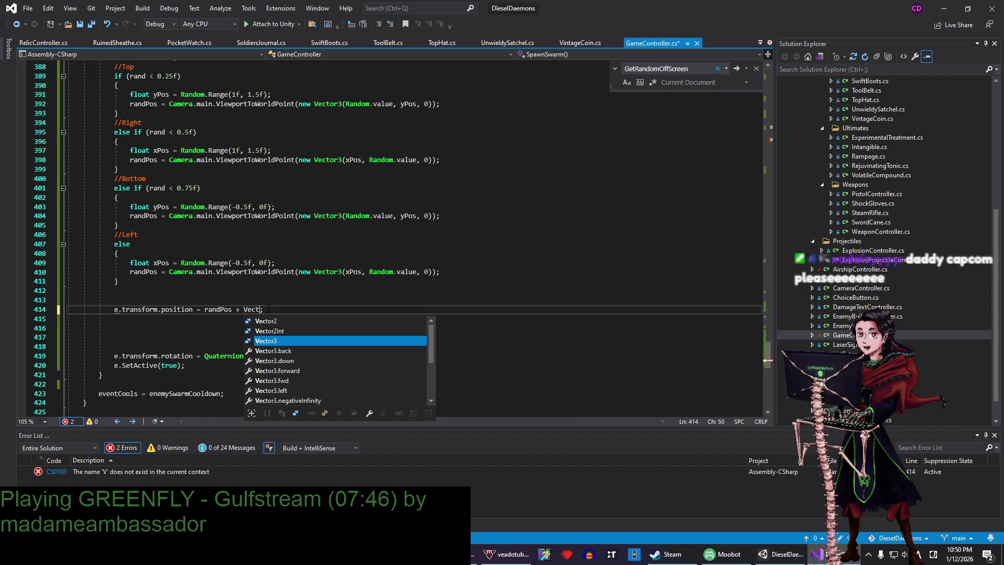
pyautogui.write('Random.Range(')
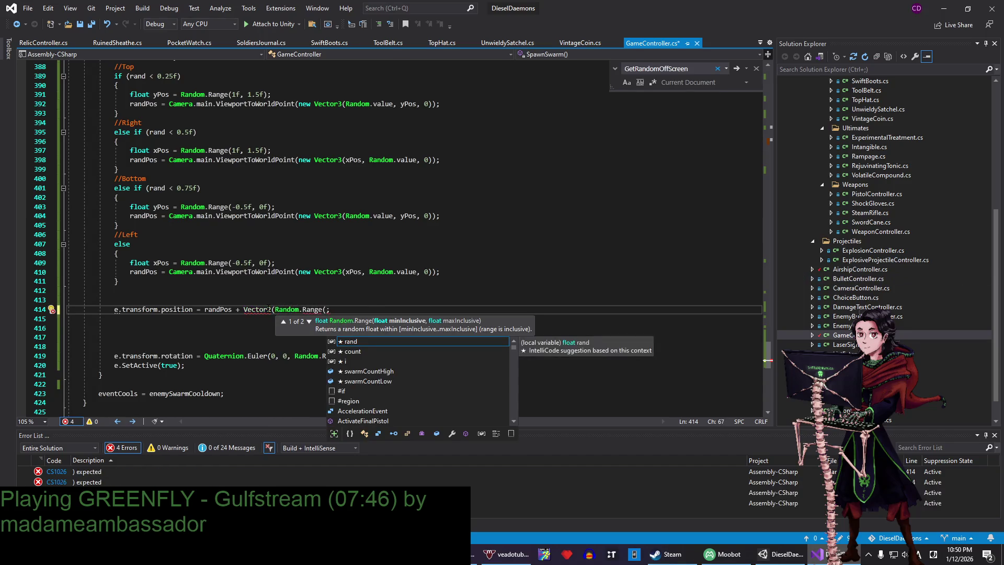
pyautogui.write('-5f, 5f')
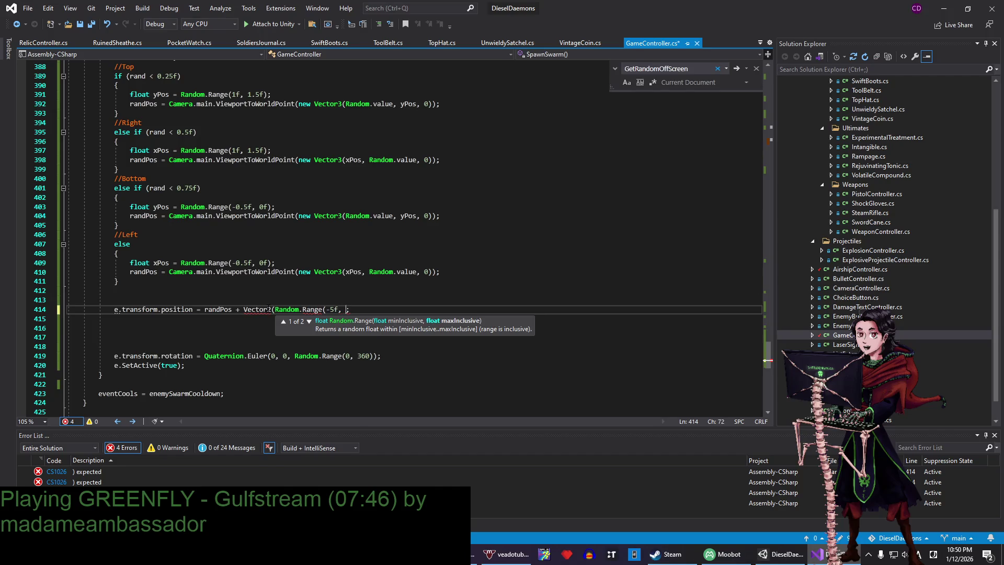
pyautogui.write('), 9')
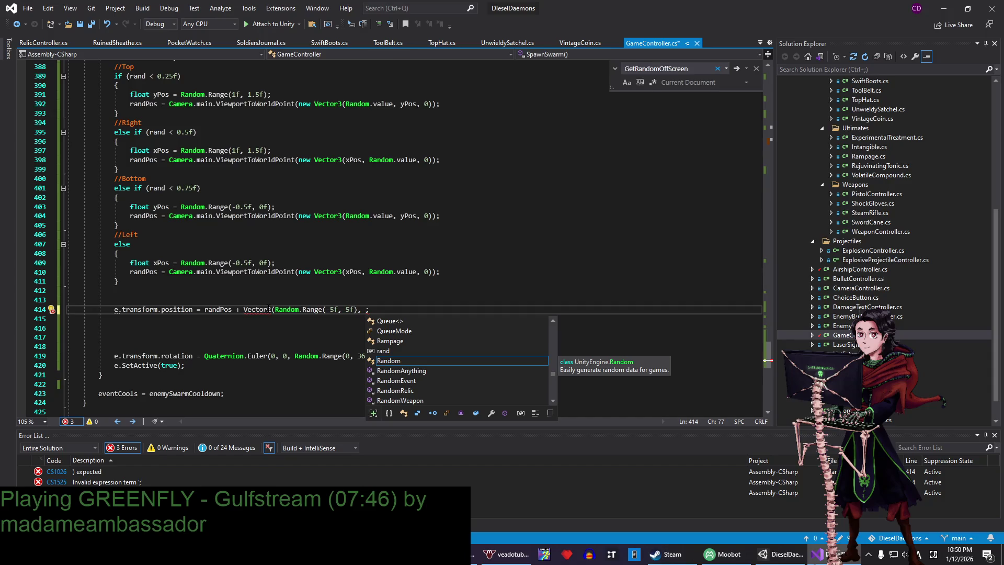
pyautogui.write('Random')
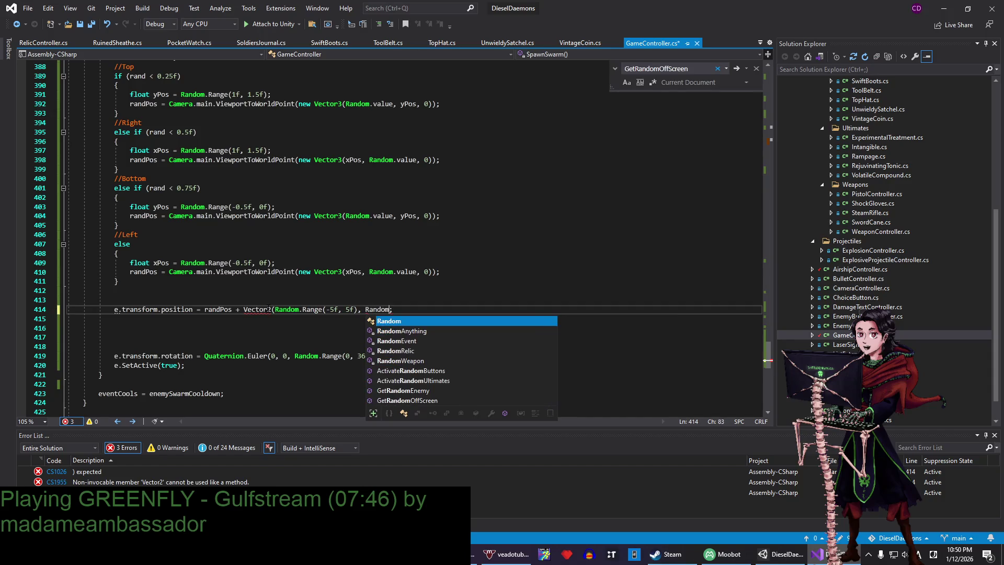
pyautogui.write('.Range')
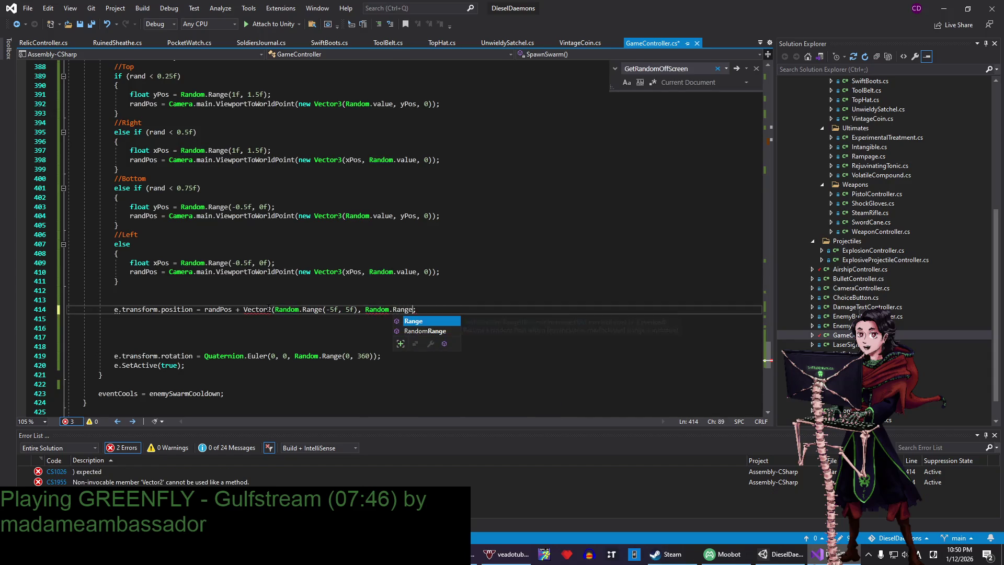
pyautogui.write('( -5f, 5f)')
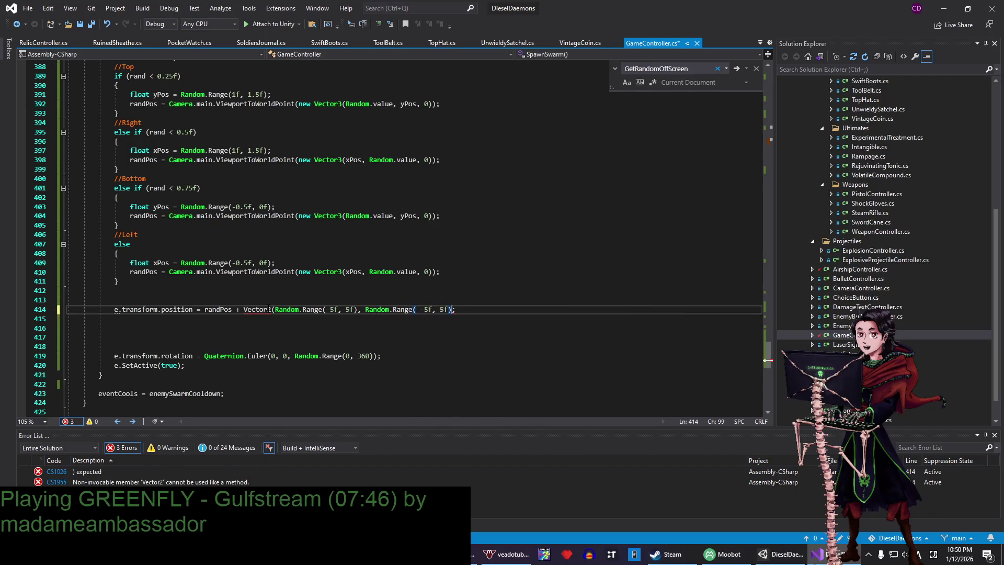
pyautogui.write(')')
pyautogui.click(365, 309)
pyautogui.write('9')
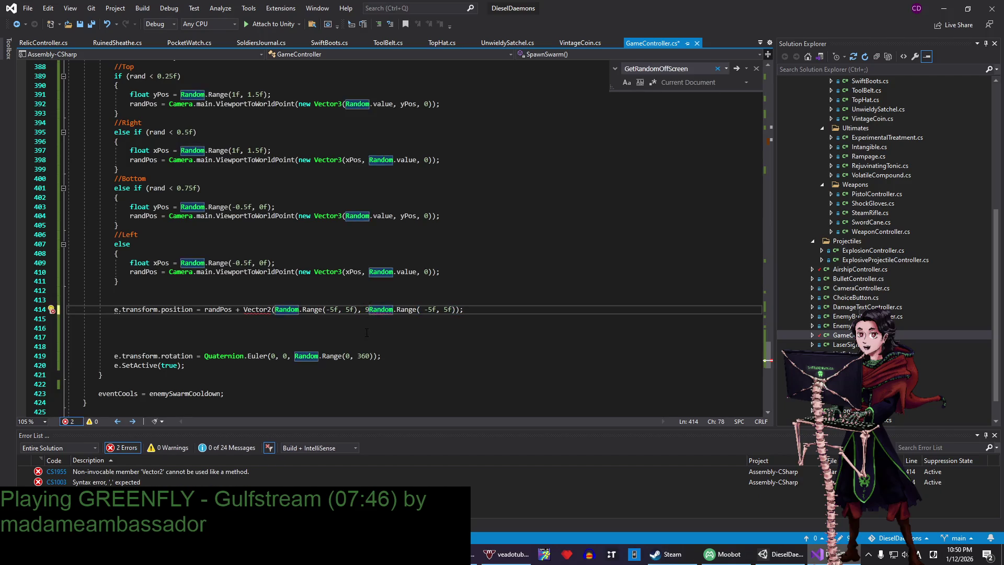
pyautogui.press('BackSpace')
pyautogui.press('BackSpace')
# - Turn the offset into a new Vector3 with 0f as its z value
pyautogui.click(243, 309)
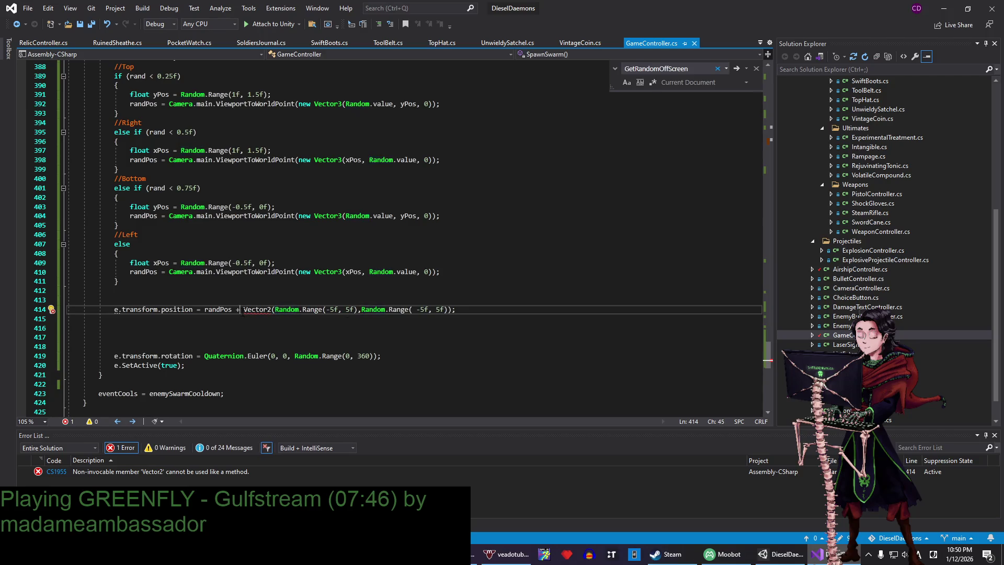
pyautogui.write('new')
pyautogui.click(315, 299)
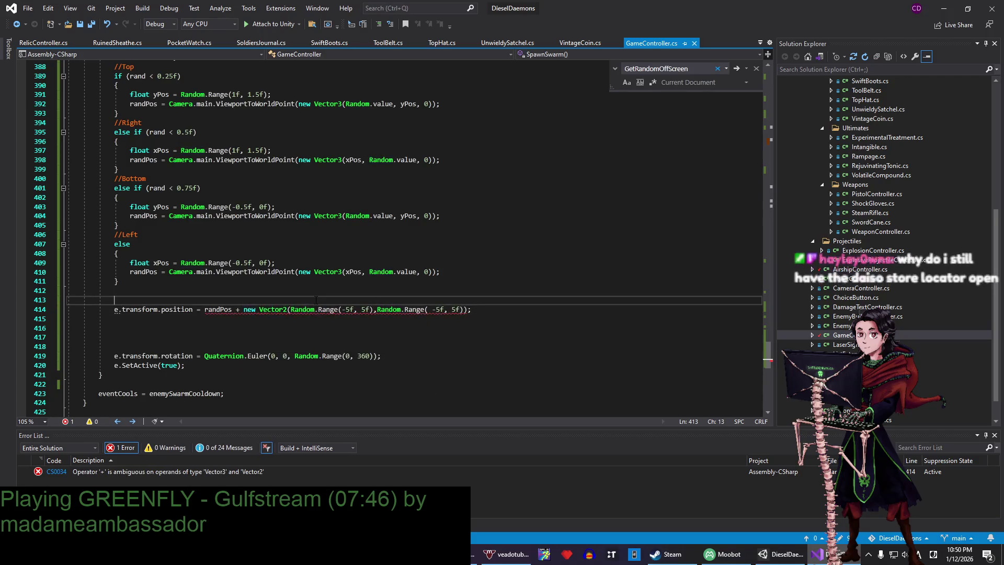
pyautogui.click(291, 309)
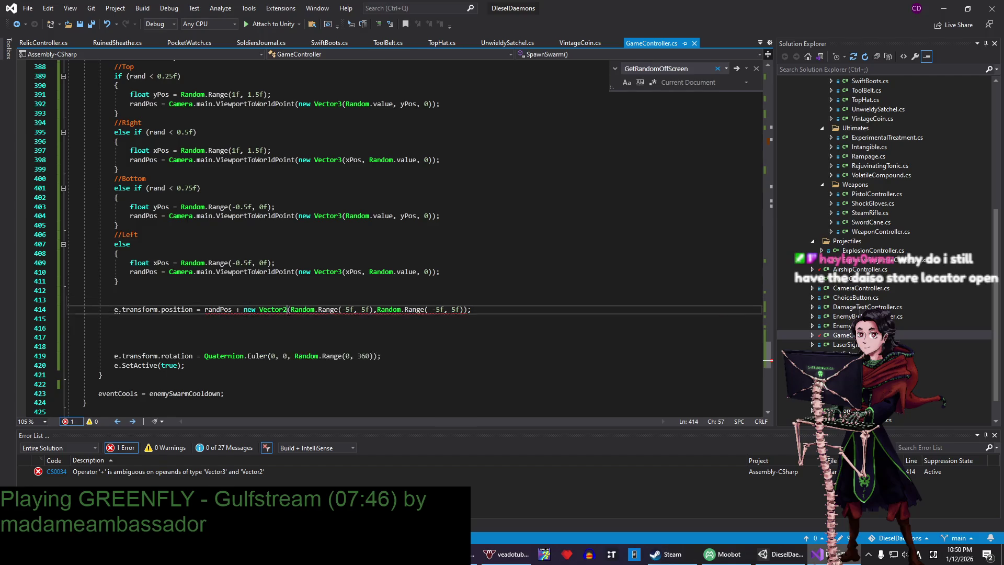
pyautogui.write('3')
pyautogui.press('Left')
pyautogui.press('BackSpace')
pyautogui.press('Right')
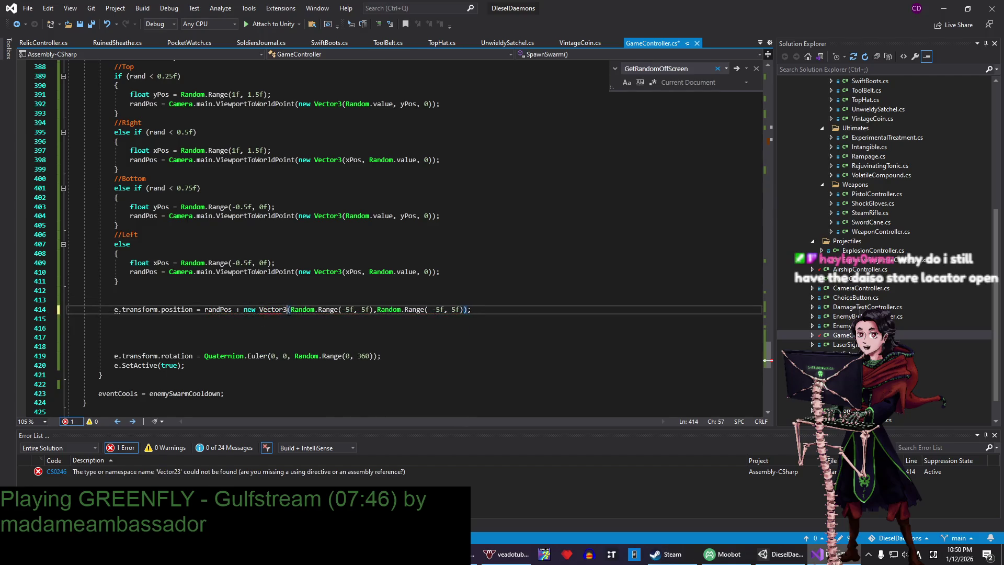
pyautogui.press('End')
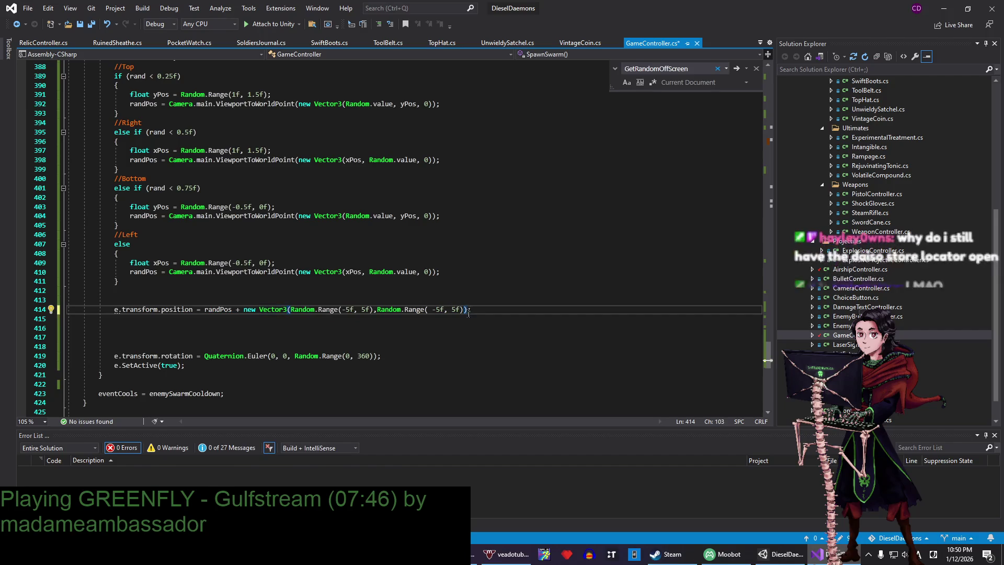
pyautogui.write(', 0f')
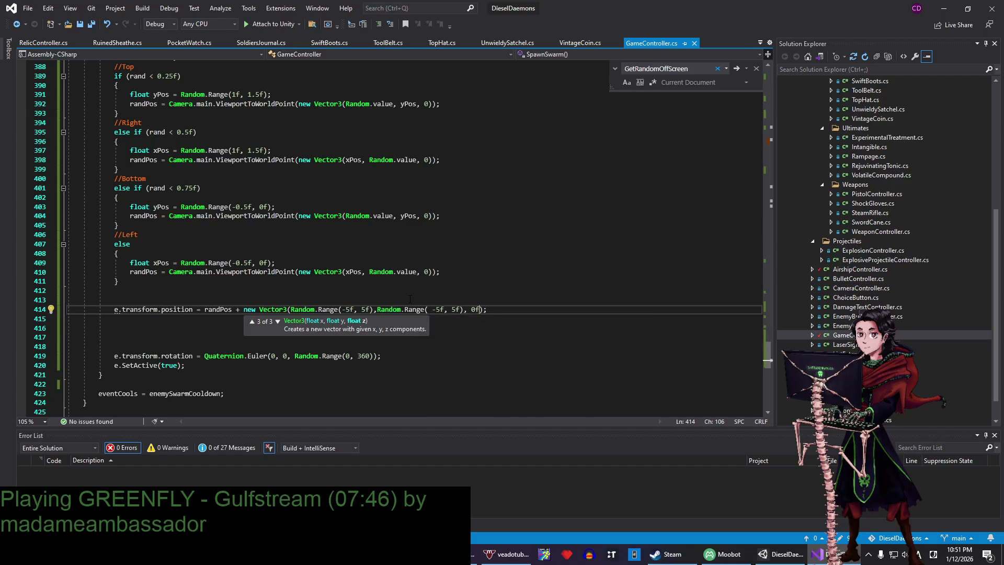
pyautogui.press('Up')
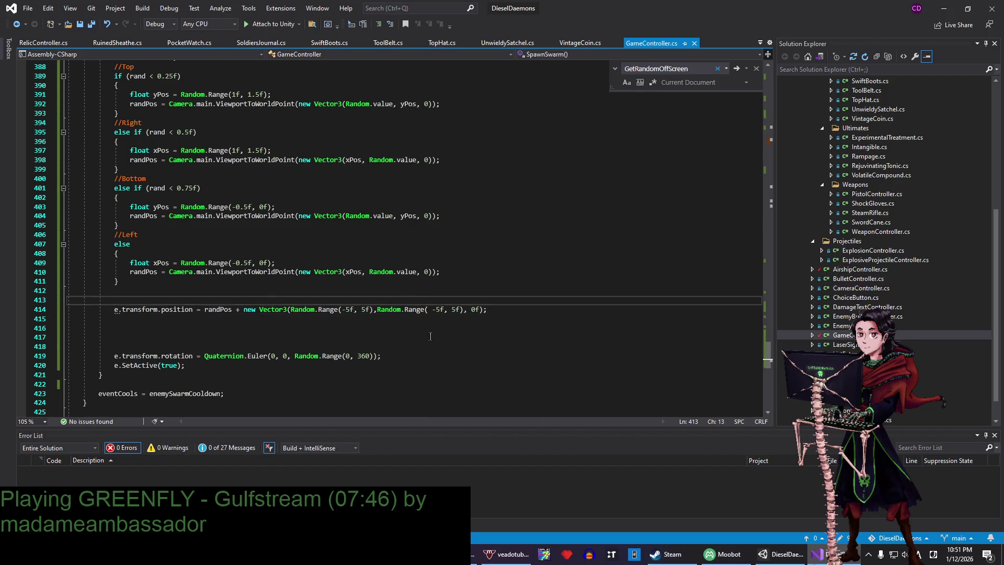
# - Replace the blank lines with a comment about enemies spawning vaguely close together, and save GameController.cs
pyautogui.moveTo(157, 337); pyautogui.dragTo(555, 314)
pyautogui.press('Delete')
pyautogui.click(356, 299)
pyautogui.write('//Spawn all the enemies vaguely close to ea')
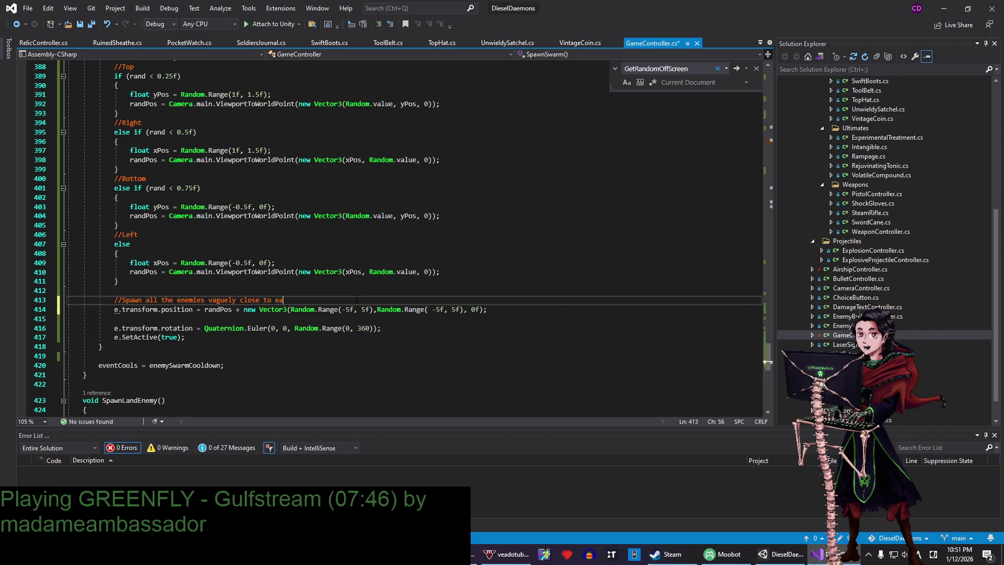
pyautogui.write('other')
pyautogui.hotkey('ctrl', 's')
# - Cut the off-screen corner randPos block (lines 380–411) out of the spawn loop
pyautogui.scroll(8, 210, 283)
pyautogui.scroll(-3, 210, 278)
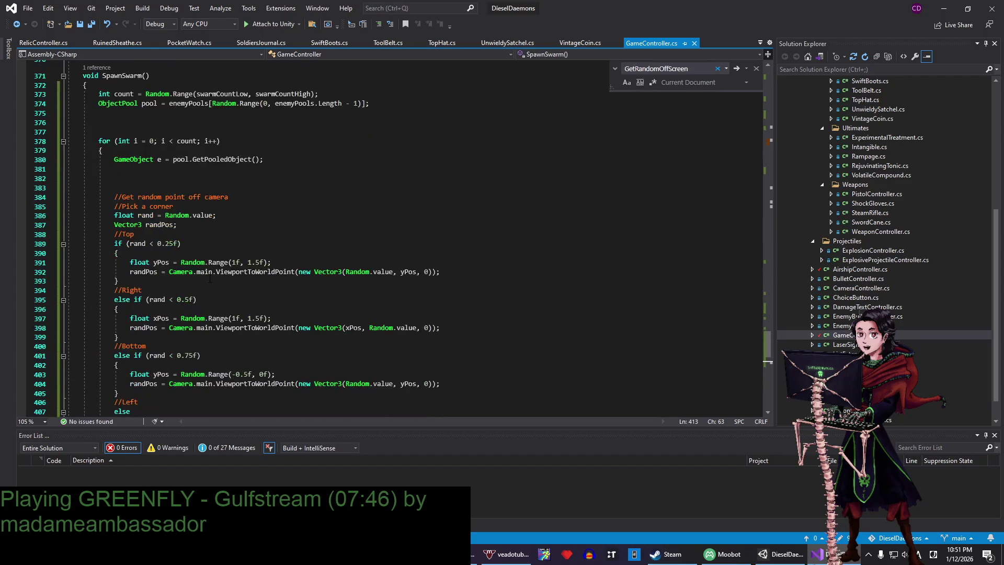
pyautogui.scroll(-3, 209, 278)
pyautogui.moveTo(138, 341)
pyautogui.mouseDown()
pyautogui.moveTo(220, 160)
pyautogui.moveTo(293, 65)
pyautogui.moveTo(314, 85)
pyautogui.mouseUp()
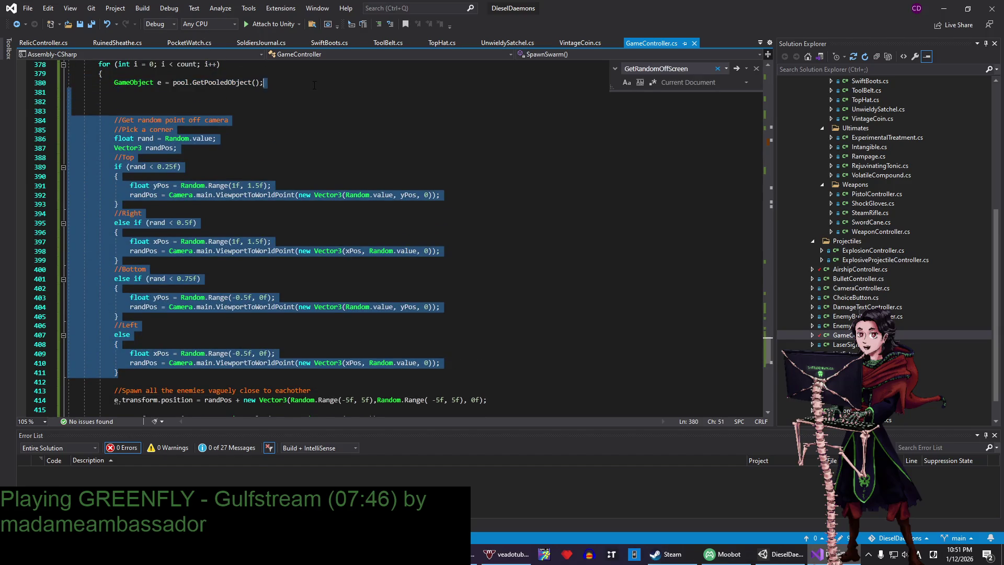
pyautogui.scroll(3, 267, 153)
pyautogui.hotkey('ctrl', 'x')
pyautogui.click(300, 121)
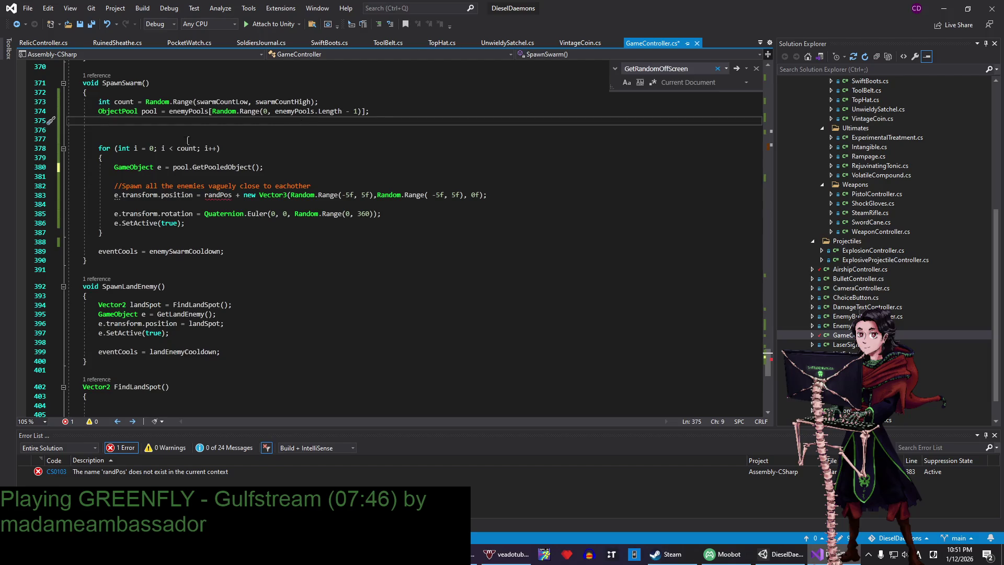
# - Declare 'Vector3 randPos = GetRandomOffScreen();' before the loop and remove the blank line above it
pyautogui.click(161, 134)
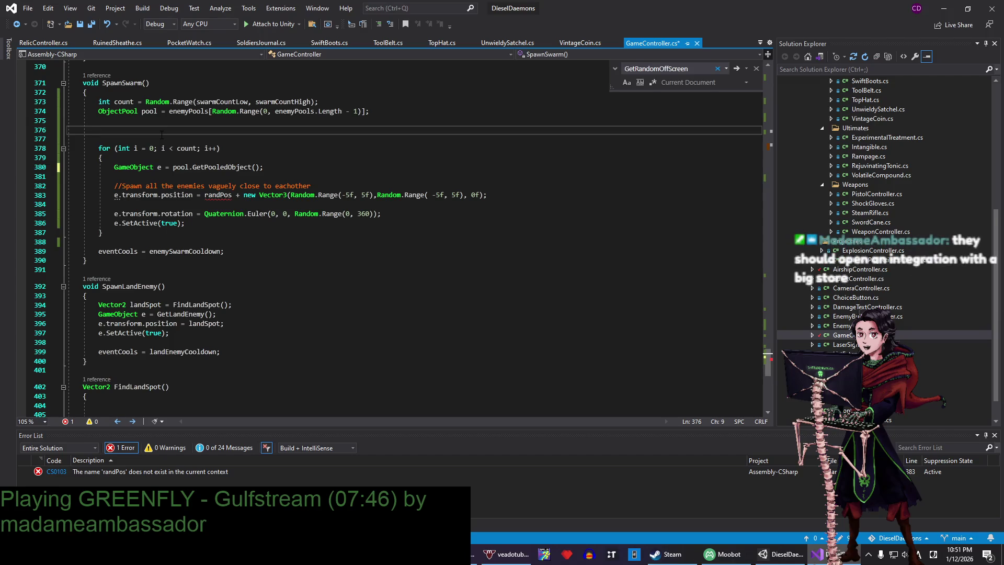
pyautogui.write('Vector')
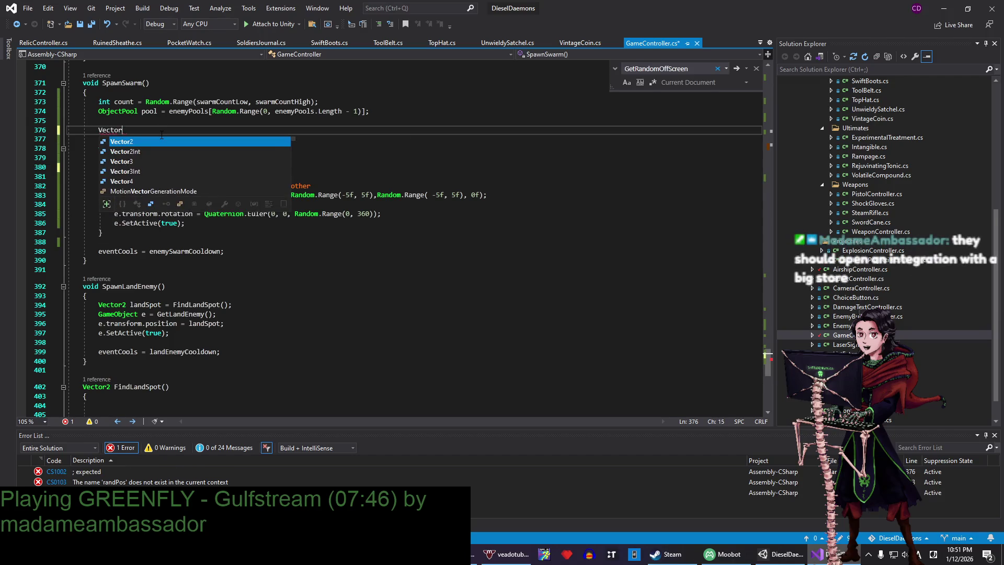
pyautogui.write('3 randPos = ')
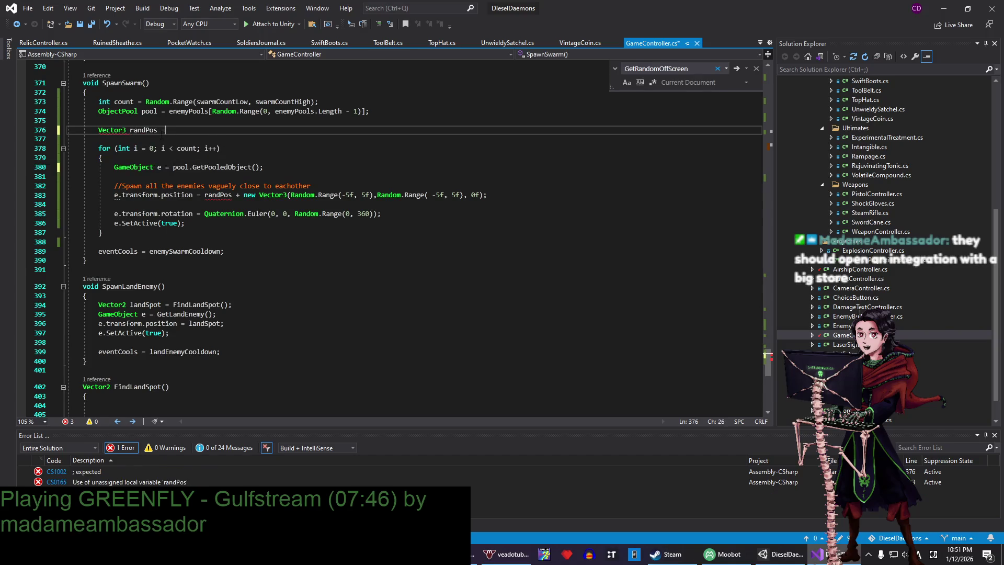
pyautogui.write('G')
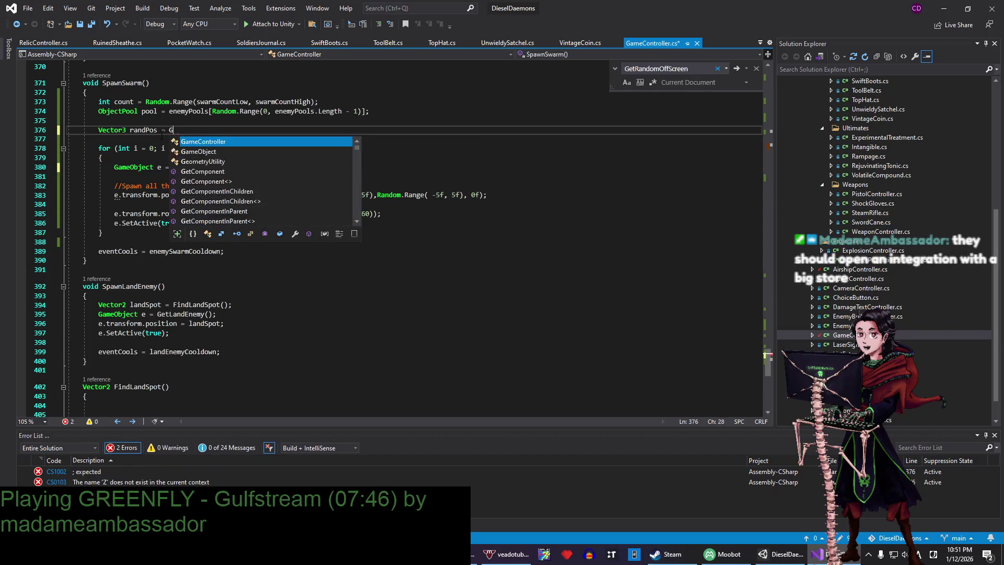
pyautogui.write('etRandom')
pyautogui.press('Down')
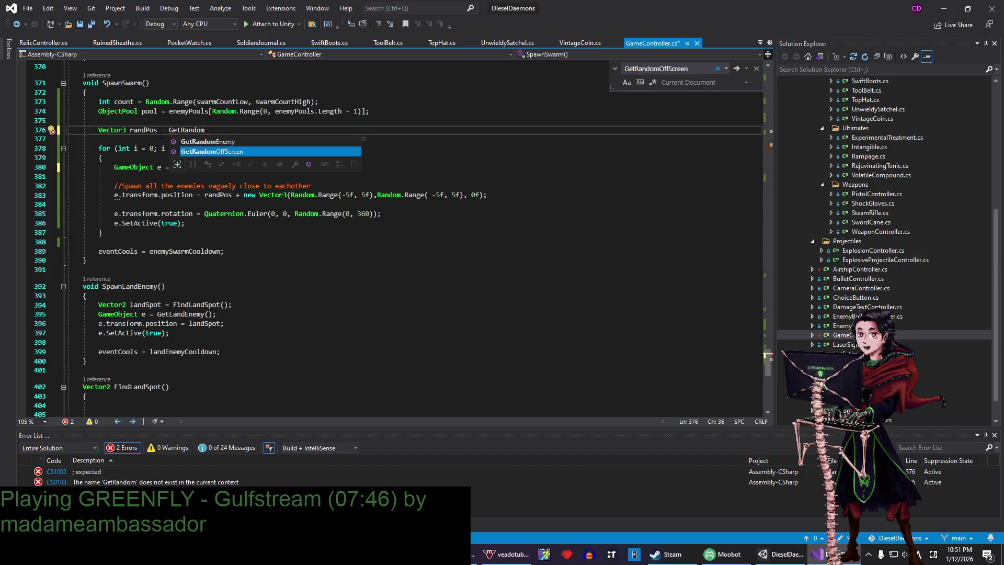
pyautogui.press('Tab')
pyautogui.write('()l\\')
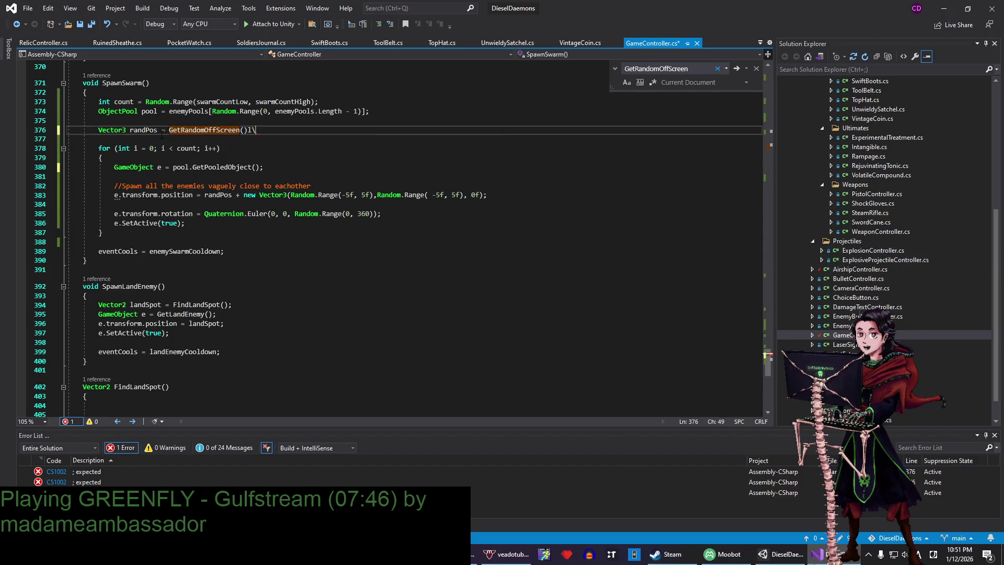
pyautogui.press('BackSpace')
pyautogui.press('BackSpace')
pyautogui.write(';')
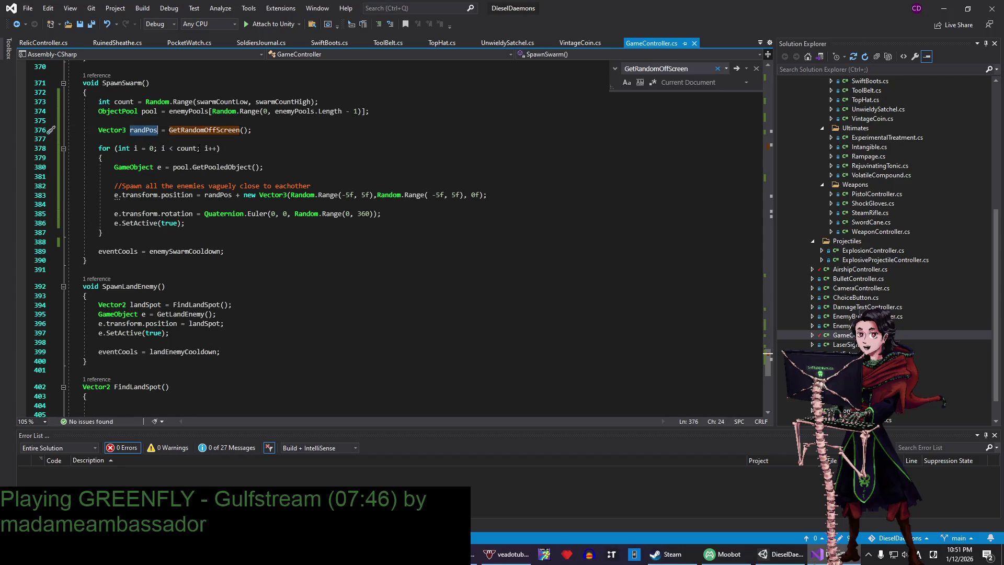
pyautogui.moveTo(139, 121); pyautogui.dragTo(392, 116)
pyautogui.press('BackSpace')
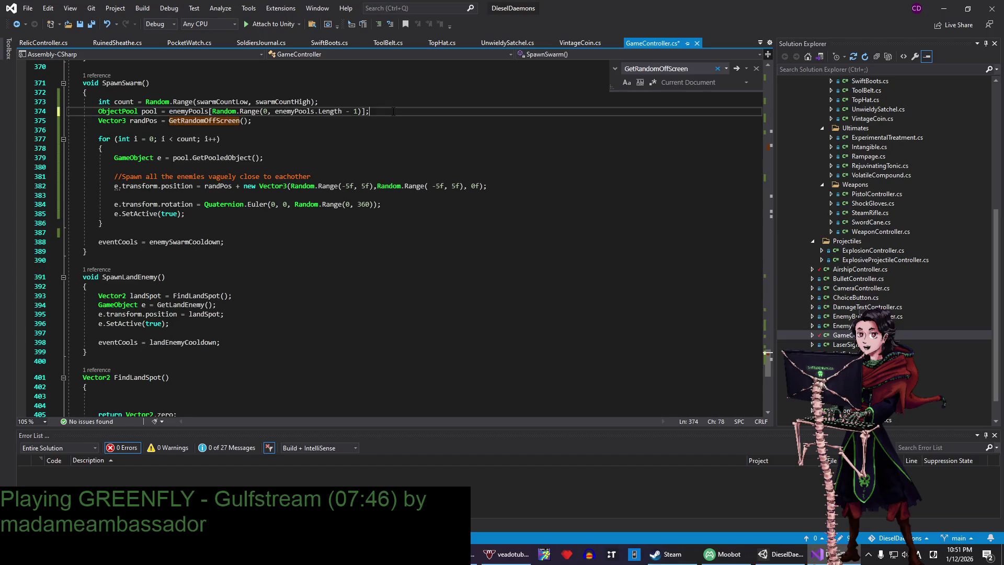
pyautogui.click(332, 195)
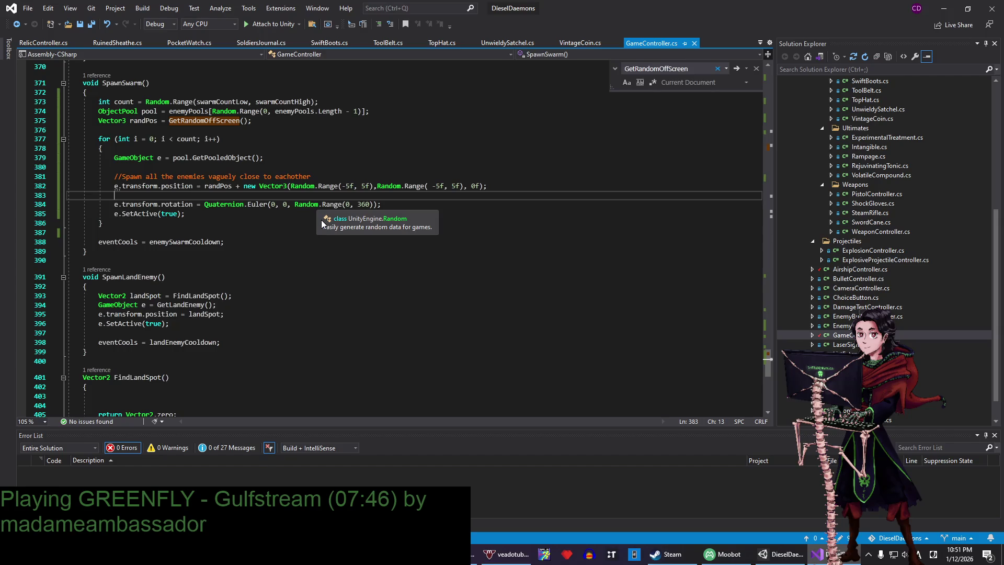
# - Read through the SpawnSwarm loop lines 373–382, including the count variable and spawn offset
pyautogui.click(377, 185)
pyautogui.press('Up')
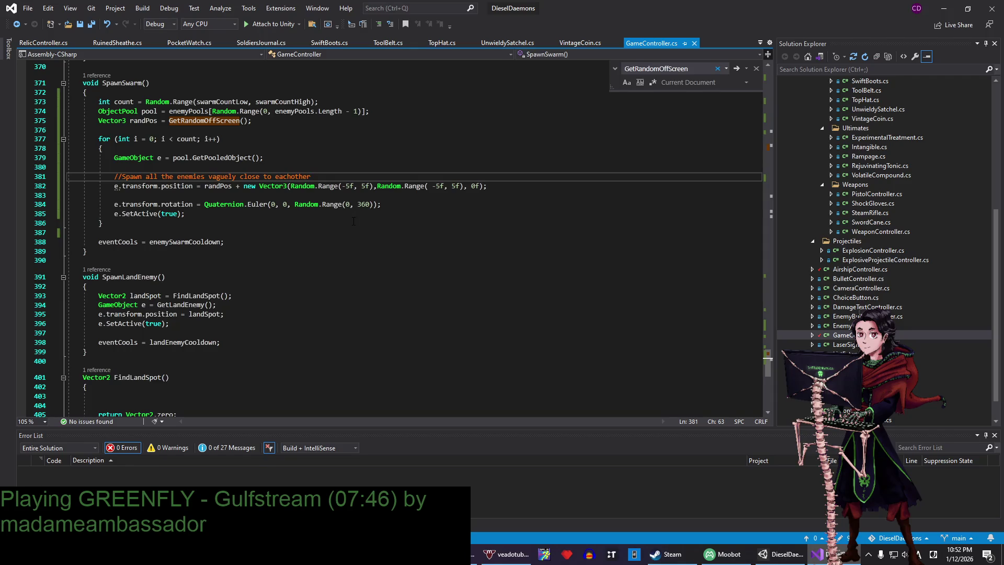
pyautogui.click(355, 196)
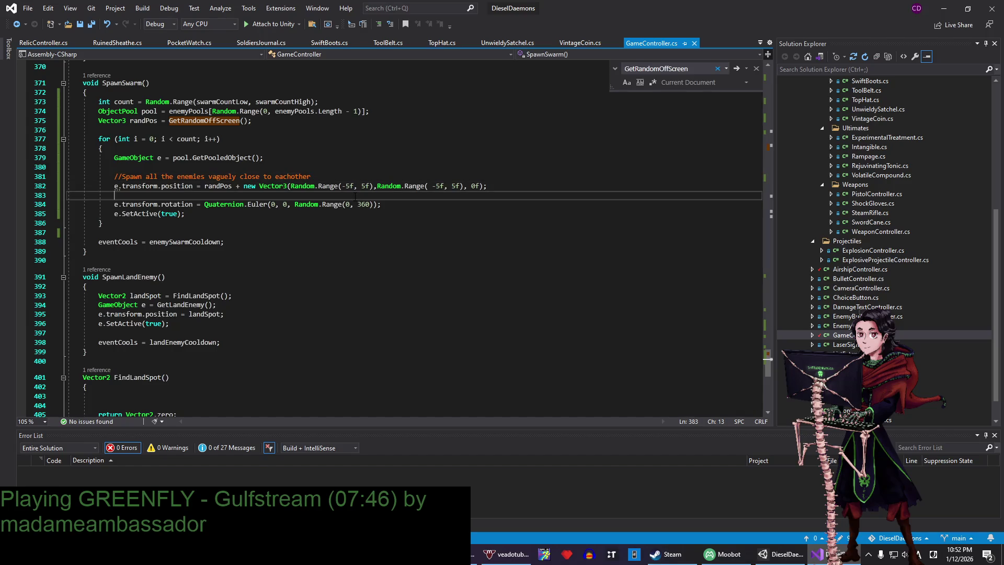
pyautogui.click(277, 157)
pyautogui.scroll(2, 196, 179)
pyautogui.click(123, 159)
# - Highlight every use of pool and randPos, then minimize Visual Studio to return to Unity
pyautogui.doubleClick(149, 168)
pyautogui.doubleClick(138, 177)
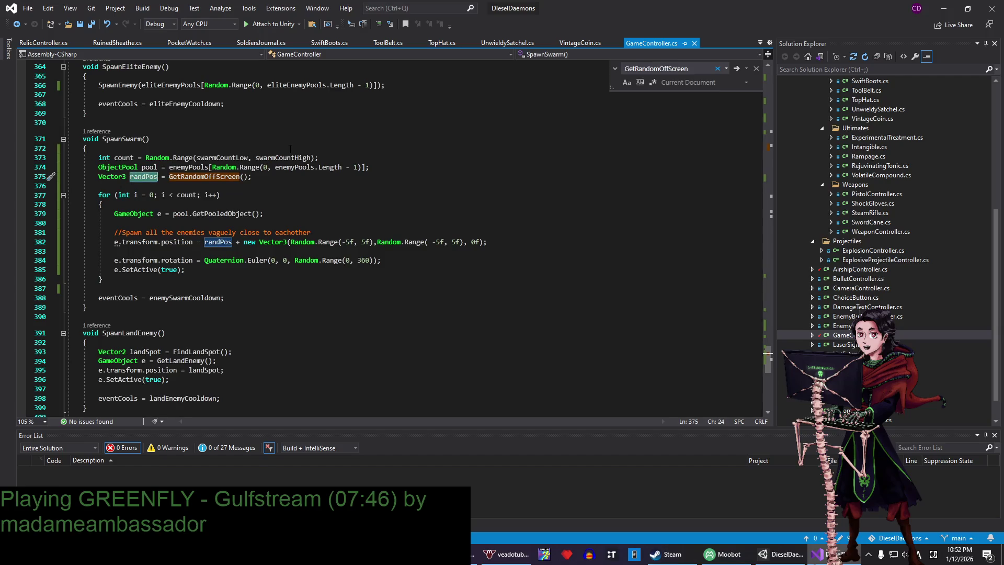
pyautogui.click(216, 242)
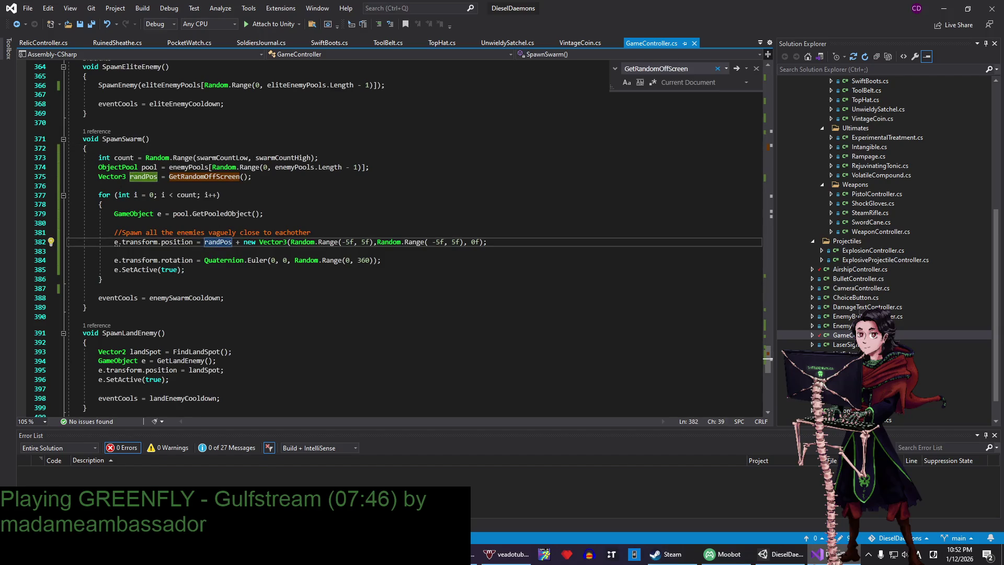
pyautogui.click(534, 213)
pyautogui.click(534, 232)
pyautogui.click(944, 8)
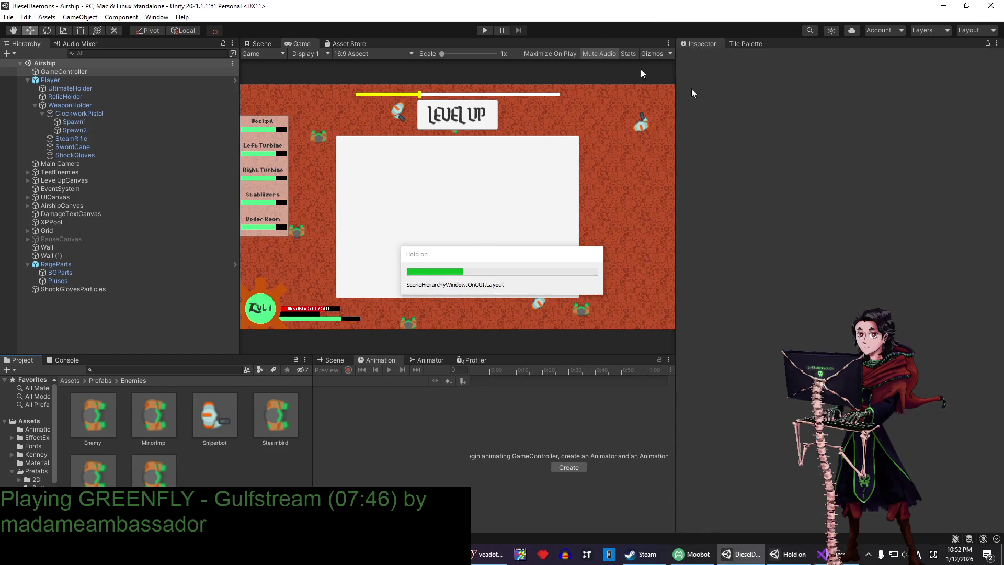
# - Play-test briefly to watch the swarm spawn, then stop and return to GameController.cs in Visual Studio
pyautogui.click(484, 31)
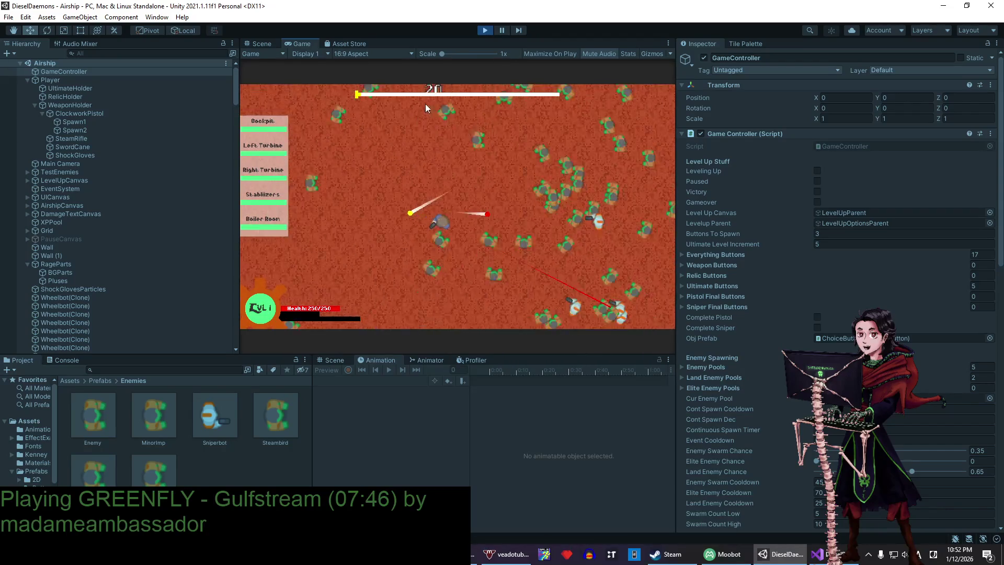
pyautogui.click(484, 31)
pyautogui.click(817, 554)
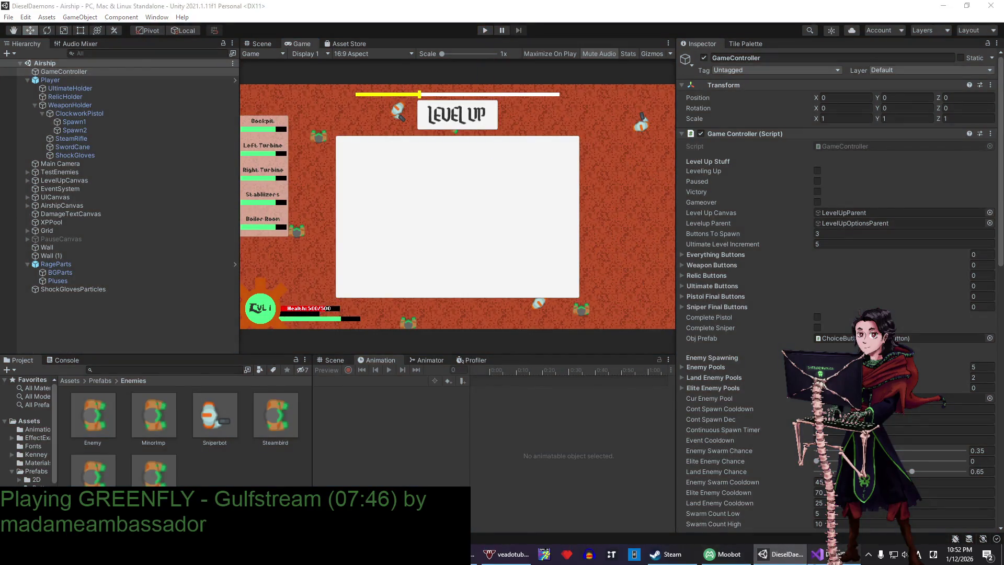
pyautogui.click(350, 242)
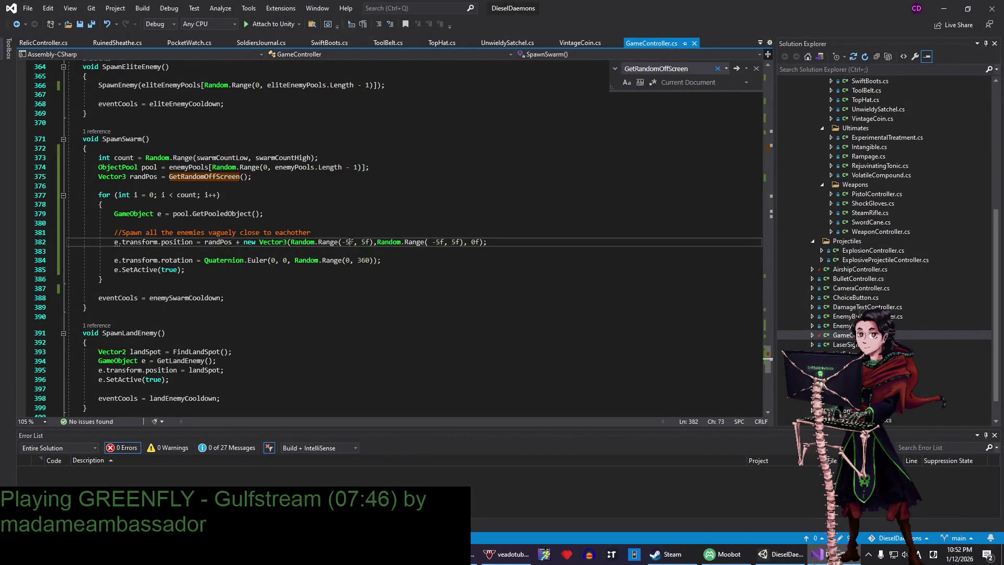
# - Narrow the x spawn offset on line 382 to Random.Range(-1f, 1f)
pyautogui.press('BackSpace')
pyautogui.write('1')
pyautogui.press('Right')
pyautogui.press('Right')
pyautogui.press('Right')
pyautogui.press('BackSpace')
pyautogui.write('1')
# - Narrow the y offset to Random.Range(-1f, 1f) too, save the script and switch back to Unity
pyautogui.click(441, 242)
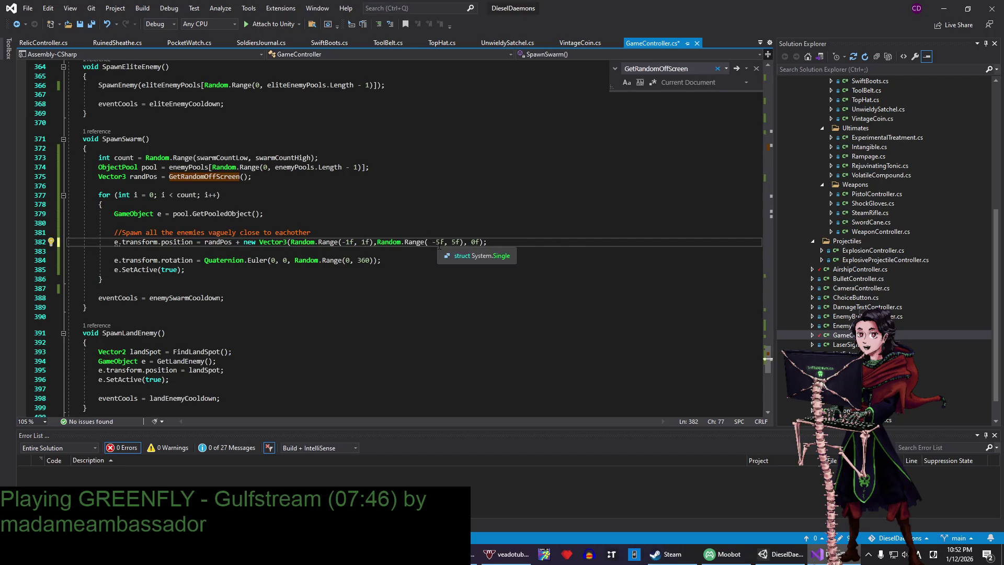
pyautogui.press('BackSpace')
pyautogui.write('1')
pyautogui.press('BackSpace')
pyautogui.press('Down')
pyautogui.press('Down')
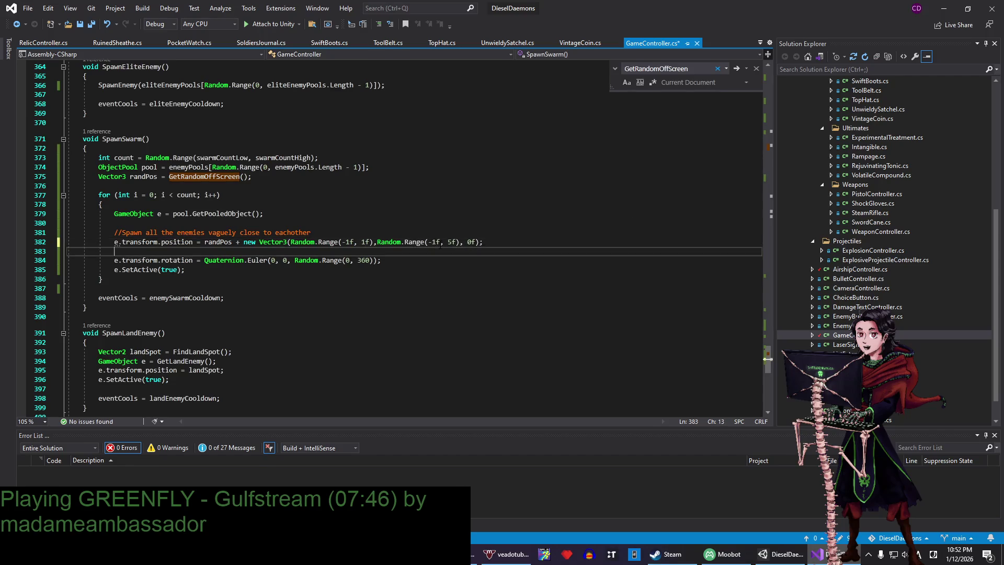
pyautogui.click(451, 242)
pyautogui.press('BackSpace')
pyautogui.write('1')
pyautogui.hotkey('ctrl', 's')
pyautogui.press('Up')
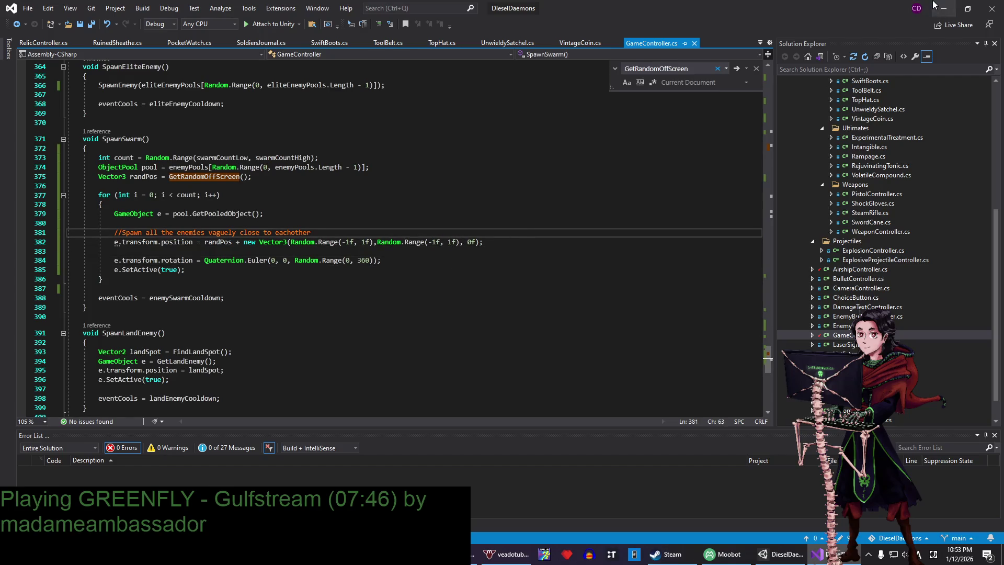
pyautogui.hotkey('alt', 'Tab')
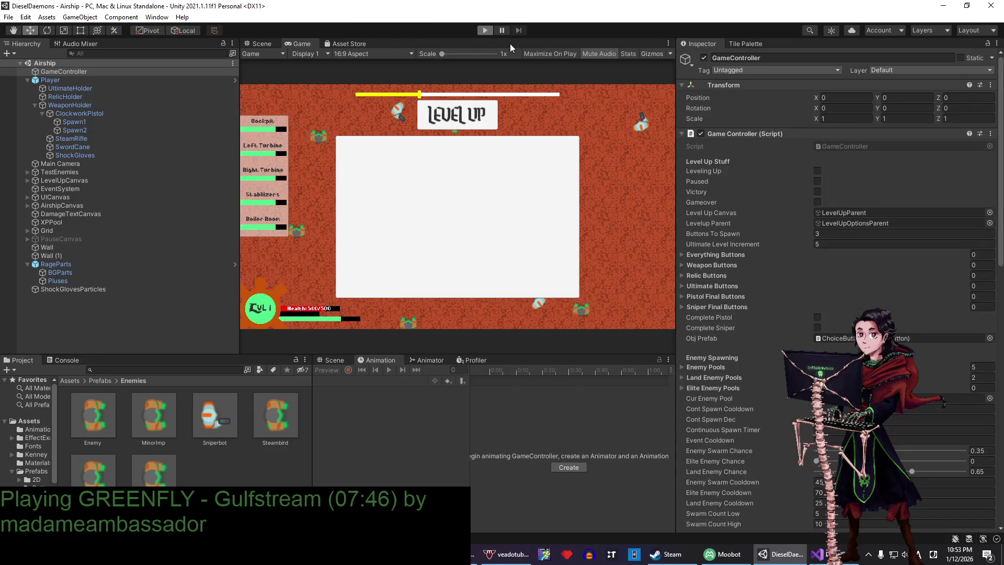
pyautogui.hotkey('ctrl', 'p')
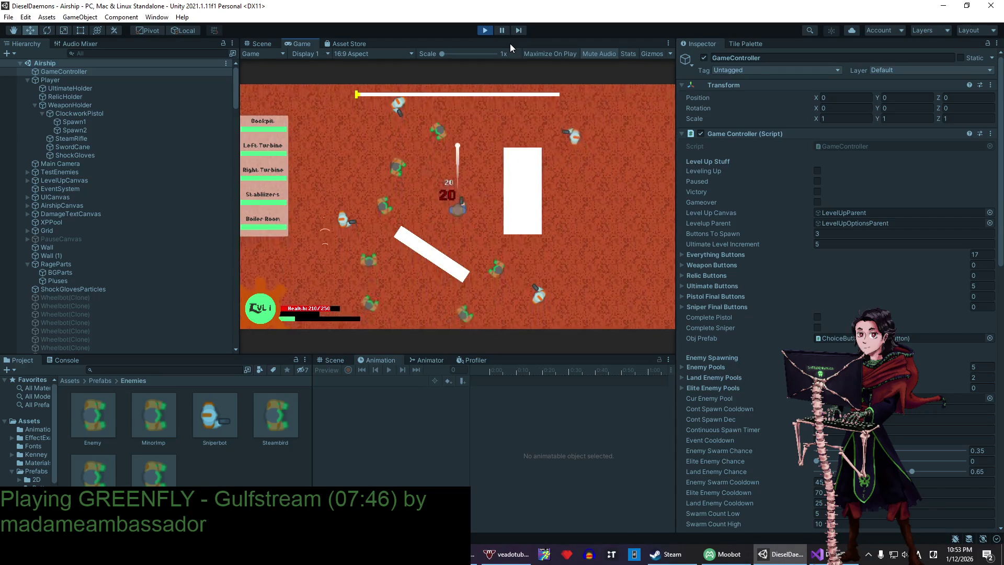
pyautogui.press('w')
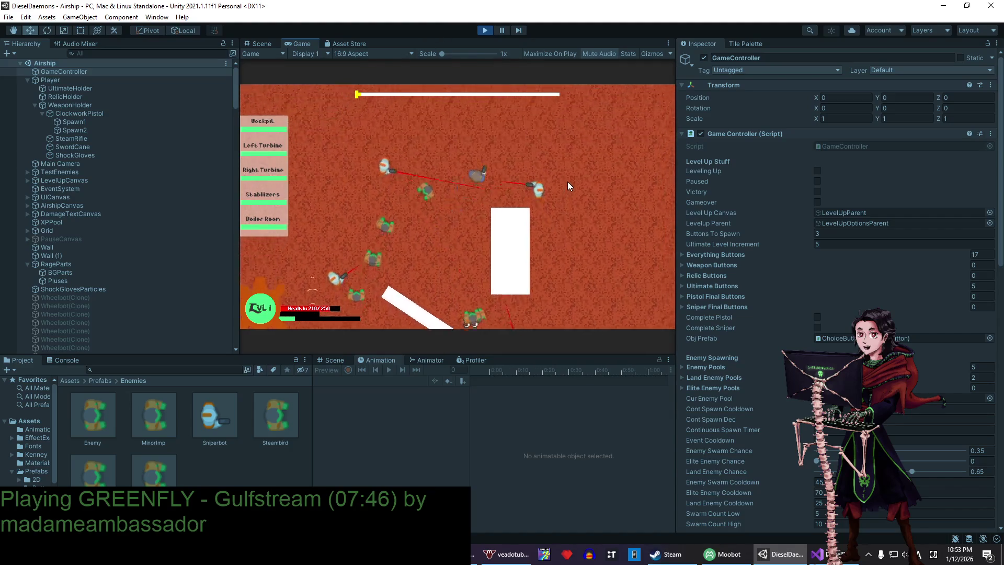
pyautogui.press('d')
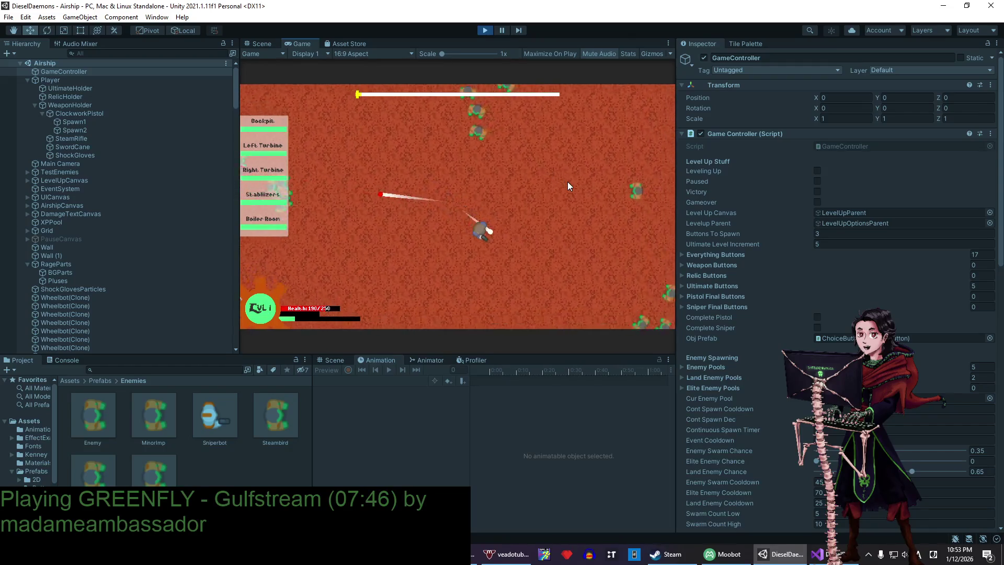
pyautogui.press('w')
pyautogui.press('s')
pyautogui.press('a')
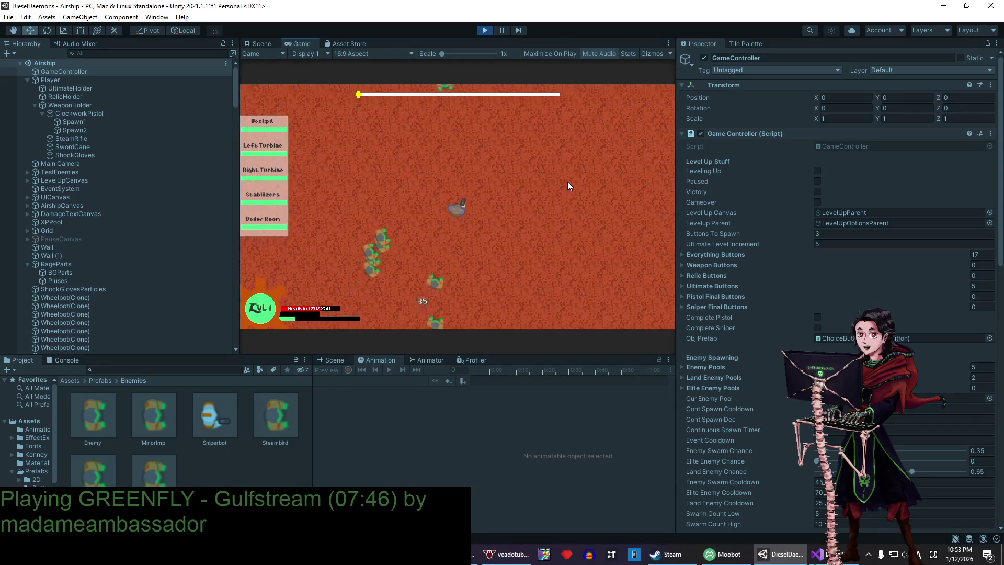
pyautogui.click(482, 33)
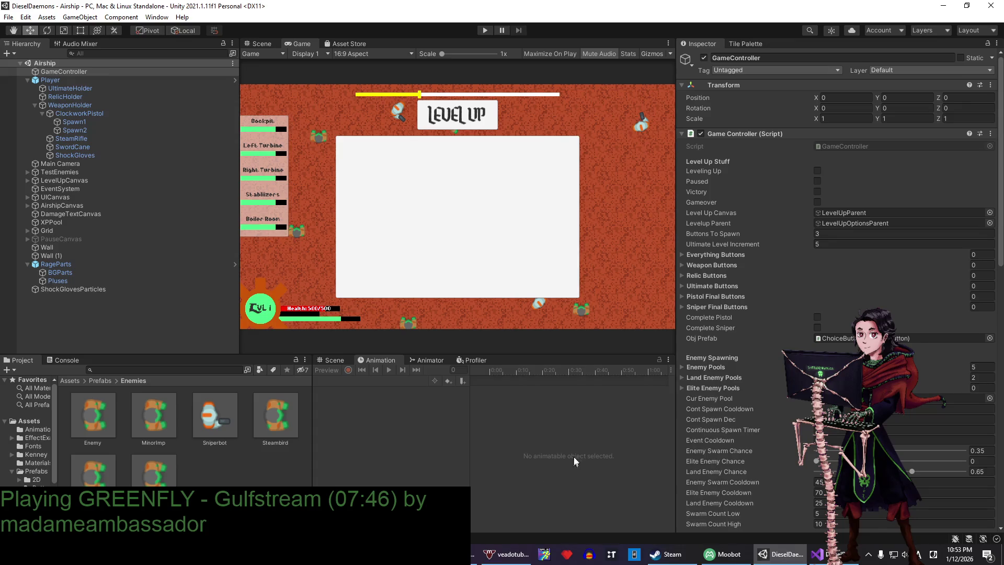
pyautogui.scroll(-15, 819, 318)
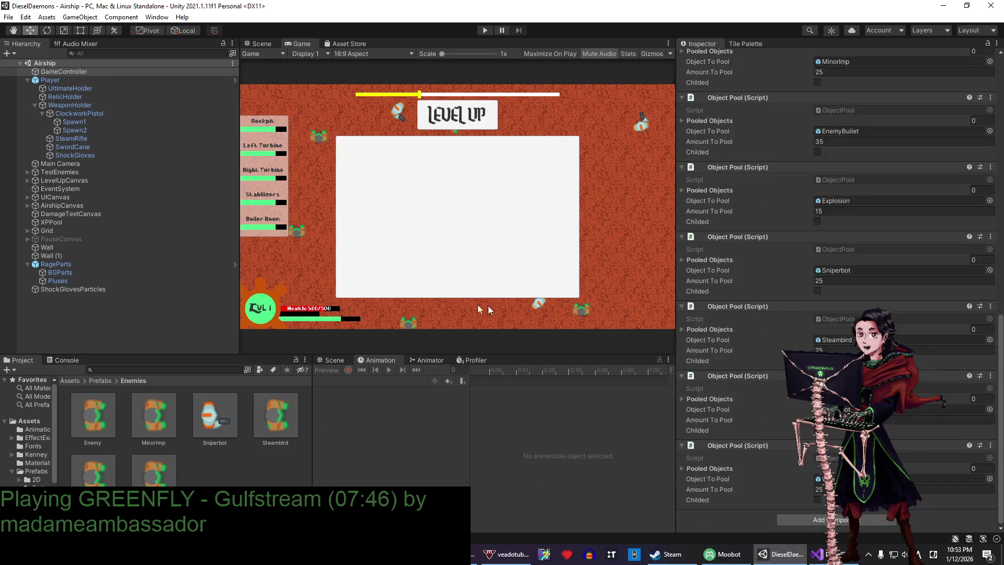
pyautogui.click(88, 74)
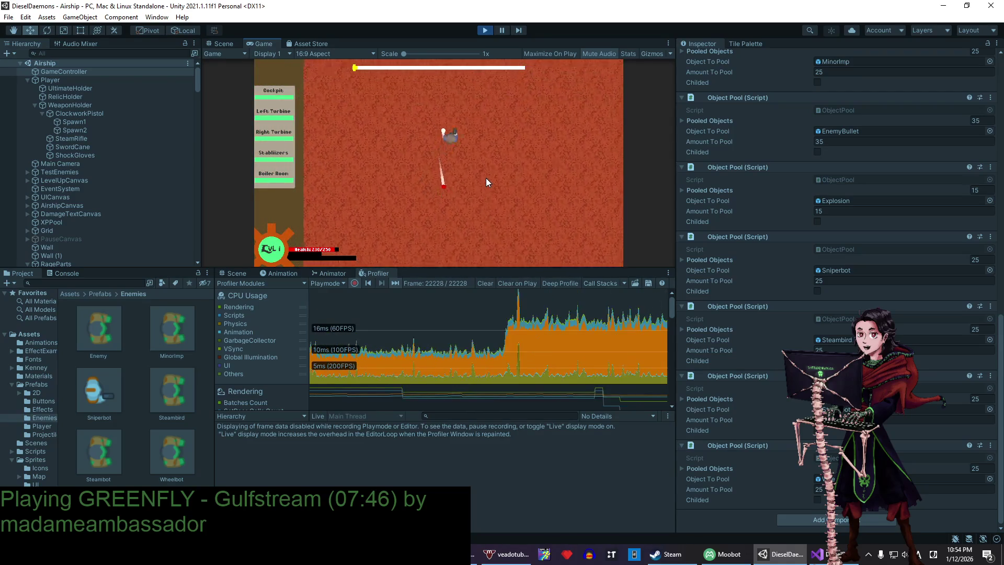
pyautogui.click(502, 30)
pyautogui.click(613, 309)
pyautogui.moveTo(613, 309); pyautogui.dragTo(615, 303)
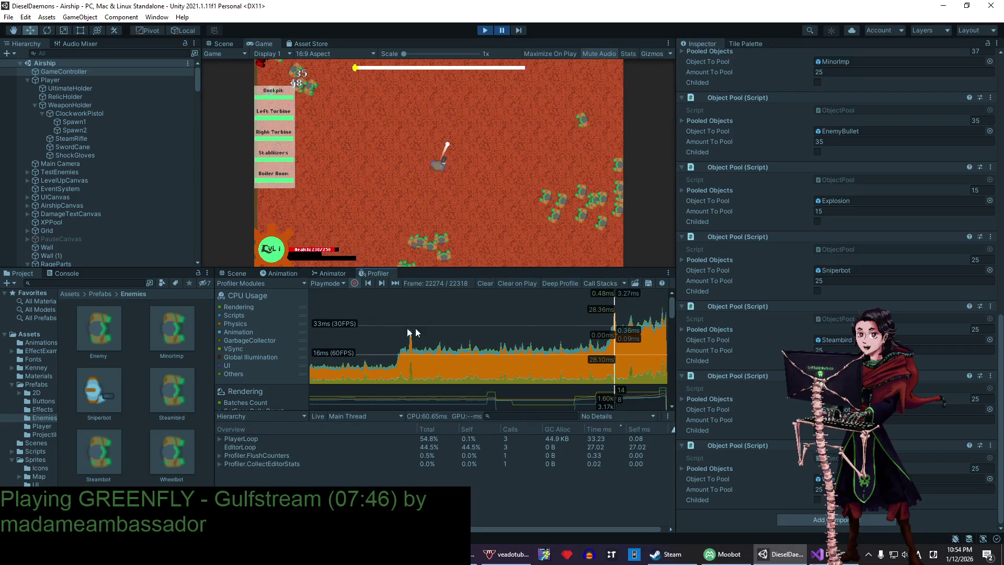
pyautogui.click(221, 307)
pyautogui.click(221, 307)
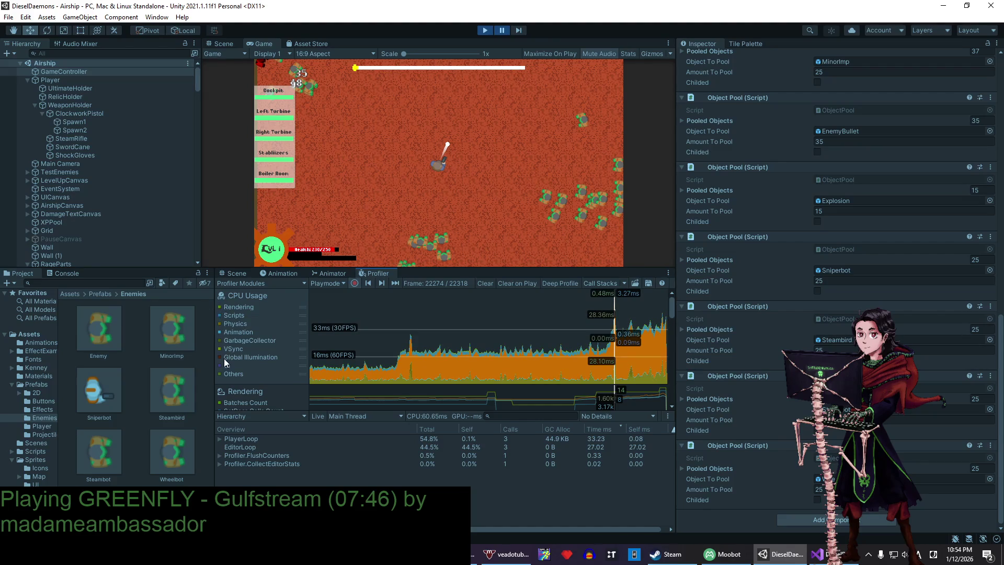
pyautogui.moveTo(429, 267)
pyautogui.mouseDown()
pyautogui.moveTo(430, 186)
pyautogui.moveTo(430, 213)
pyautogui.mouseUp()
pyautogui.moveTo(214, 291); pyautogui.dragTo(177, 291)
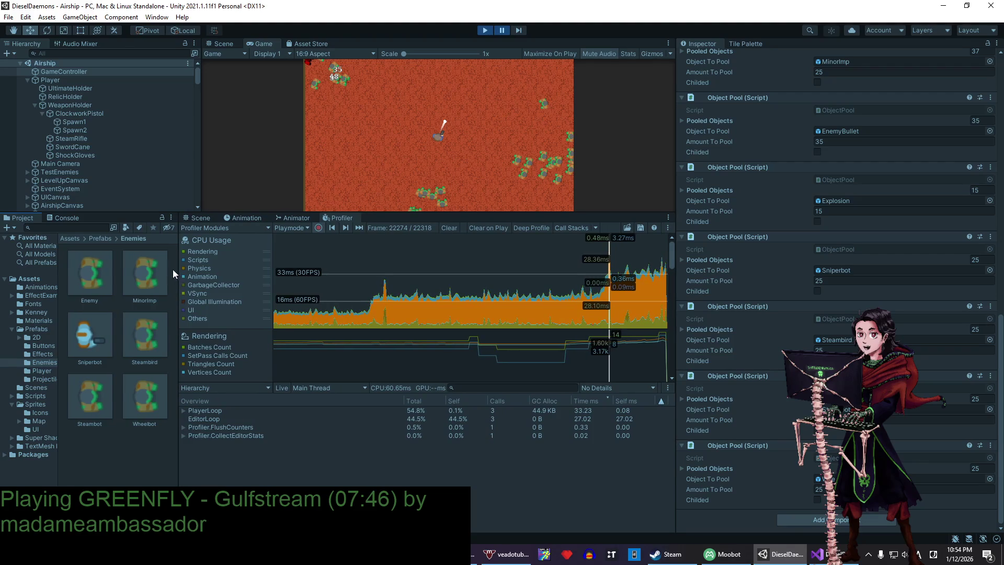
pyautogui.click(183, 268)
pyautogui.click(183, 268)
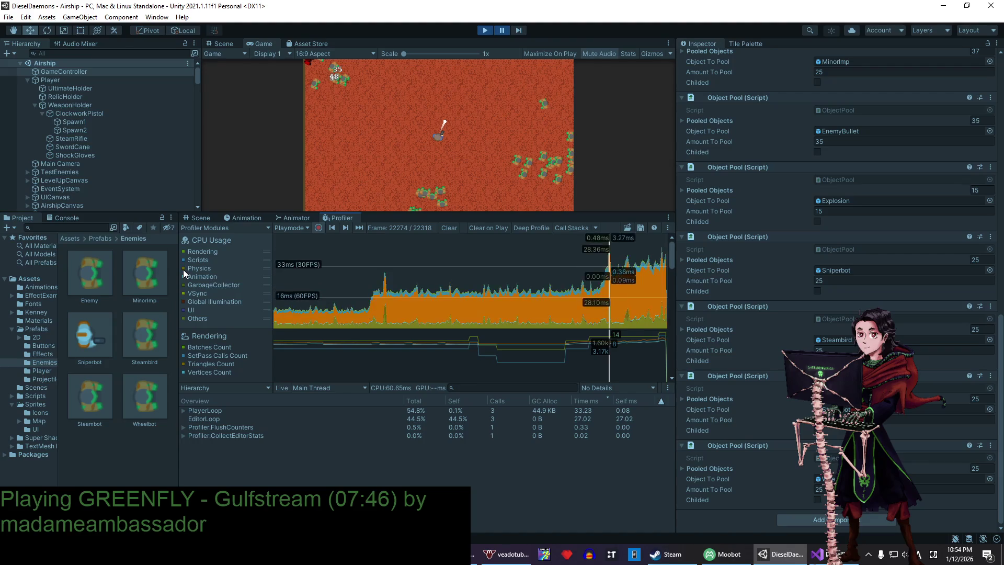
pyautogui.click(183, 269)
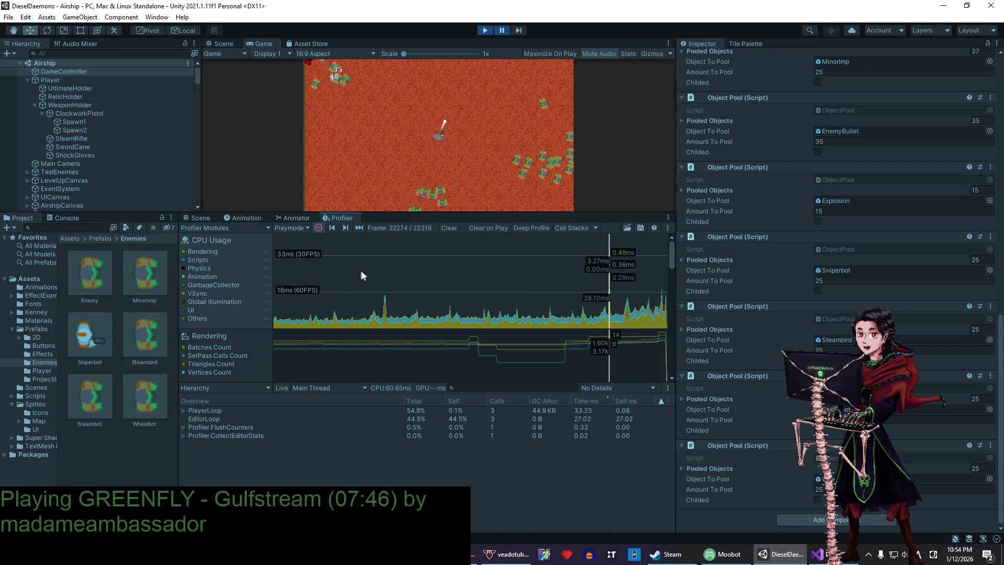
pyautogui.click(184, 269)
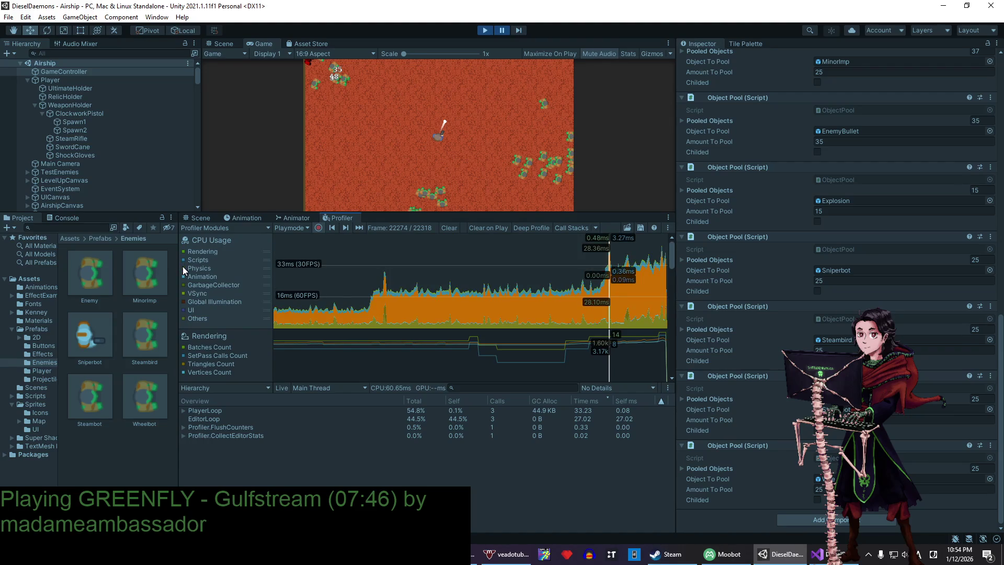
pyautogui.click(184, 269)
pyautogui.click(183, 267)
pyautogui.click(183, 266)
pyautogui.moveTo(502, 272); pyautogui.dragTo(610, 277)
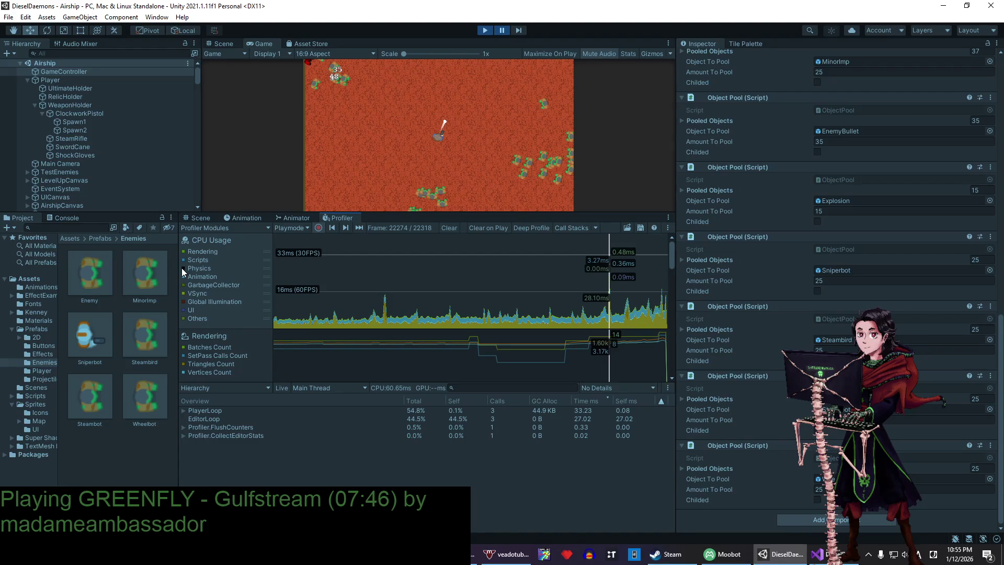
pyautogui.click(183, 319)
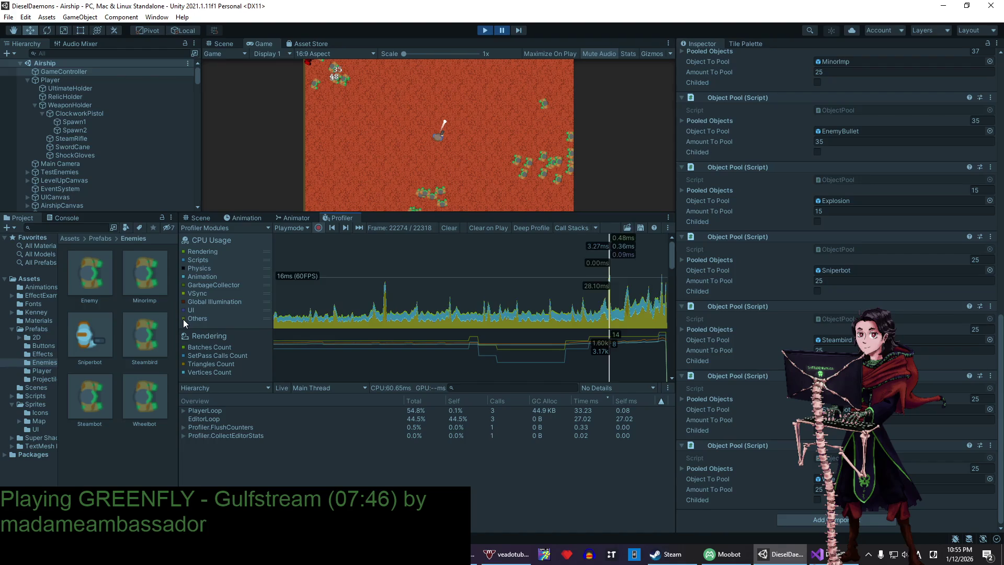
pyautogui.click(184, 318)
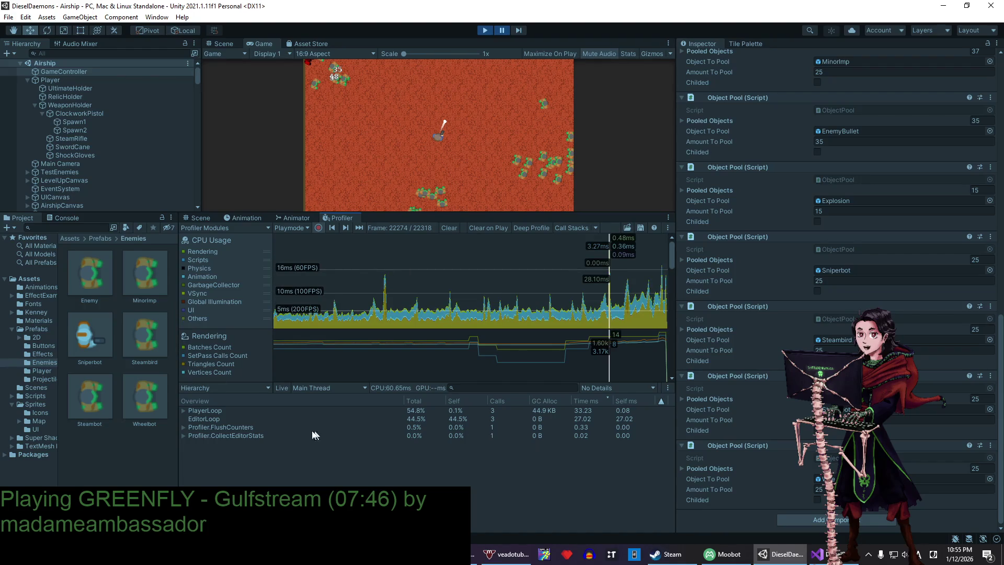
# - Expand PlayerLoop > ScriptRunBehaviourUpdate > BehaviourUpdate > ContextBasedSteering.Update() and select Physics2D.CircleCast
pyautogui.click(184, 411)
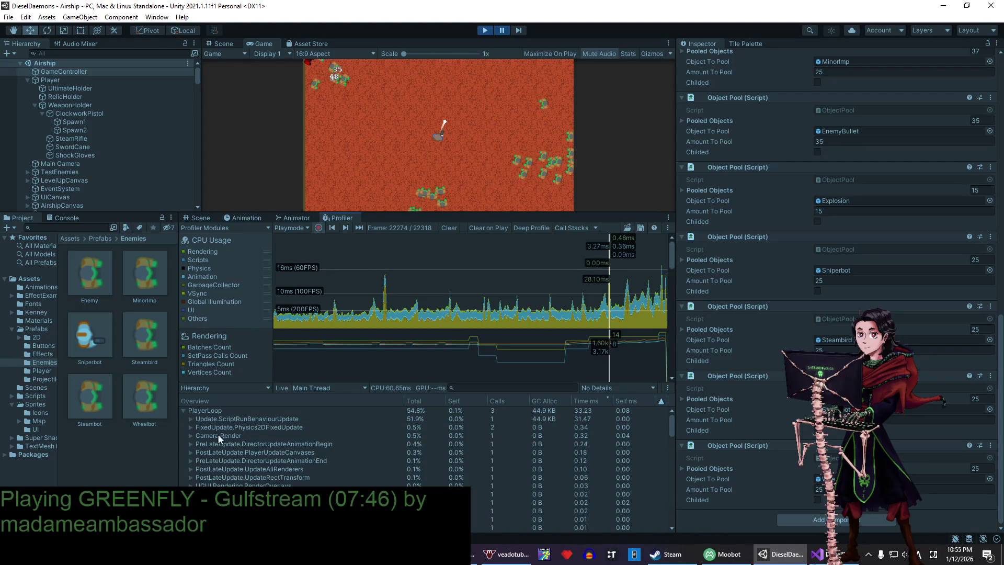
pyautogui.click(253, 419)
pyautogui.click(190, 419)
pyautogui.click(199, 428)
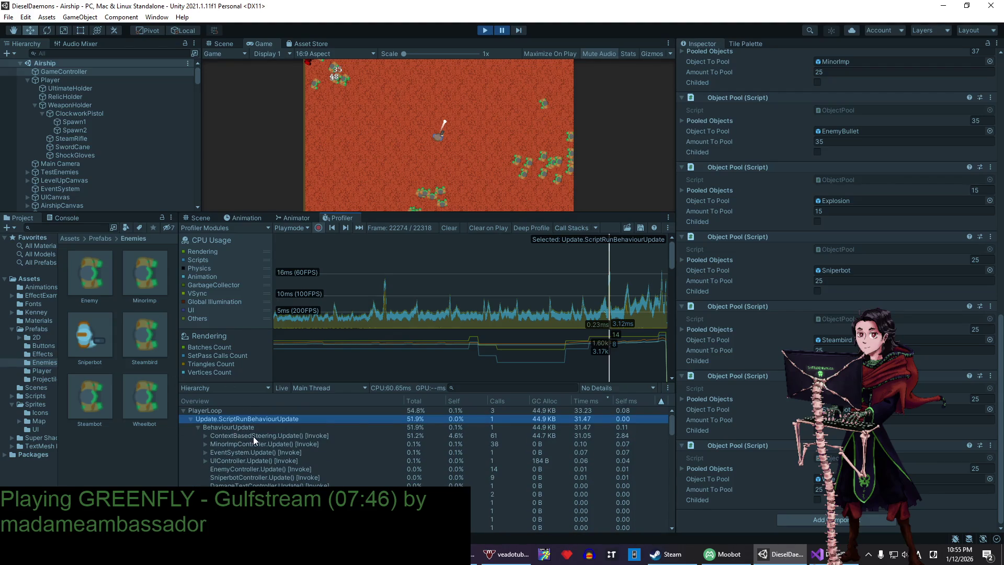
pyautogui.click(254, 436)
pyautogui.click(204, 436)
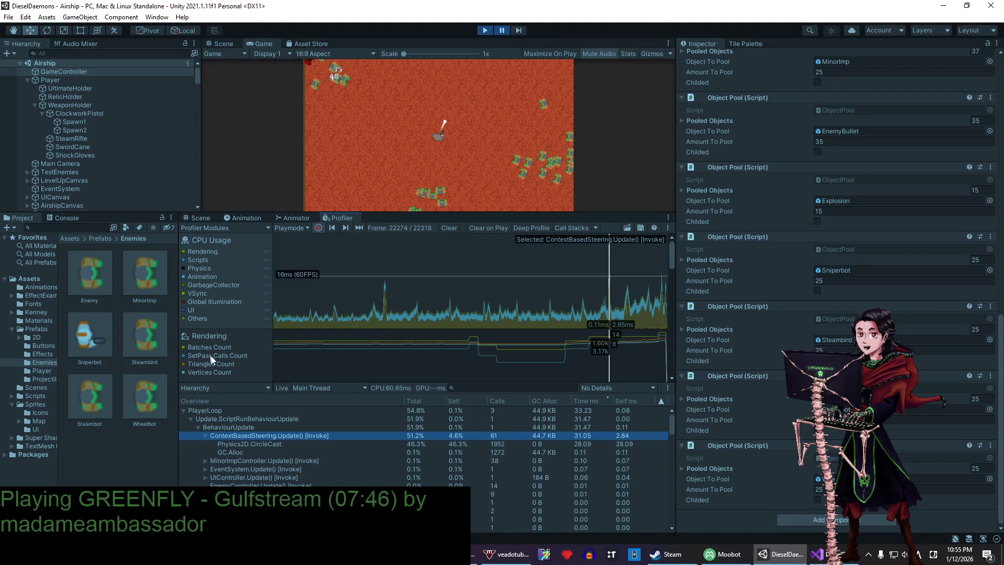
pyautogui.click(234, 445)
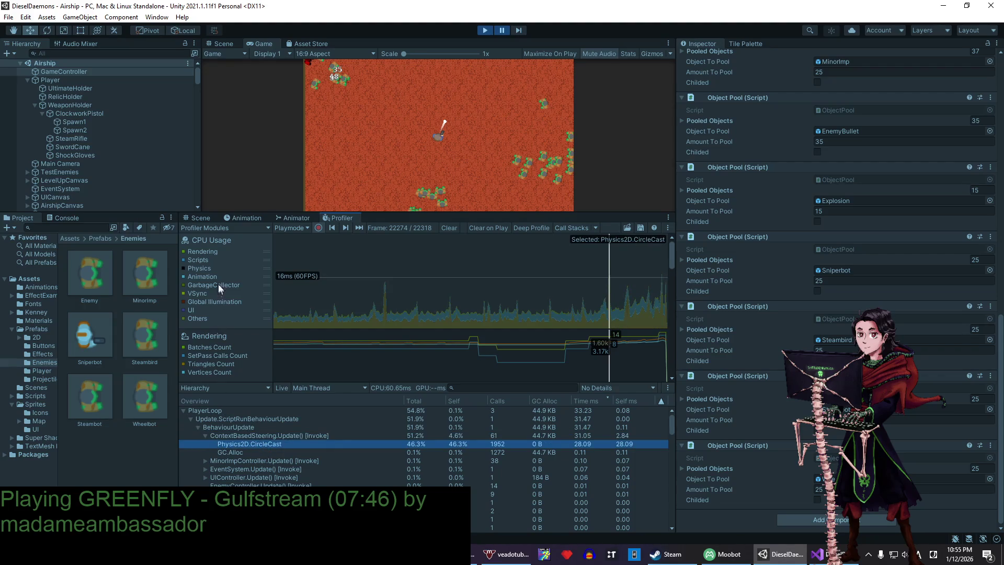
# - Toggle the Rendering, Scripts and Physics series in the CPU graph and select a later frame
pyautogui.click(183, 269)
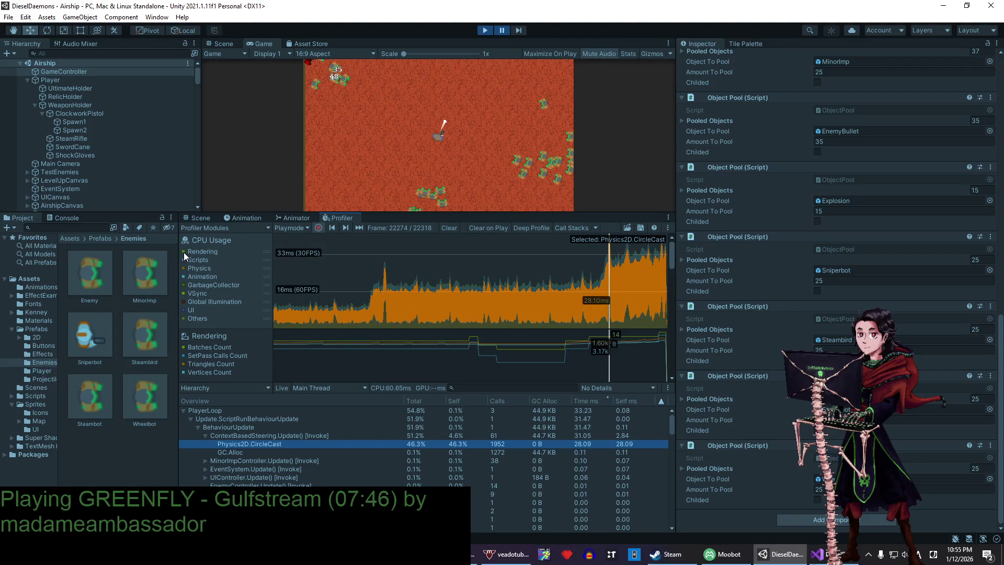
pyautogui.click(184, 252)
pyautogui.click(200, 268)
pyautogui.click(200, 268)
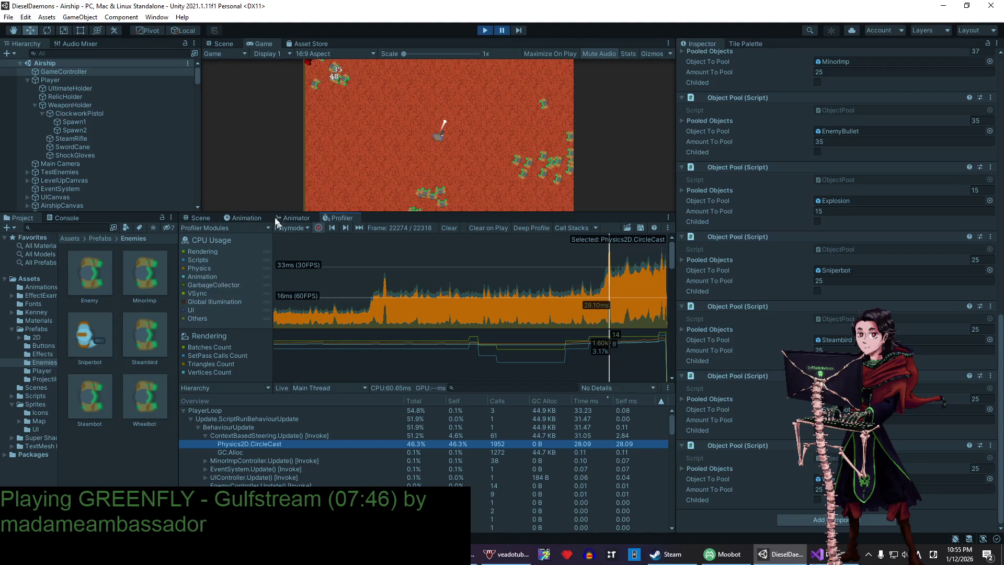
pyautogui.click(183, 259)
pyautogui.click(183, 267)
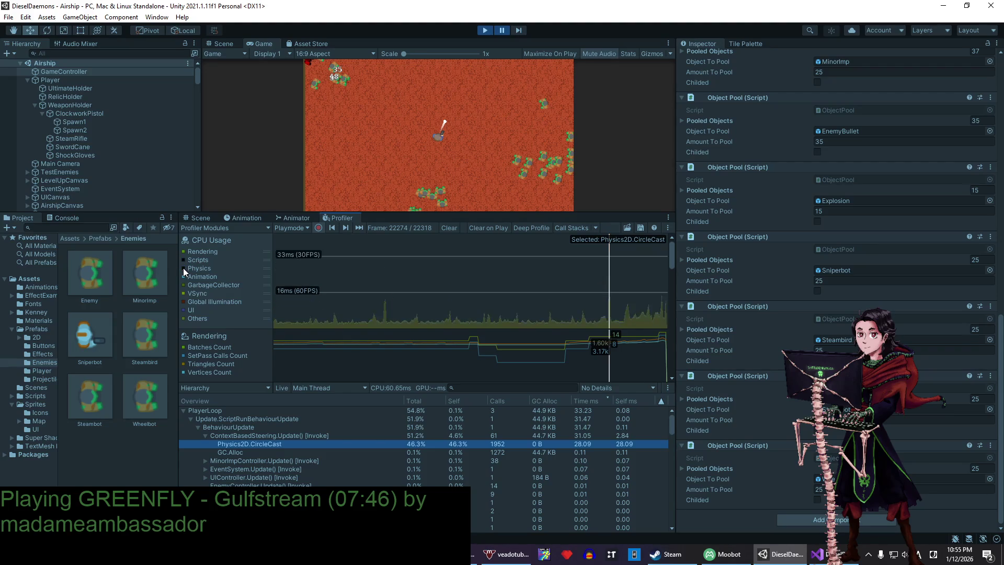
pyautogui.moveTo(514, 265)
pyautogui.mouseDown()
pyautogui.moveTo(625, 262)
pyautogui.moveTo(593, 262)
pyautogui.moveTo(610, 263)
pyautogui.mouseUp()
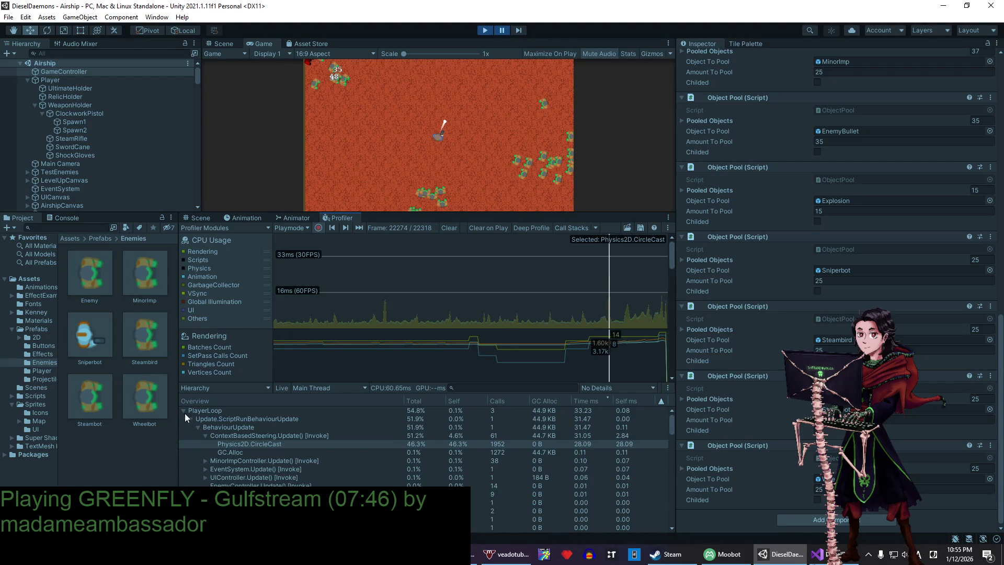
pyautogui.moveTo(617, 287)
pyautogui.mouseDown()
pyautogui.moveTo(425, 290)
pyautogui.moveTo(610, 268)
pyautogui.mouseUp()
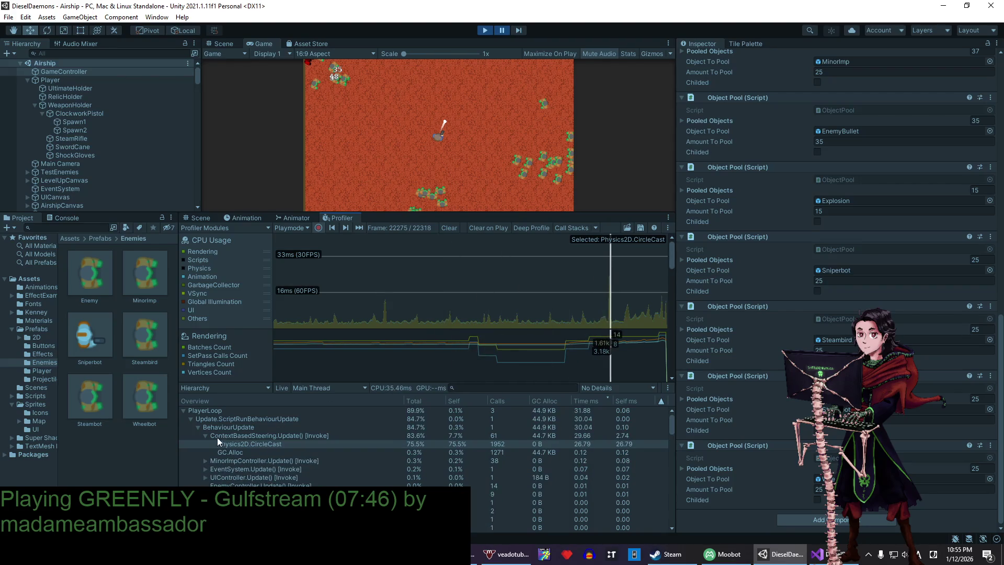
pyautogui.click(182, 410)
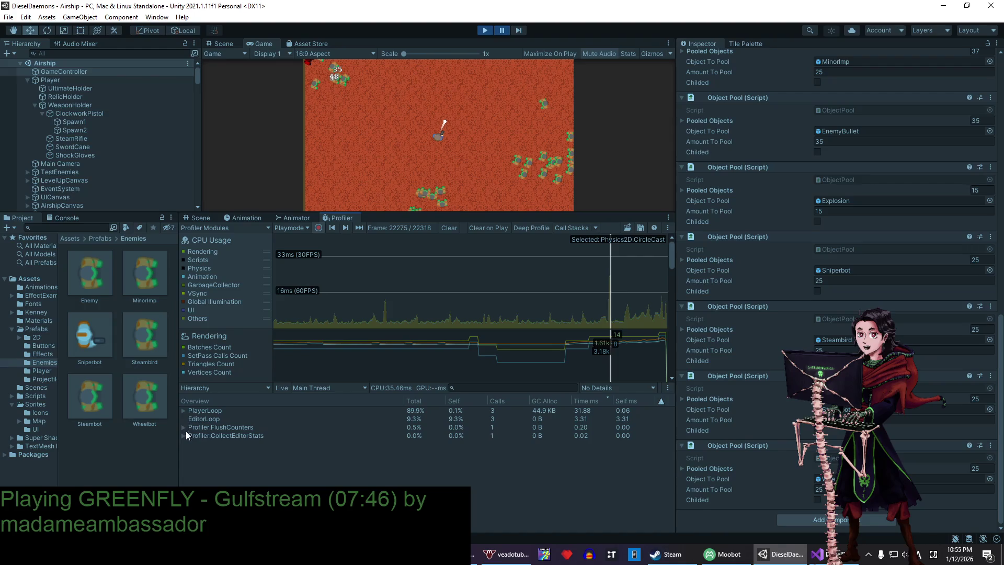
pyautogui.click(184, 410)
pyautogui.click(189, 410)
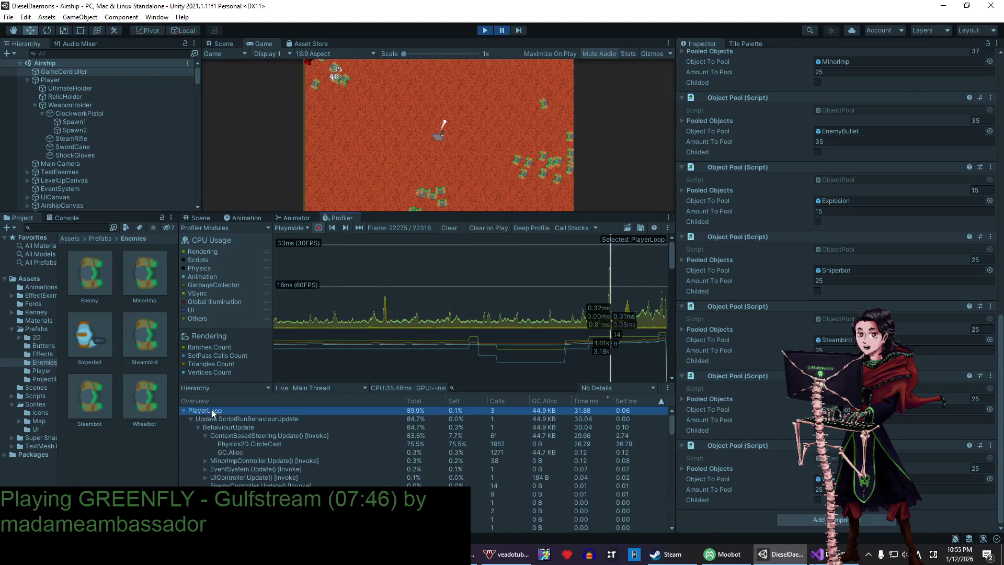
pyautogui.scroll(-2, 223, 430)
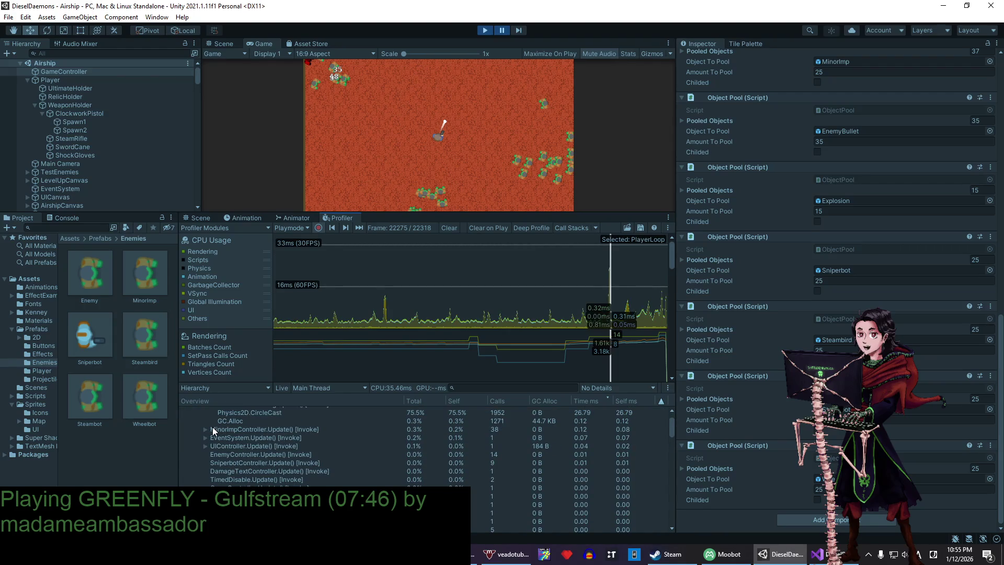
pyautogui.scroll(2, 212, 426)
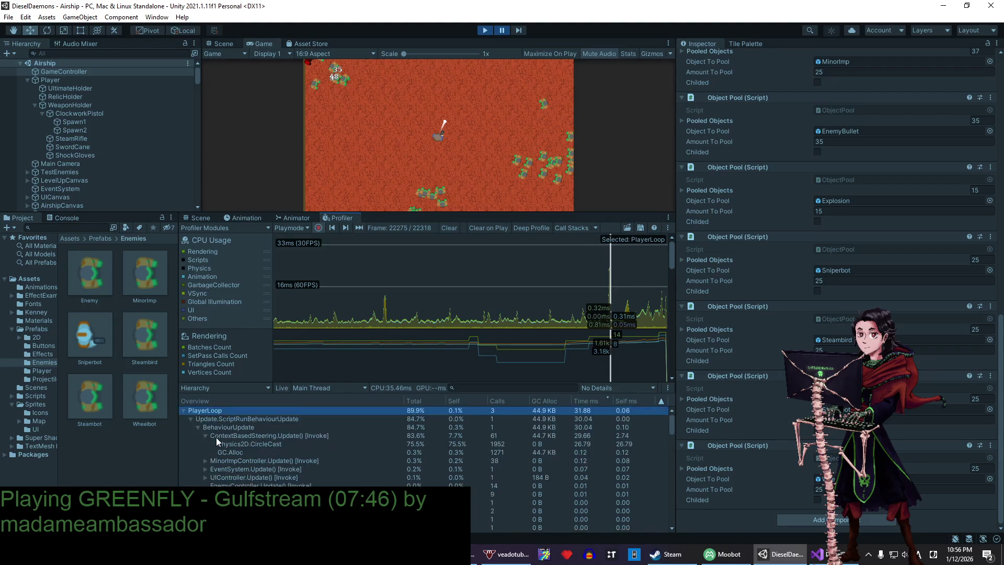
pyautogui.click(249, 444)
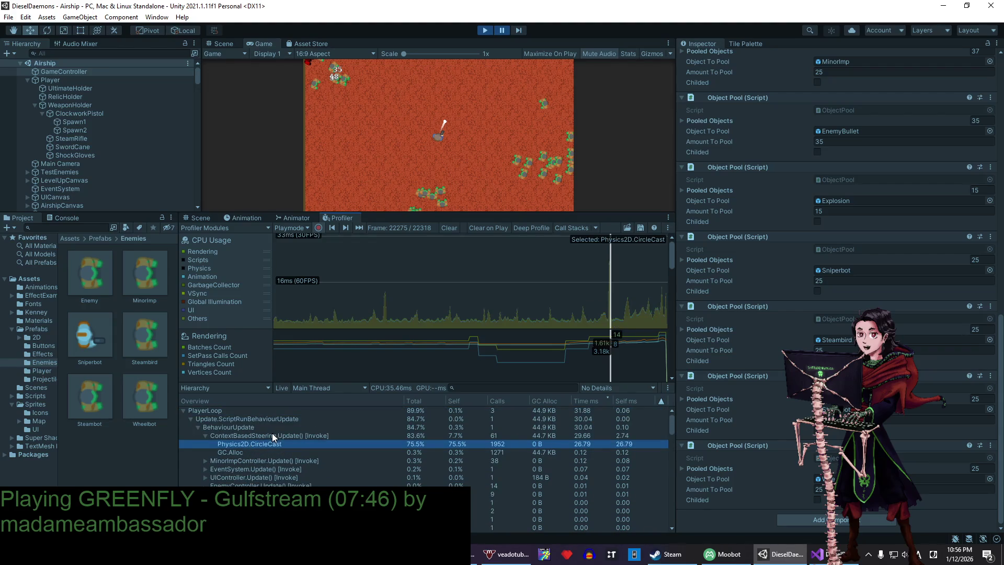
pyautogui.click(272, 433)
pyautogui.click(243, 427)
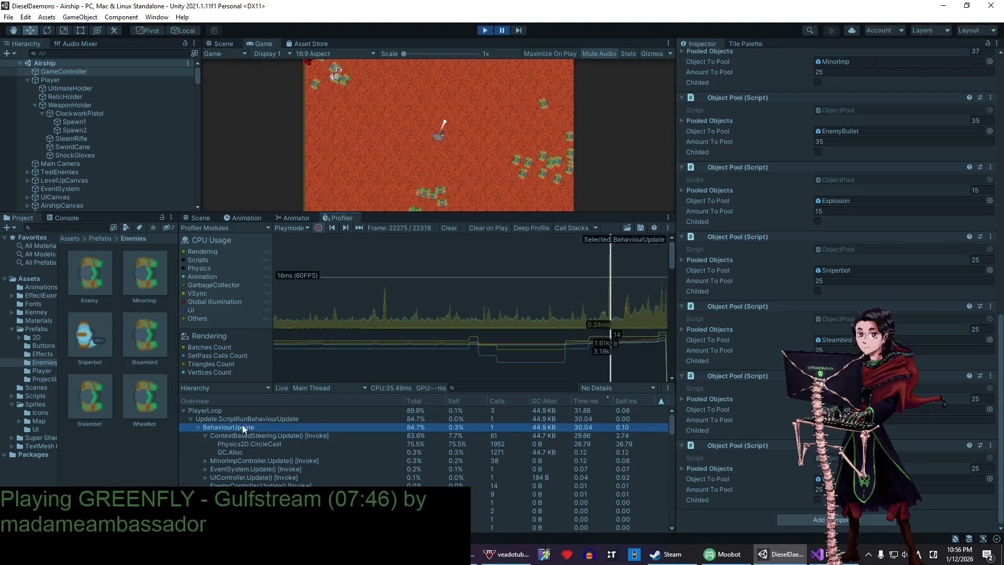
pyautogui.click(193, 419)
pyautogui.click(191, 418)
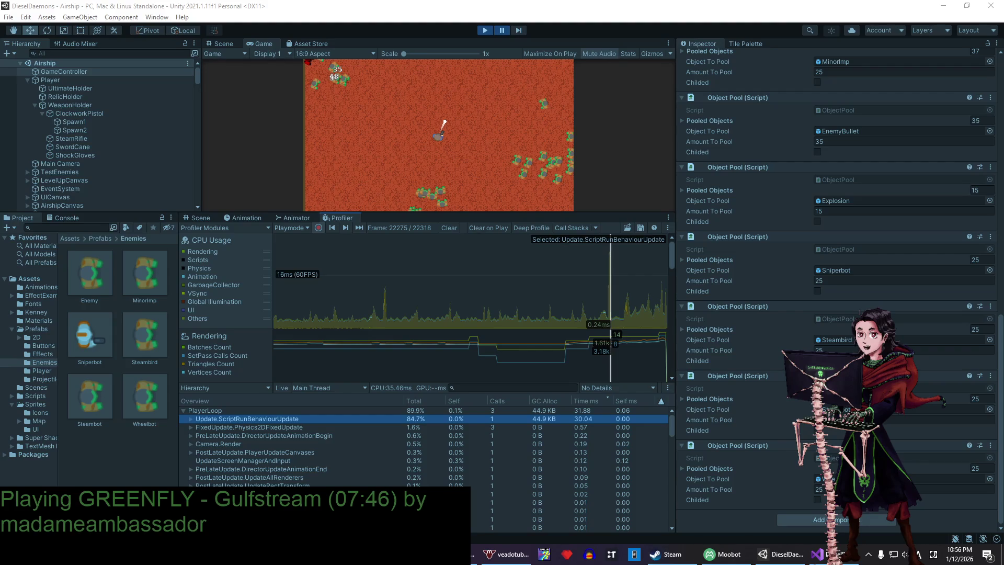
pyautogui.click(192, 420)
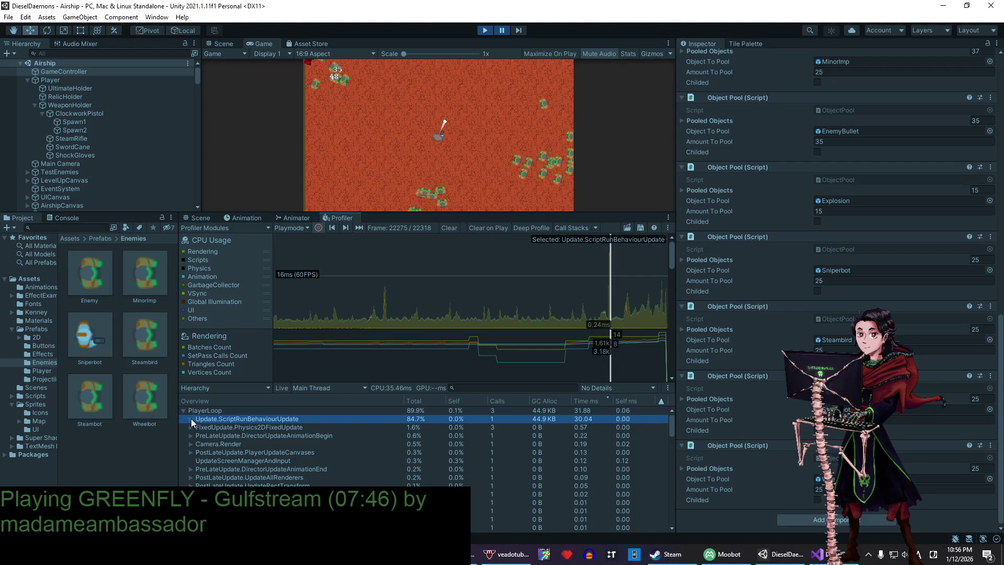
pyautogui.click(191, 419)
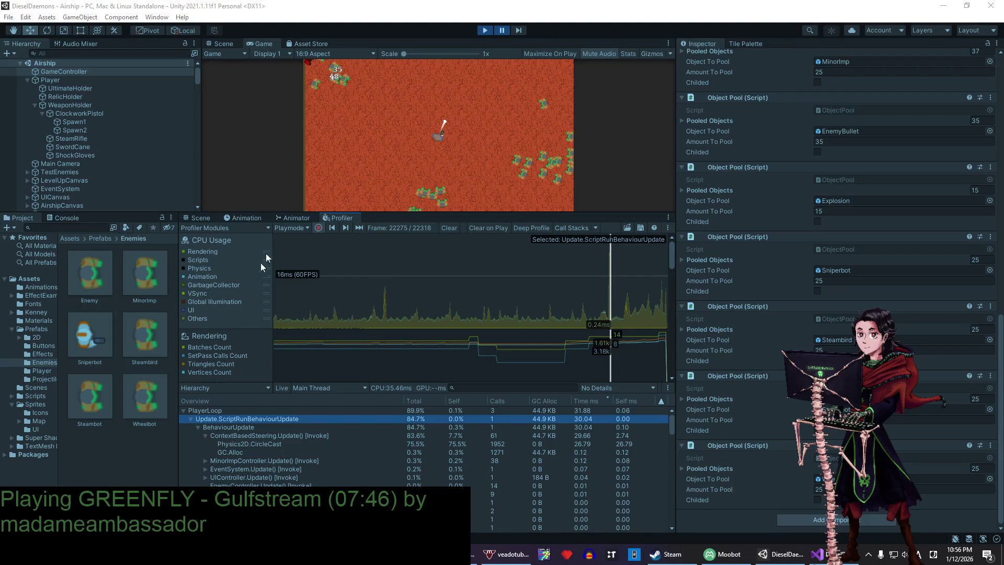
pyautogui.click(494, 41)
# - Stop the play test and open the Enemy prefab from Prefabs > Enemies for editing
pyautogui.click(483, 31)
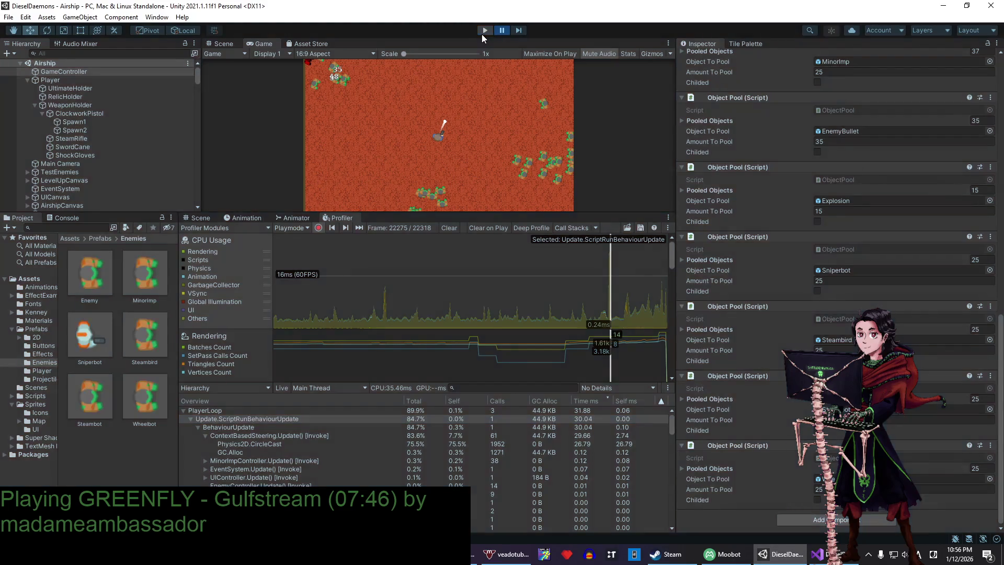
pyautogui.click(59, 217)
pyautogui.click(22, 218)
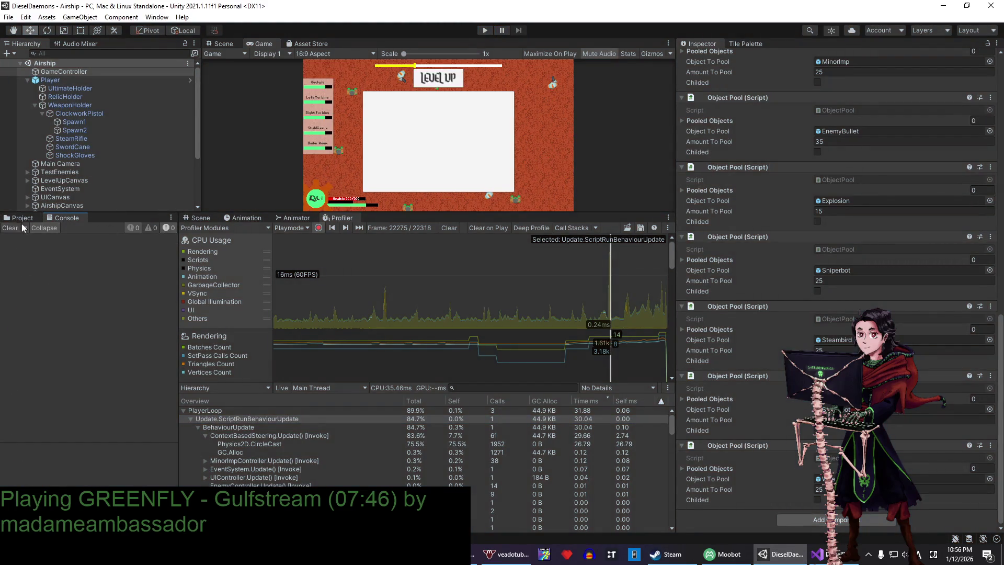
pyautogui.doubleClick(89, 270)
pyautogui.moveTo(179, 273); pyautogui.dragTo(215, 276)
pyautogui.press('Return')
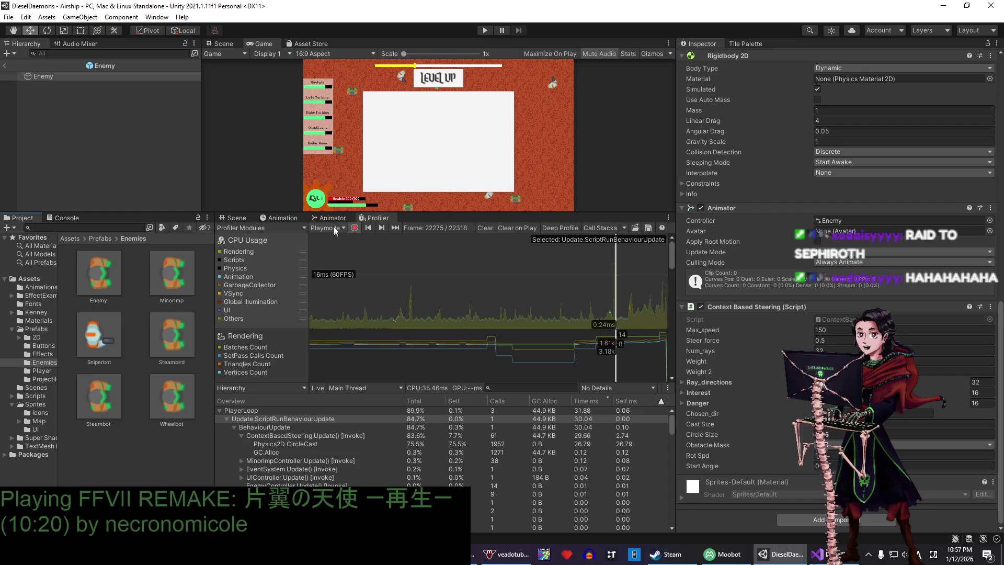
# - Select the Enemy root and bring up the Context Based Steering component's options menu
pyautogui.moveTo(427, 214); pyautogui.dragTo(428, 229)
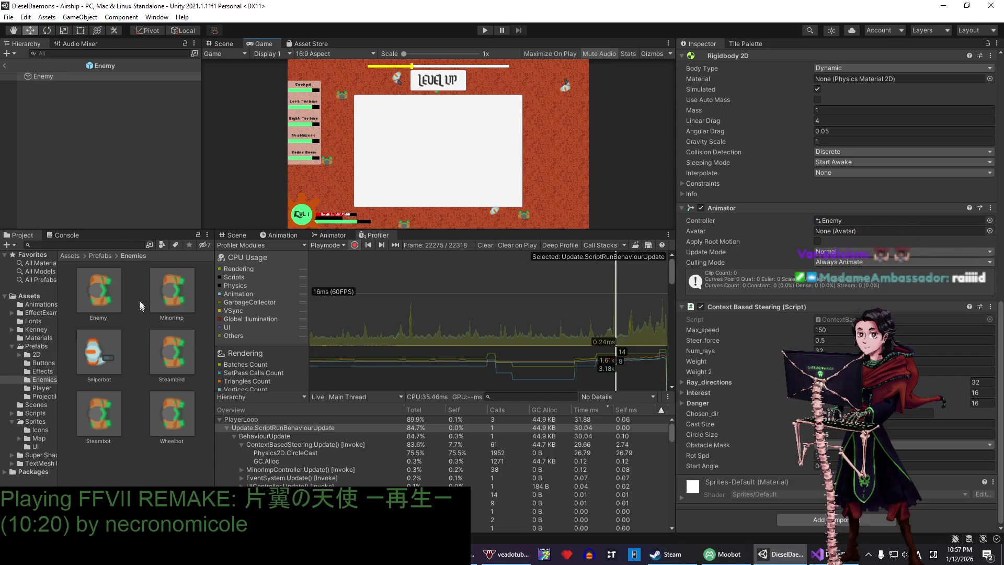
pyautogui.click(62, 76)
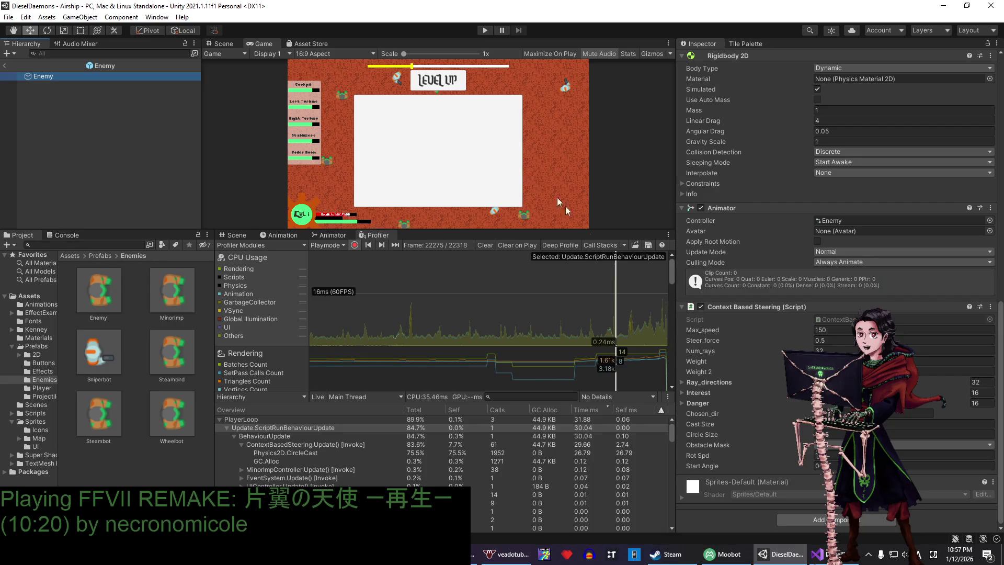
pyautogui.rightClick(739, 307)
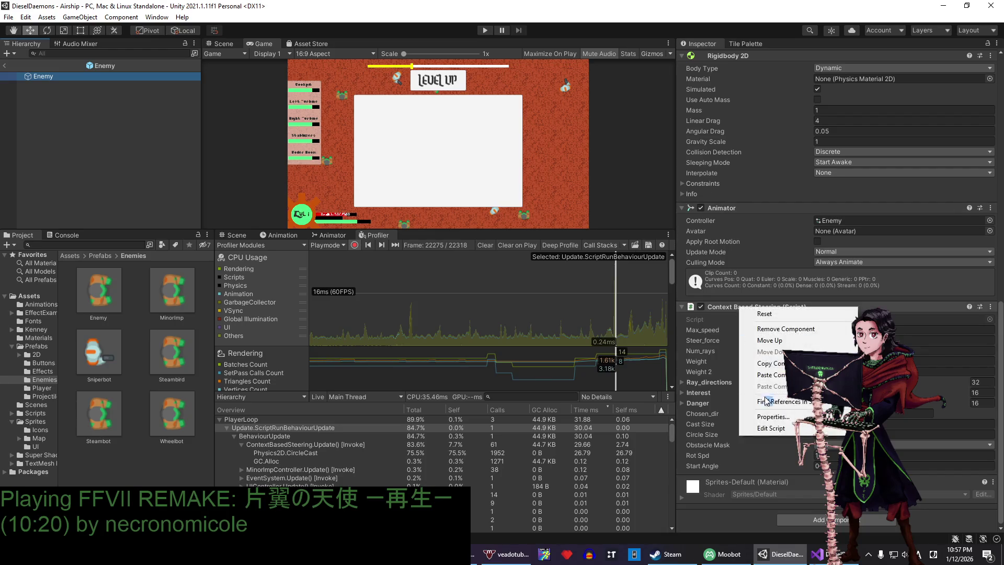
# - Open ContextBasedSteering.cs and read its field declarations and Awake ray-direction setup
pyautogui.click(771, 432)
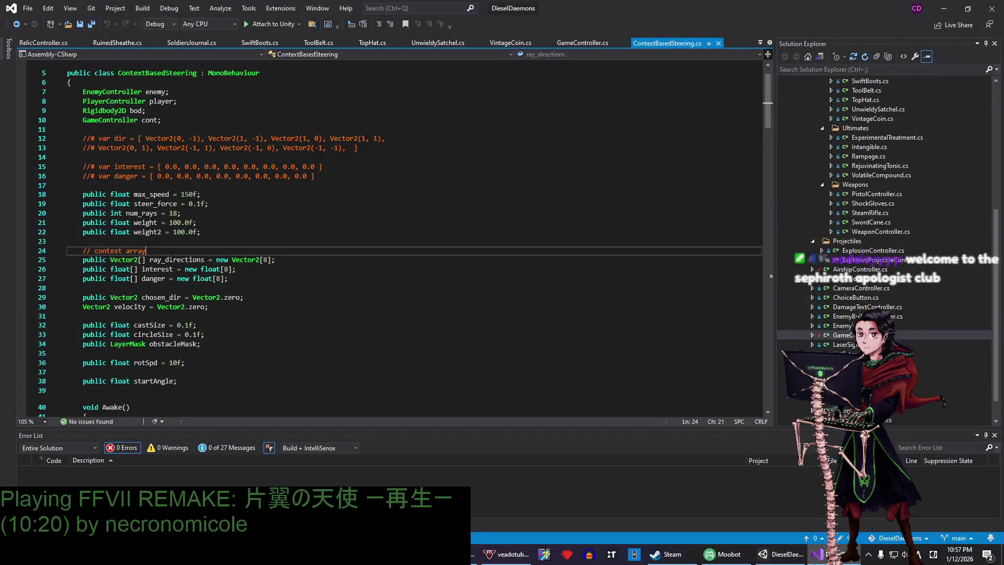
pyautogui.click(256, 226)
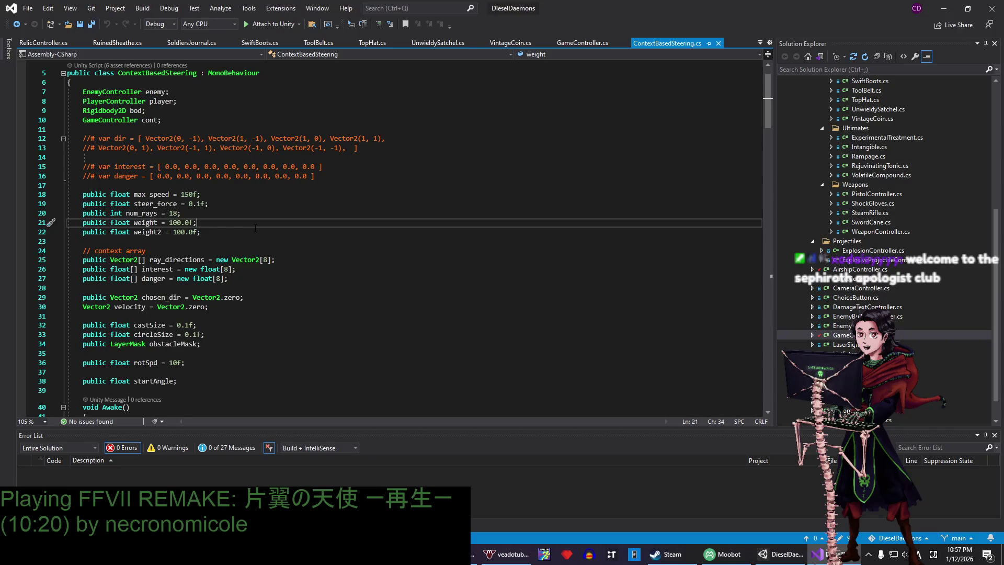
pyautogui.scroll(2, 240, 240)
pyautogui.scroll(-2, 194, 208)
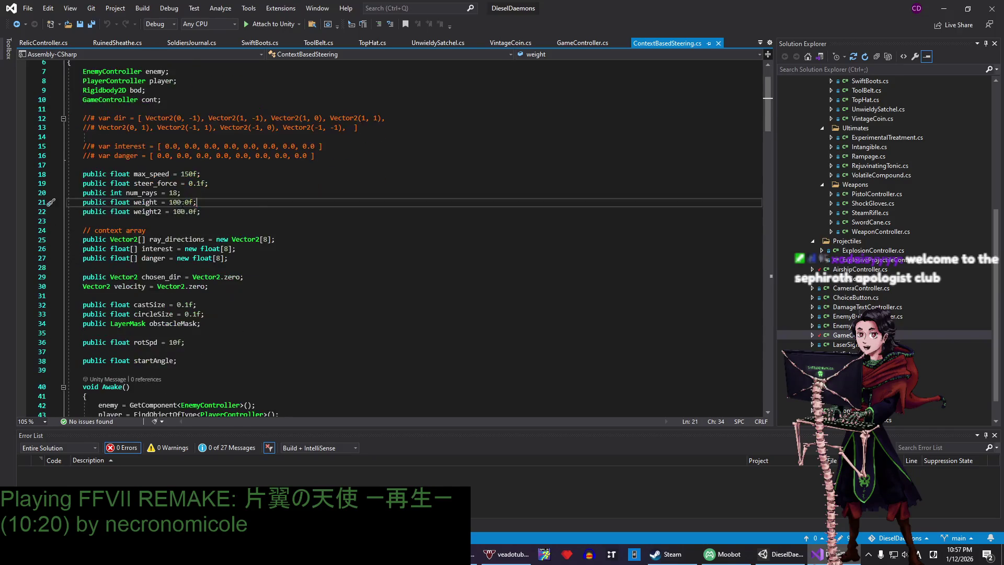
pyautogui.scroll(-9, 195, 239)
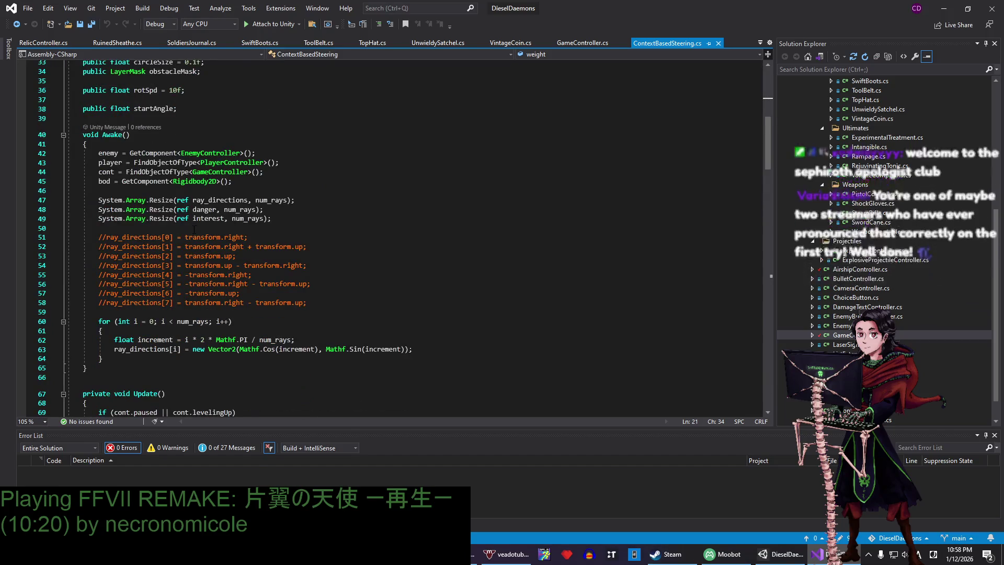
pyautogui.scroll(-2, 194, 230)
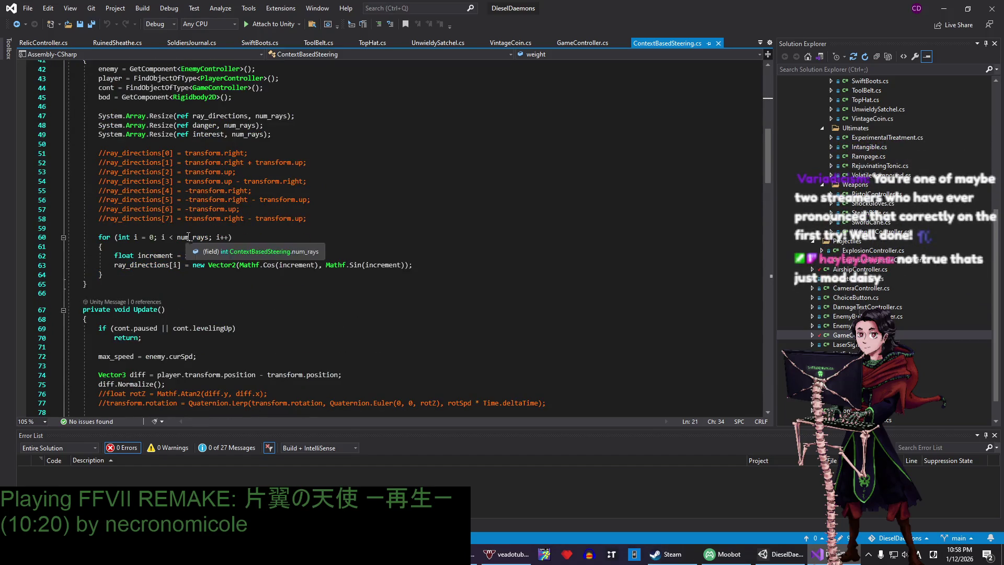
pyautogui.click(167, 294)
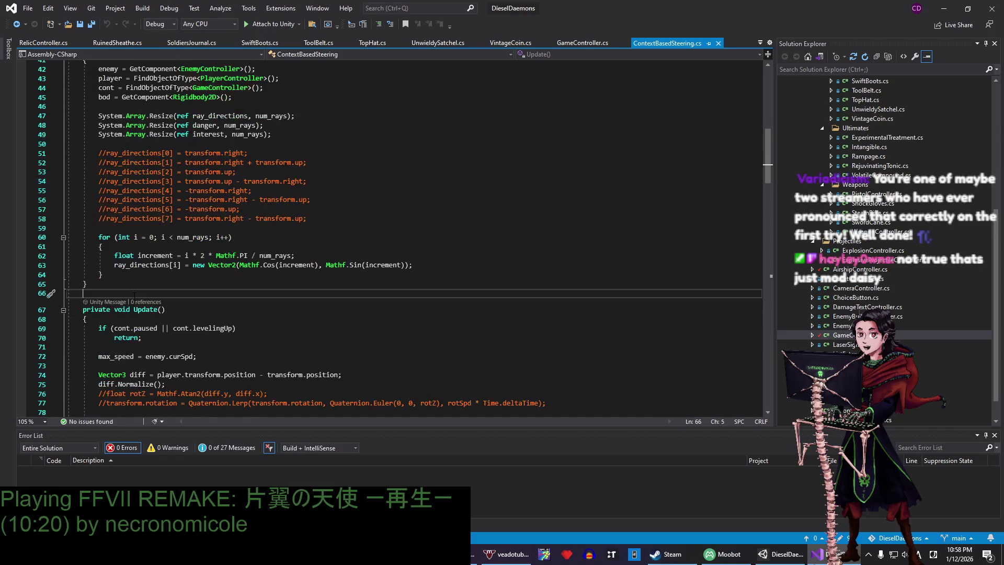
pyautogui.scroll(-2, 138, 283)
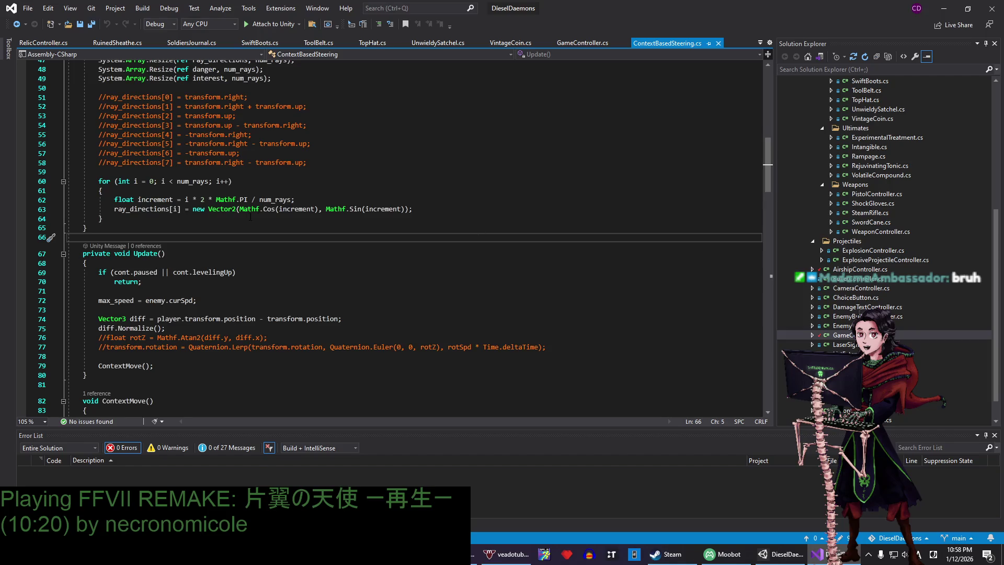
pyautogui.scroll(4, 250, 216)
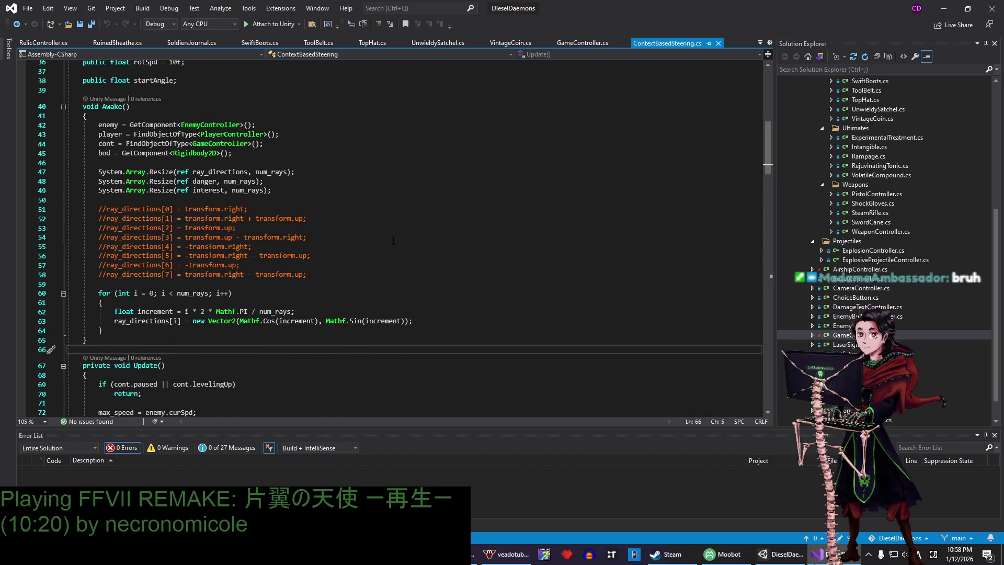
pyautogui.scroll(4, 393, 241)
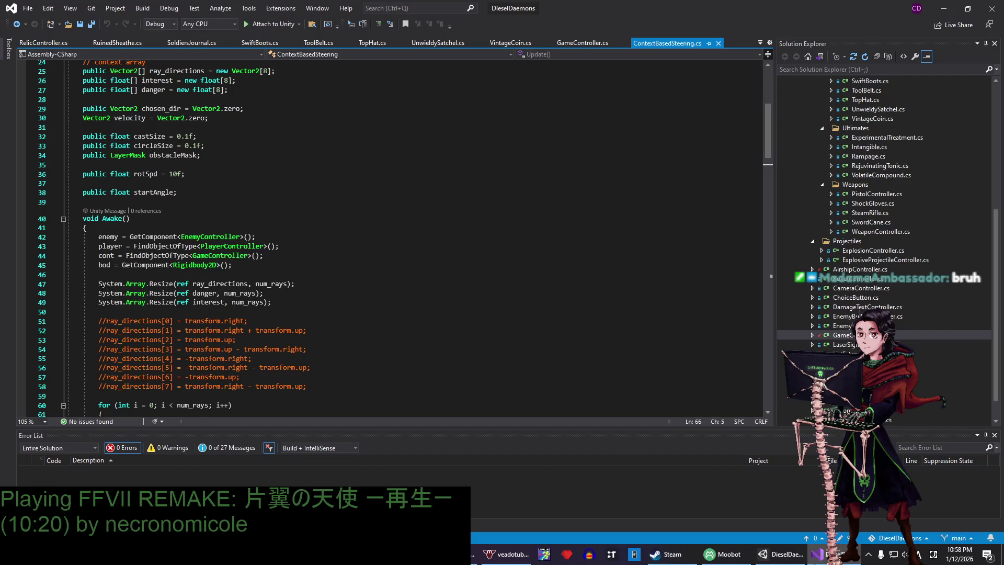
pyautogui.moveTo(220, 285); pyautogui.dragTo(272, 302)
pyautogui.click(267, 293)
pyautogui.scroll(4, 197, 283)
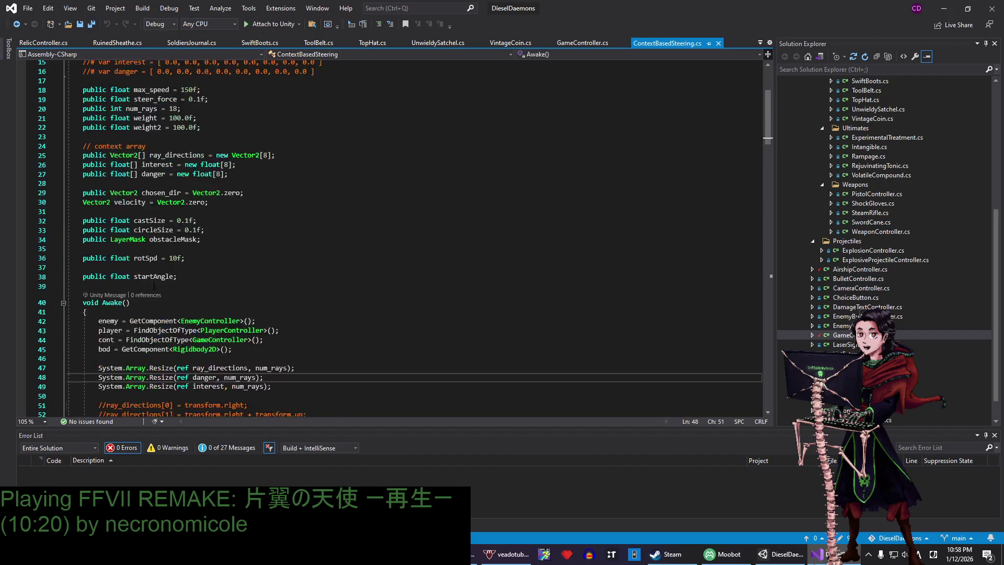
pyautogui.moveTo(197, 285); pyautogui.dragTo(83, 241)
pyautogui.click(209, 230)
pyautogui.scroll(4, 209, 230)
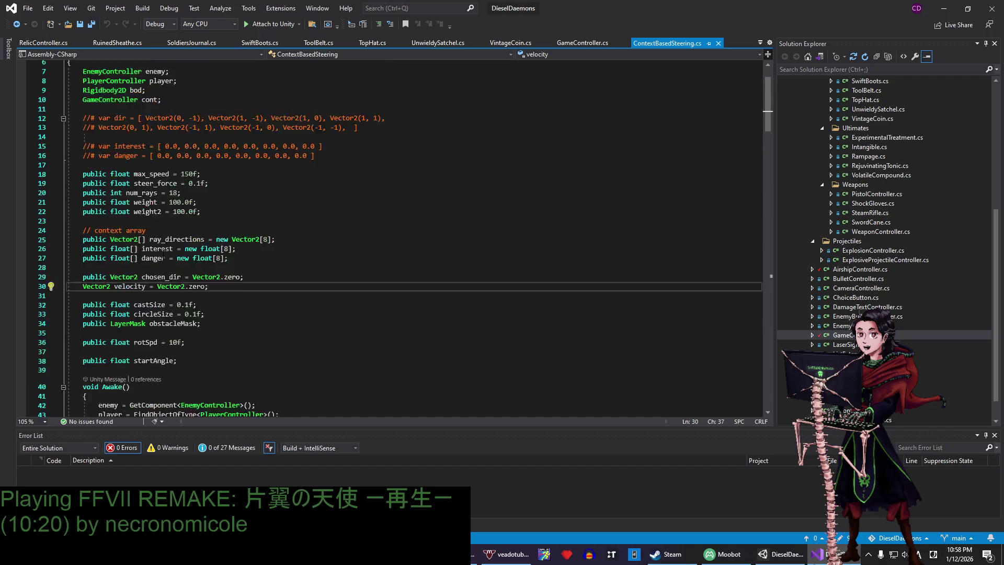
pyautogui.scroll(-3, 209, 230)
pyautogui.click(134, 174)
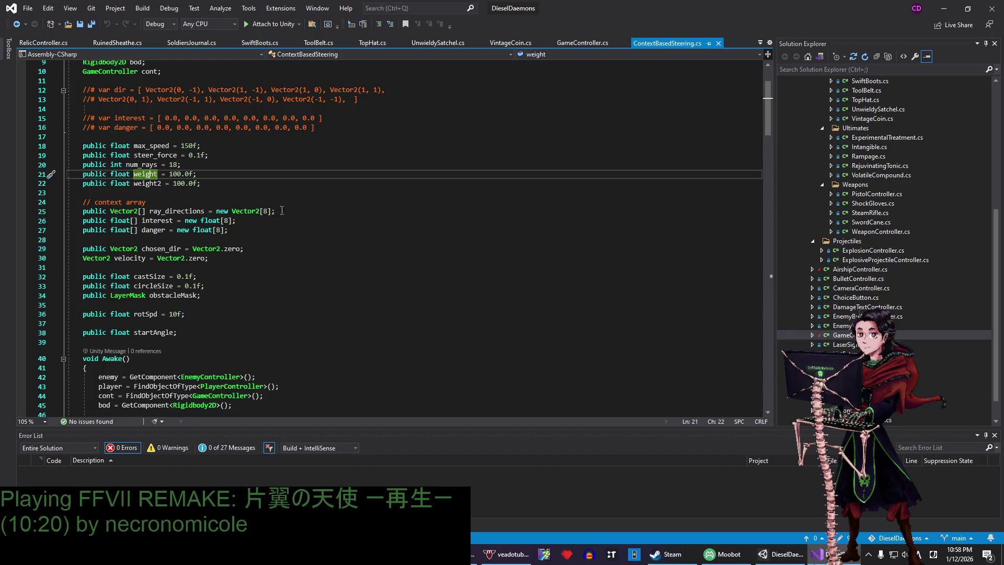
pyautogui.scroll(-4, 282, 211)
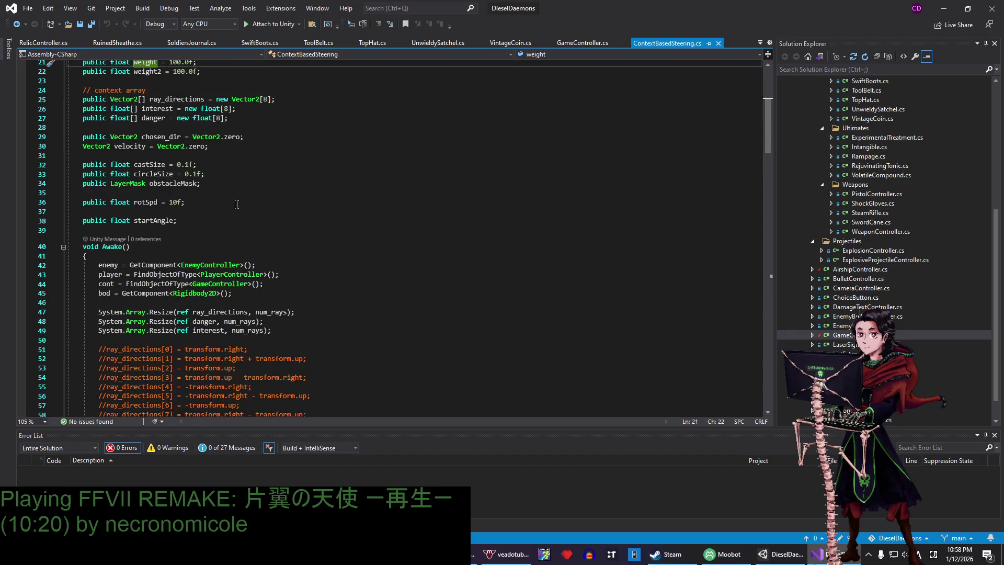
pyautogui.scroll(-10, 237, 204)
pyautogui.scroll(-1, 212, 206)
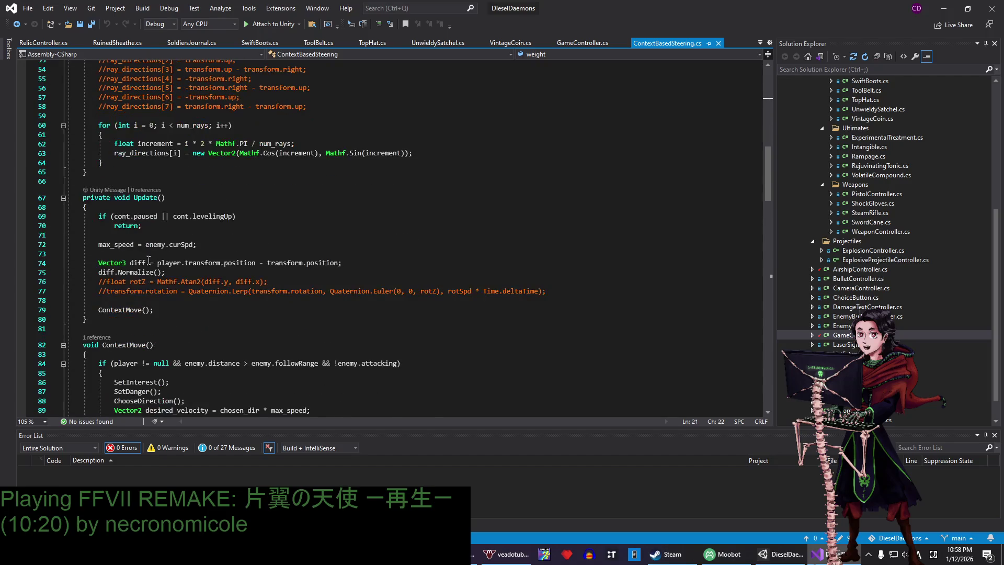
# - Trace the ContextMove call and ChooseDirection method, highlighting every use of bod
pyautogui.doubleClick(120, 310)
pyautogui.scroll(-3, 261, 197)
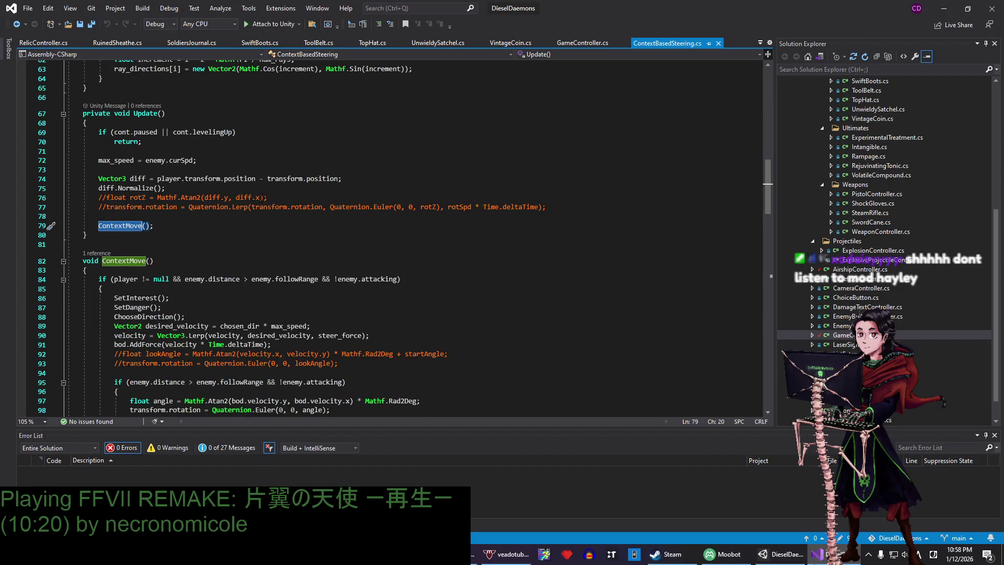
pyautogui.scroll(-5, 261, 198)
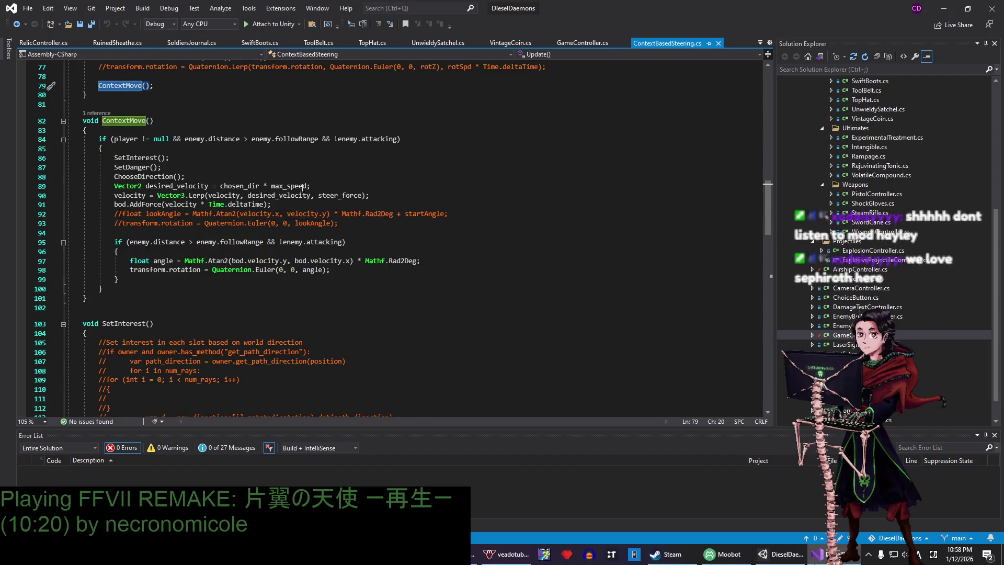
pyautogui.scroll(-3, 282, 158)
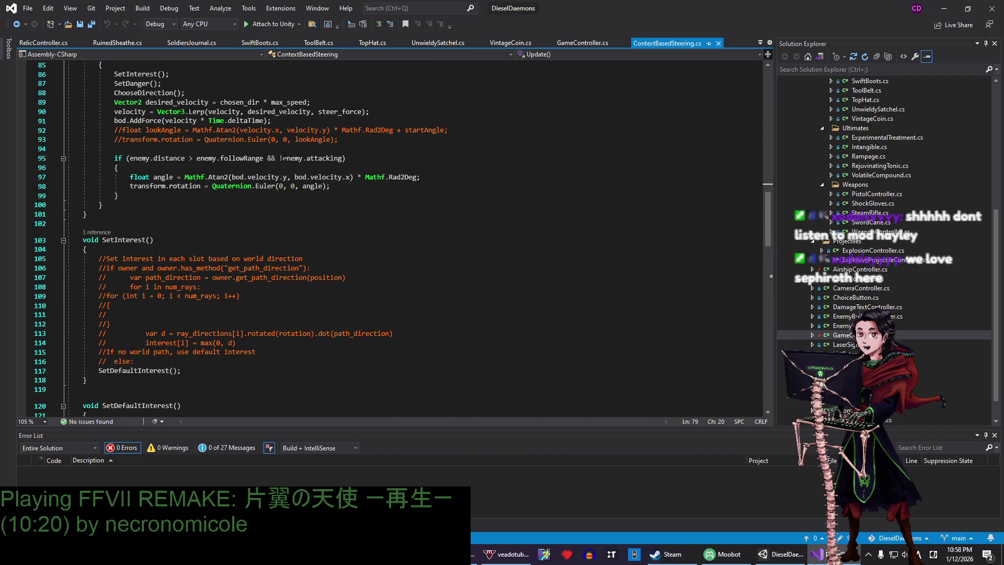
pyautogui.scroll(-18, 277, 158)
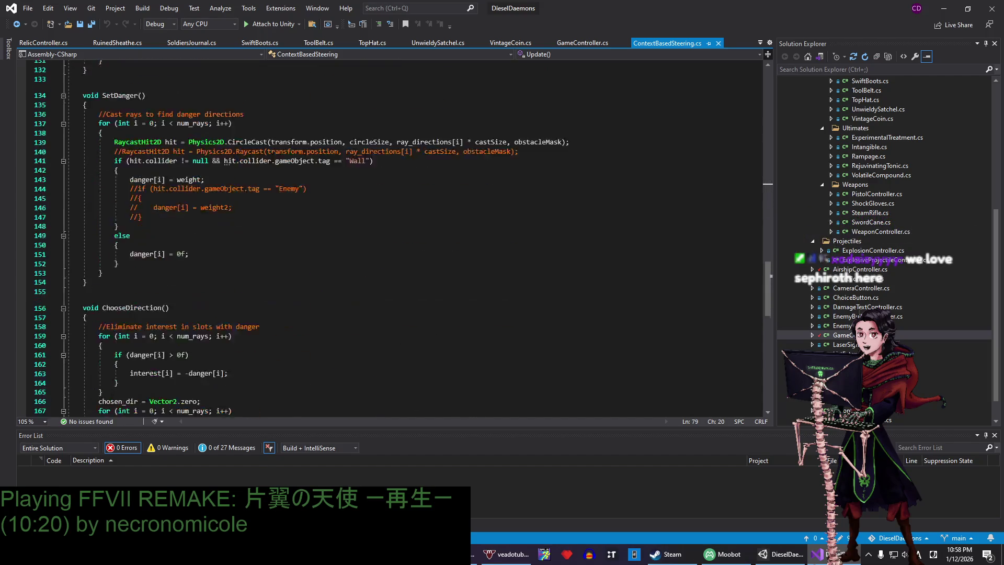
pyautogui.scroll(-3, 272, 157)
pyautogui.click(161, 140)
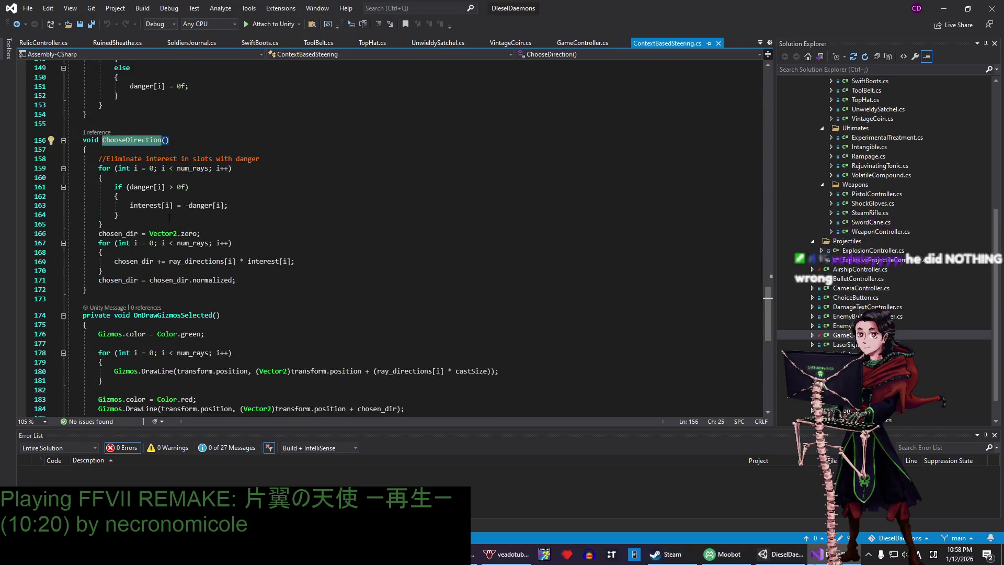
pyautogui.scroll(4, 160, 177)
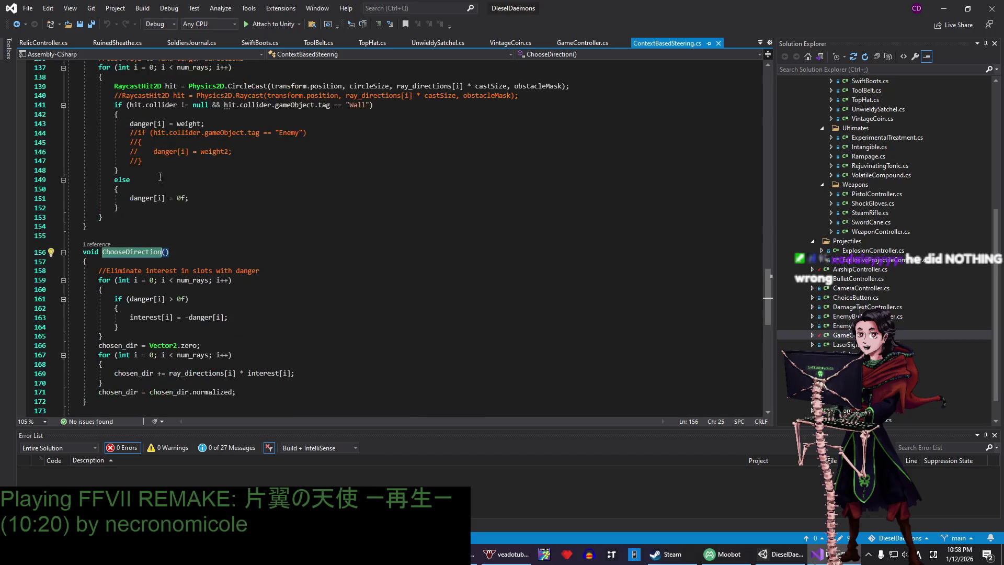
pyautogui.scroll(-1, 148, 285)
pyautogui.scroll(14, 141, 228)
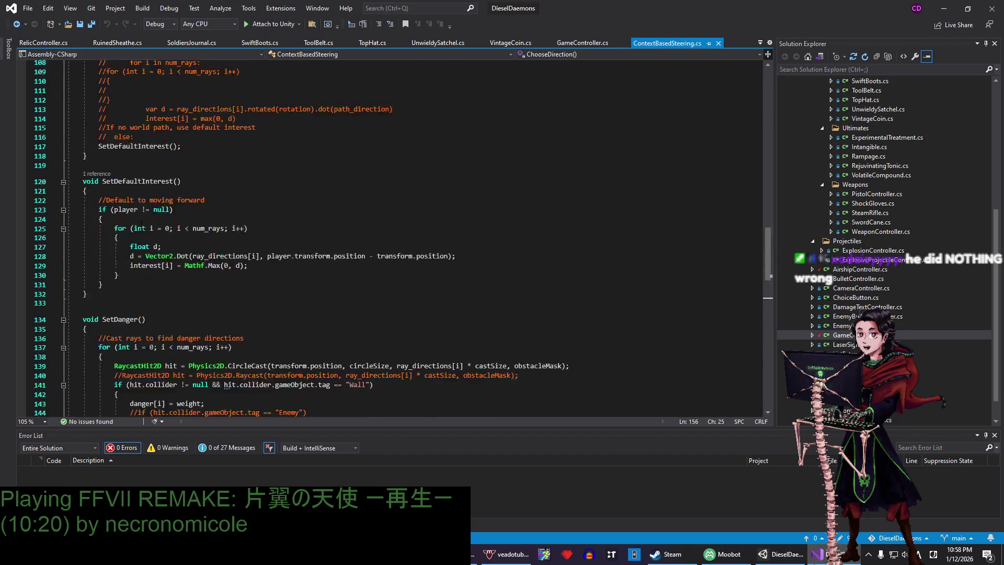
pyautogui.scroll(8, 142, 226)
pyautogui.doubleClick(149, 205)
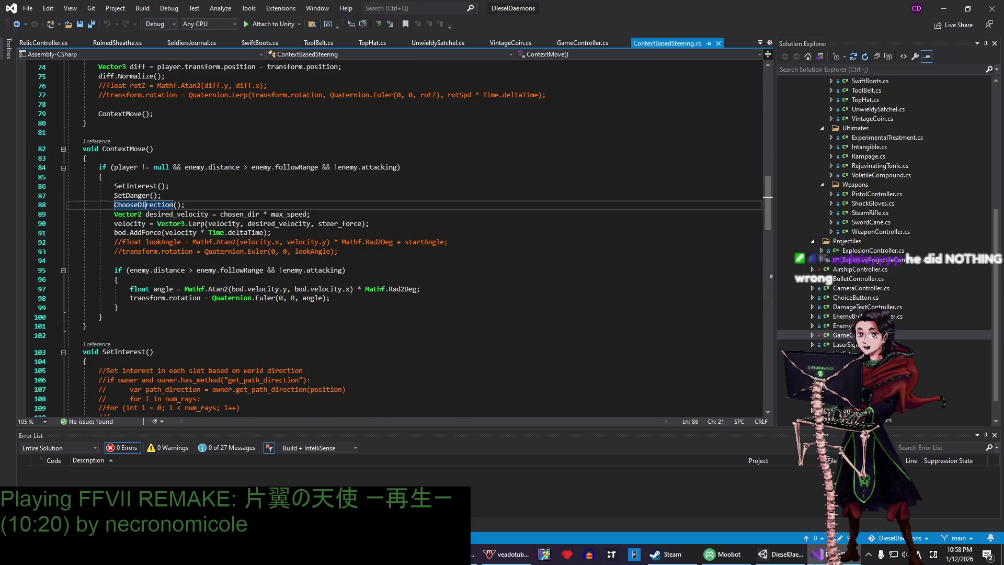
pyautogui.doubleClick(120, 233)
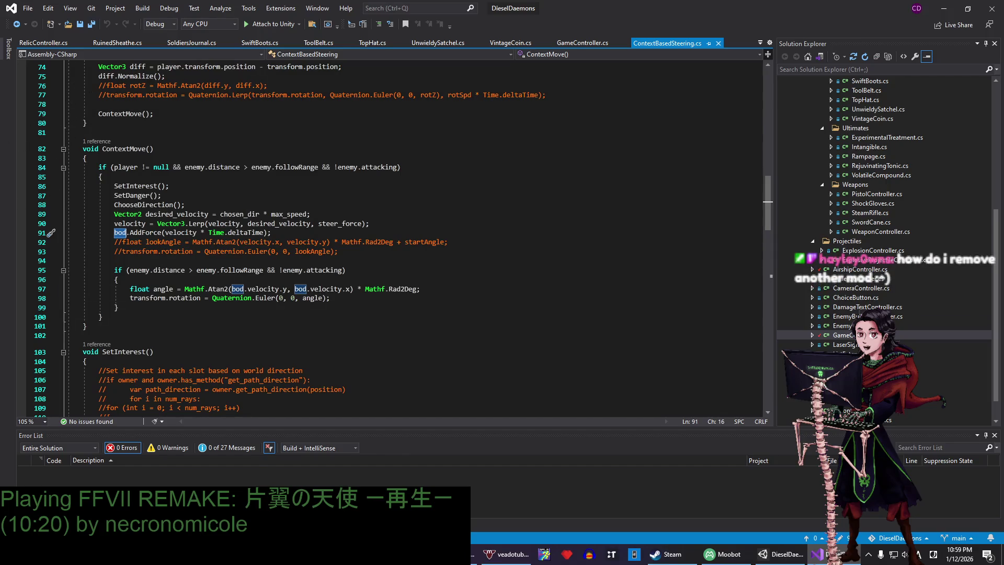
# - Scroll back over the script, then minimize Visual Studio to return to Unity
pyautogui.scroll(13, 92, 130)
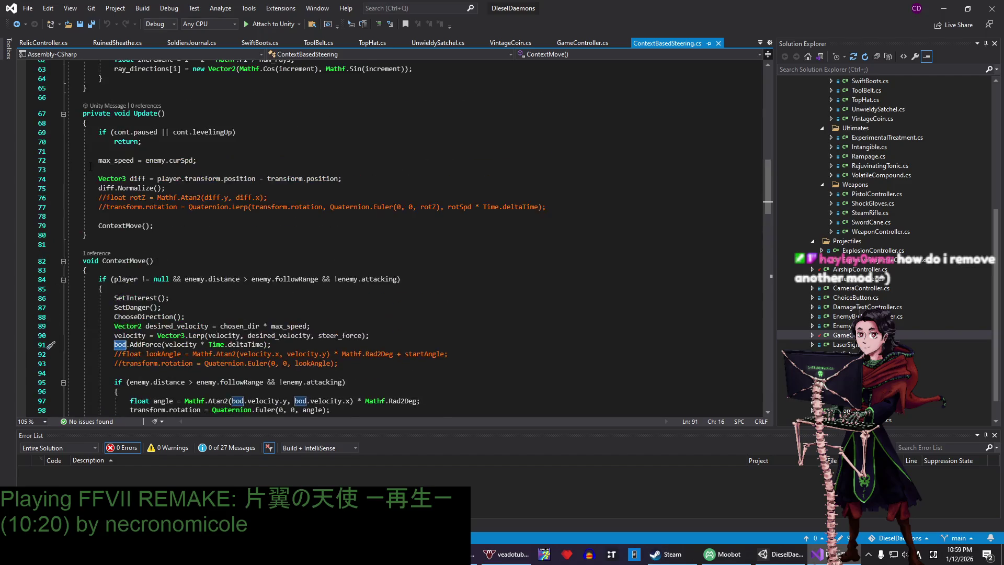
pyautogui.scroll(4, 92, 237)
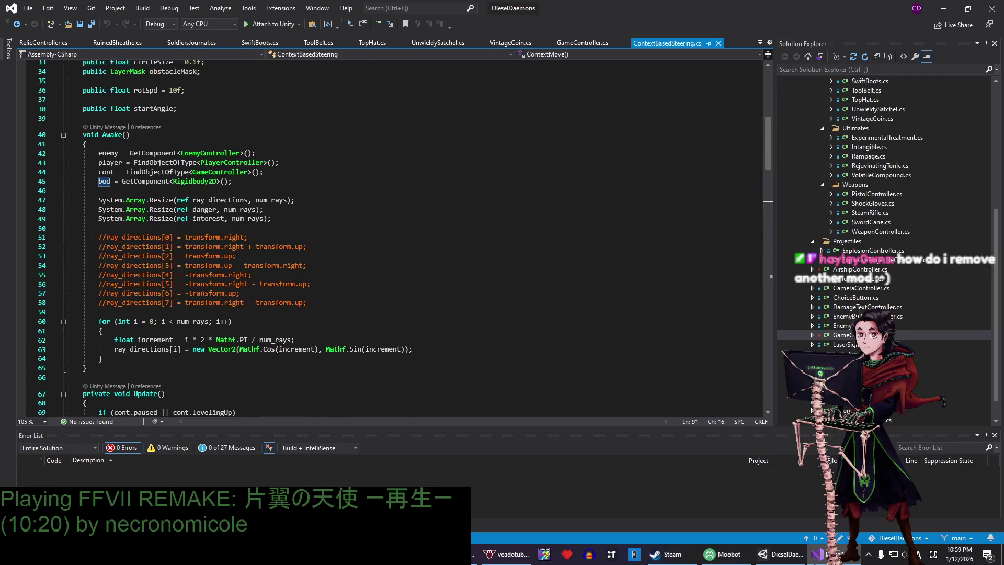
pyautogui.scroll(8, 92, 239)
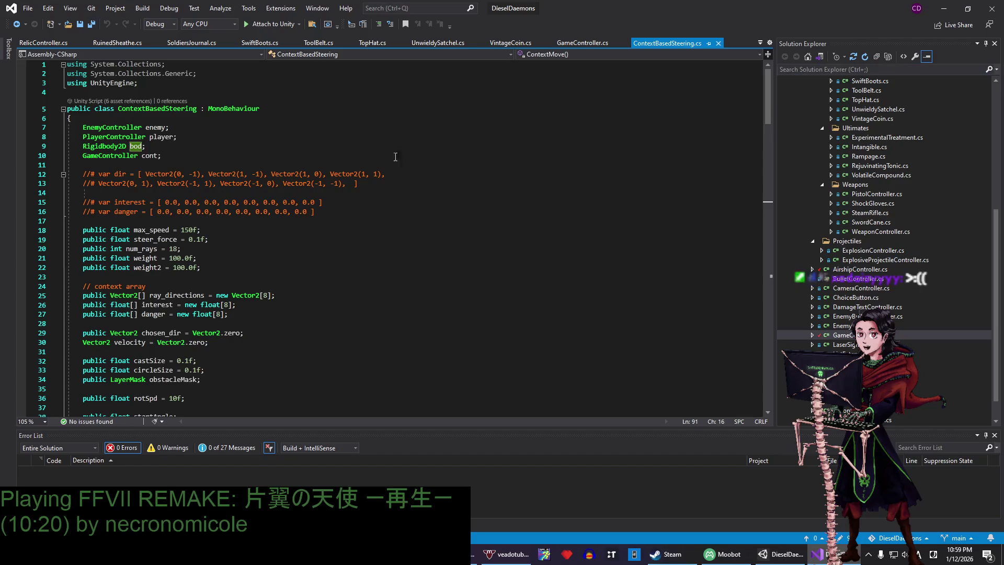
pyautogui.scroll(-4, 219, 192)
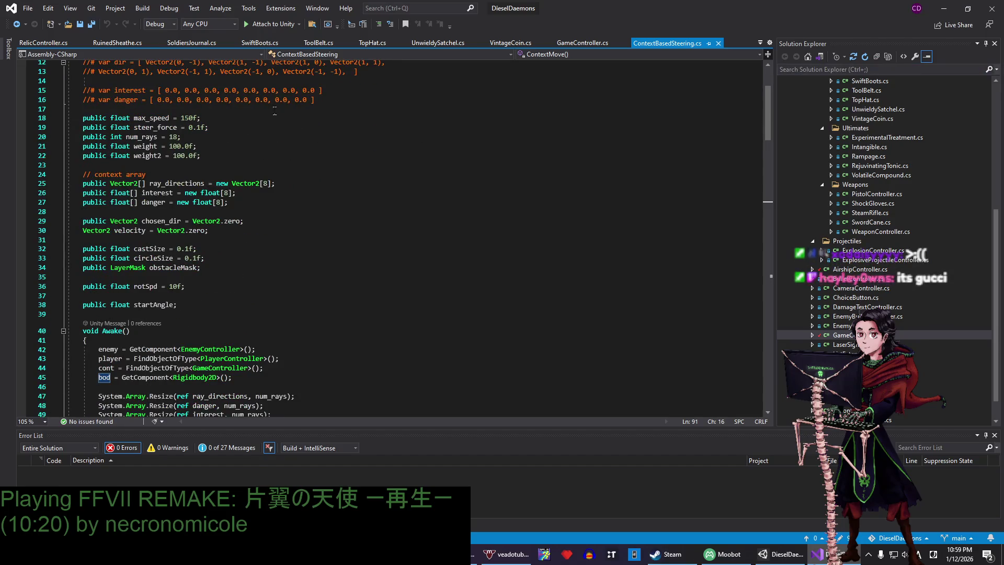
pyautogui.scroll(-9, 158, 150)
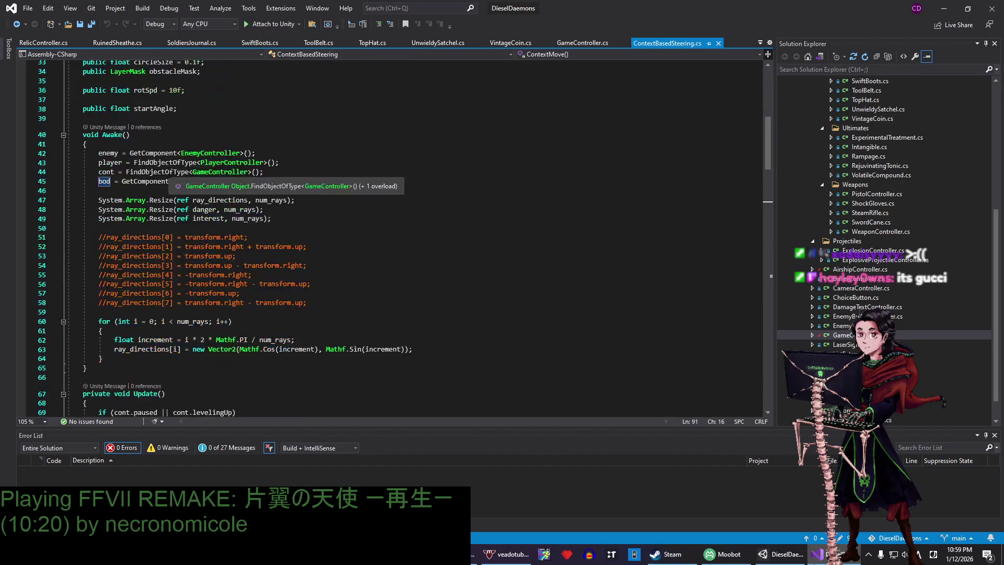
pyautogui.click(944, 8)
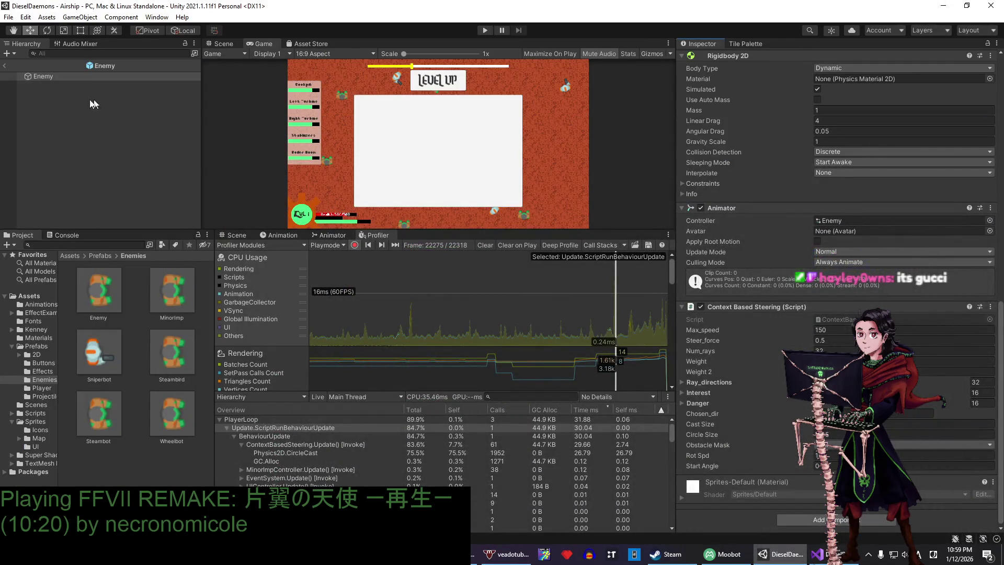
# - Exit the Enemy prefab to the Airship scene, enlarge the Game view, and restart the play-test
pyautogui.click(4, 66)
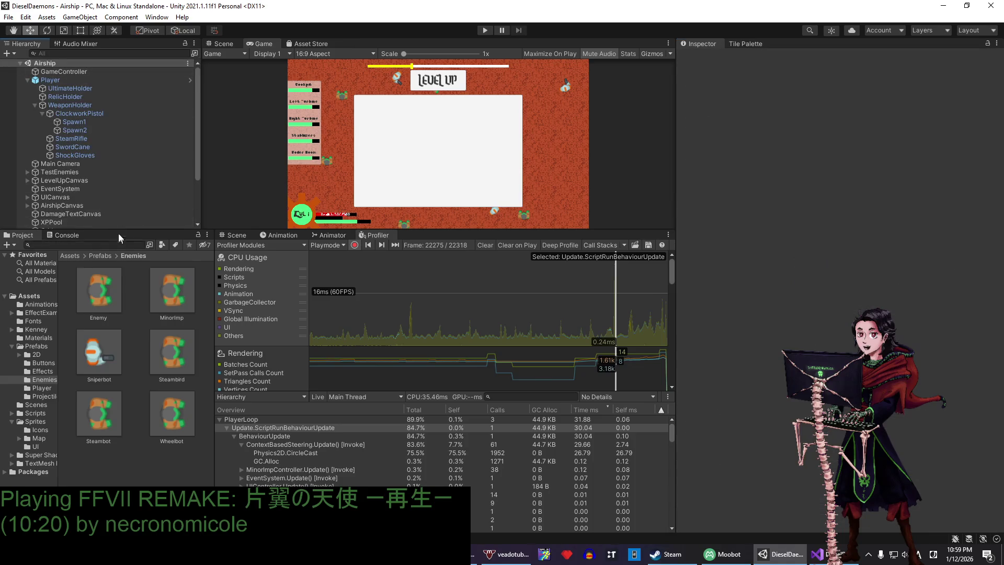
pyautogui.moveTo(447, 236)
pyautogui.mouseDown()
pyautogui.moveTo(448, 281)
pyautogui.moveTo(433, 290)
pyautogui.mouseUp()
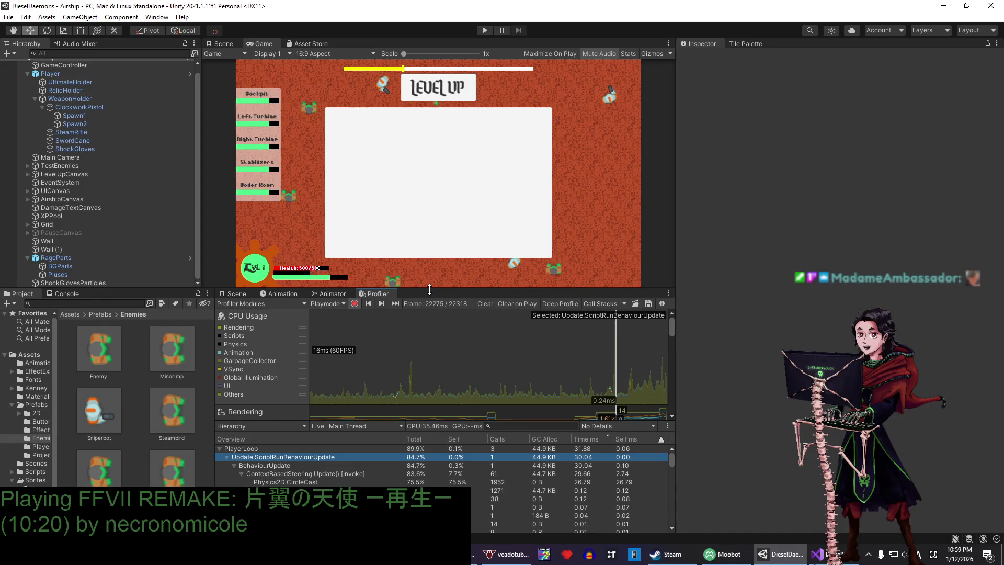
pyautogui.click(485, 30)
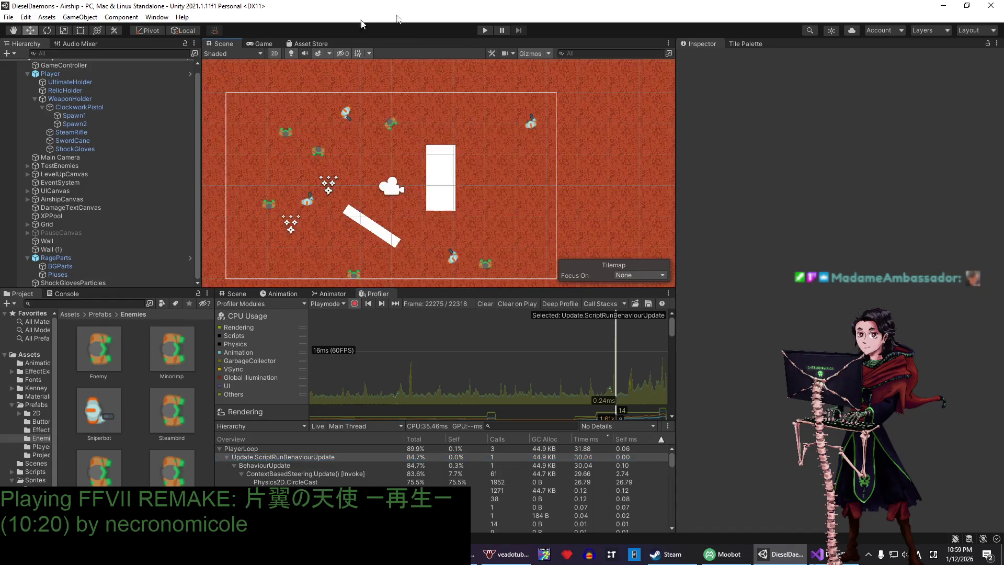
pyautogui.click(485, 30)
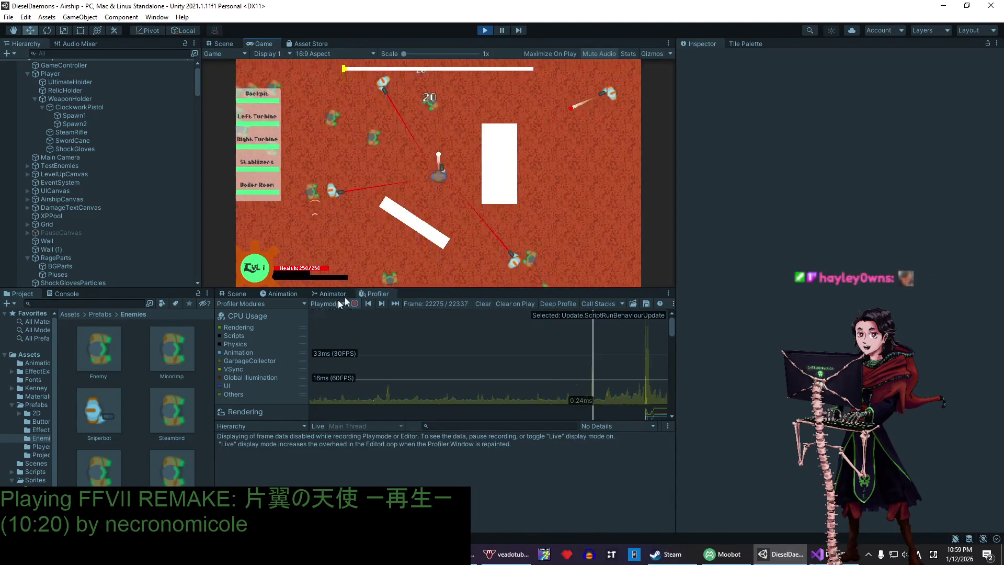
# - Steer the ship up-left, down-left and down-right with WASD while the swarm closes in
pyautogui.press('w')
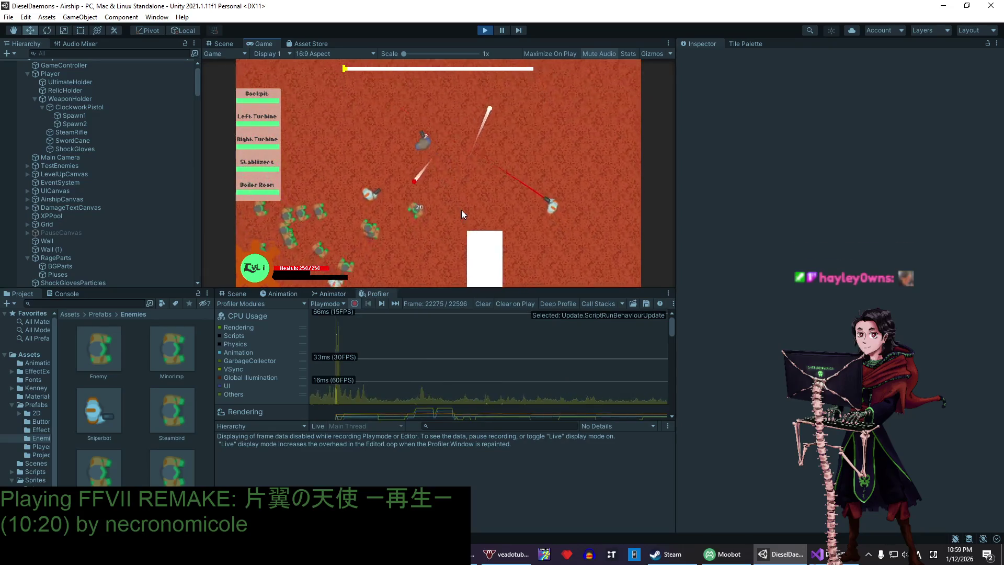
pyautogui.press('a')
pyautogui.press('s')
pyautogui.press('a')
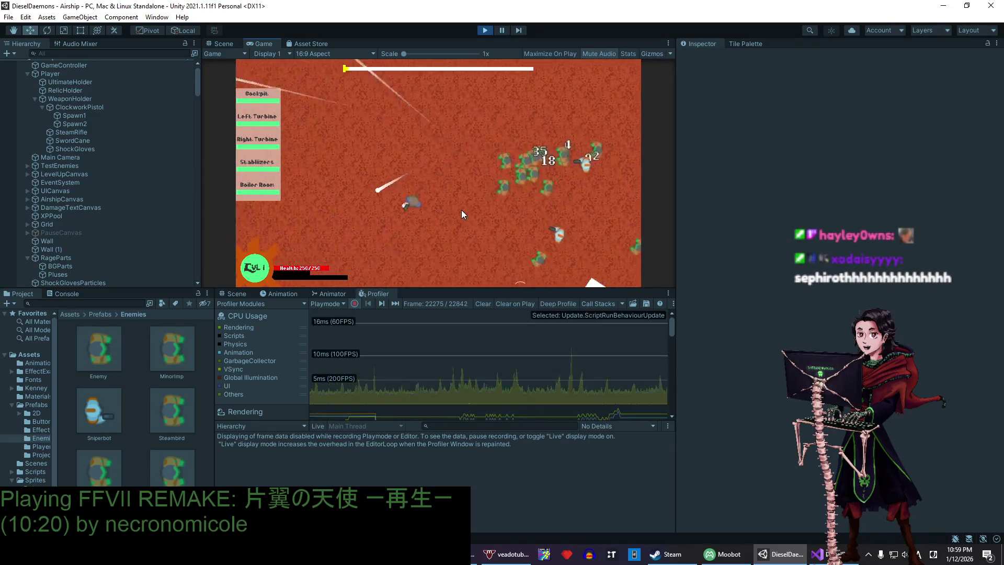
pyautogui.press('d')
pyautogui.press('s')
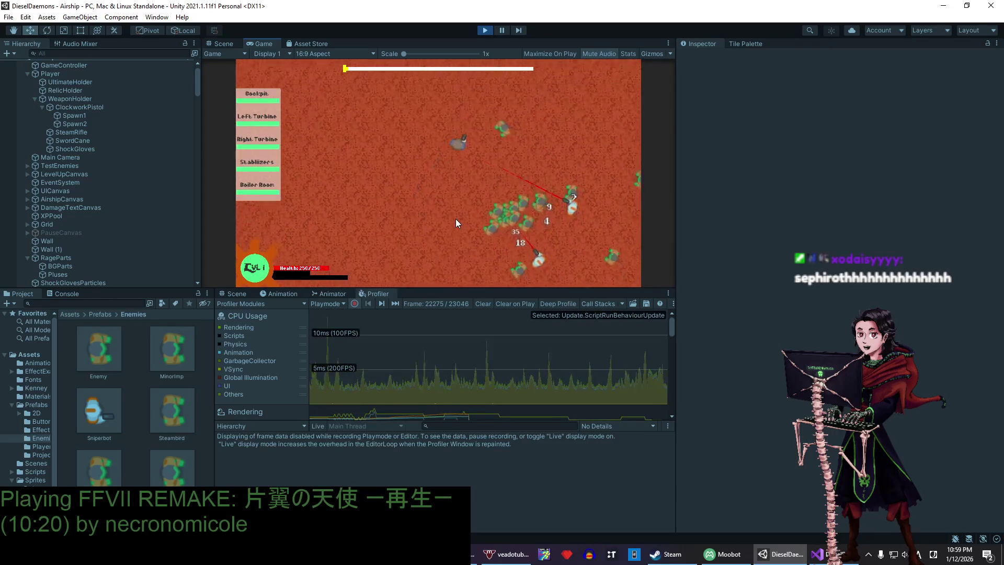
pyautogui.press('w')
pyautogui.press('a')
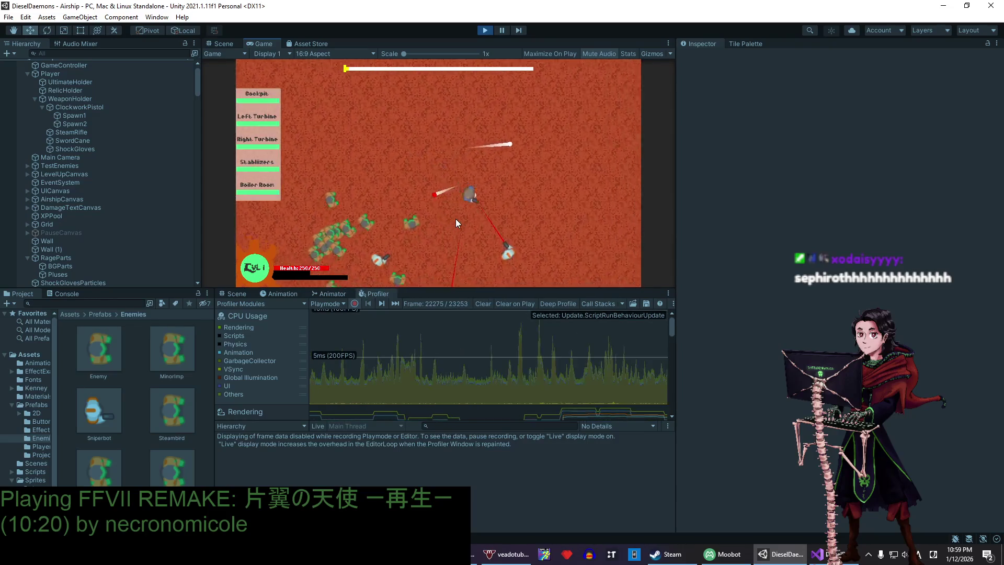
# - Keep dodging down-left and up-left, then pause with Escape and stop the play-test
pyautogui.press('s')
pyautogui.press('a')
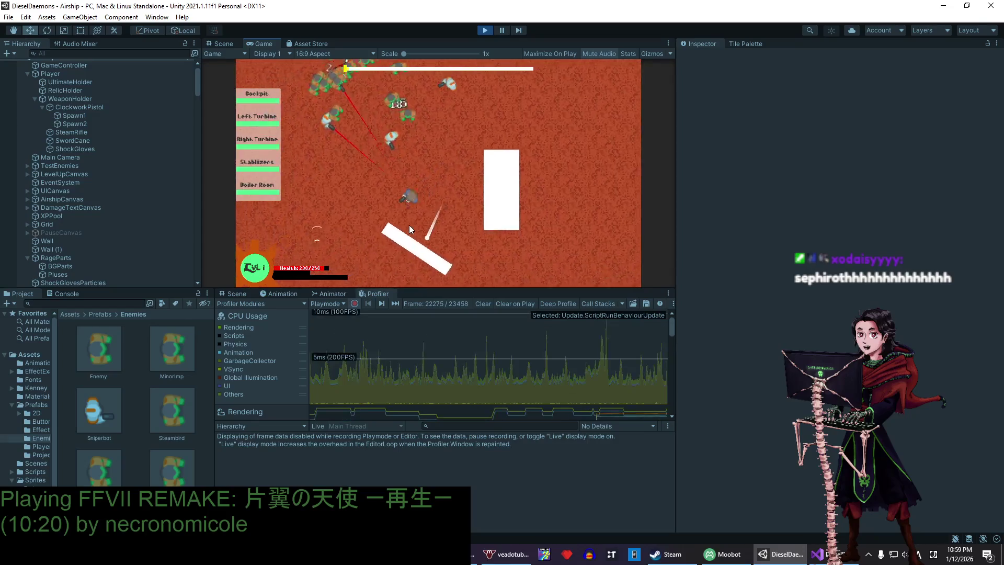
pyautogui.press('a')
pyautogui.press('w')
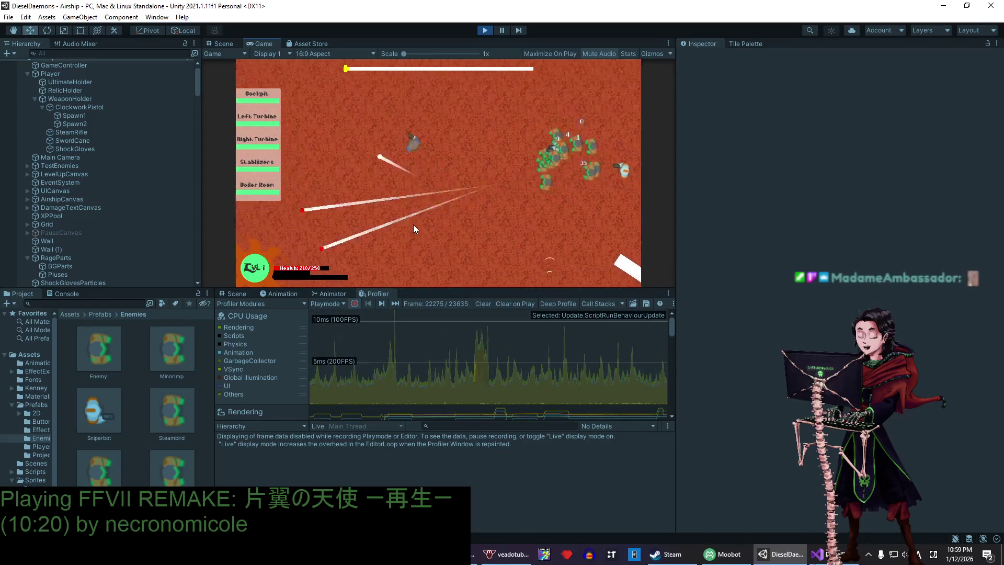
pyautogui.press('w')
pyautogui.press('a')
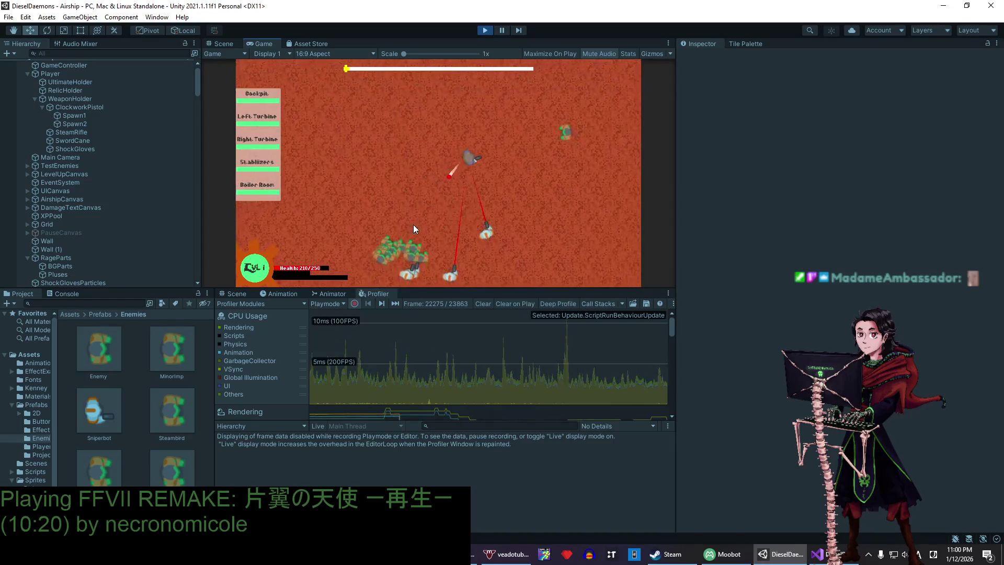
pyautogui.press('Escape')
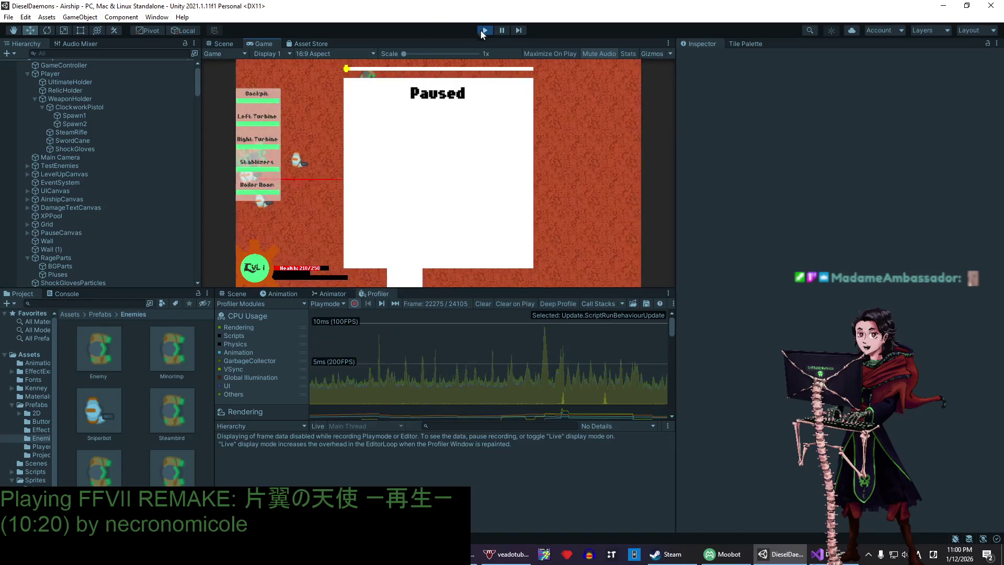
pyautogui.click(484, 30)
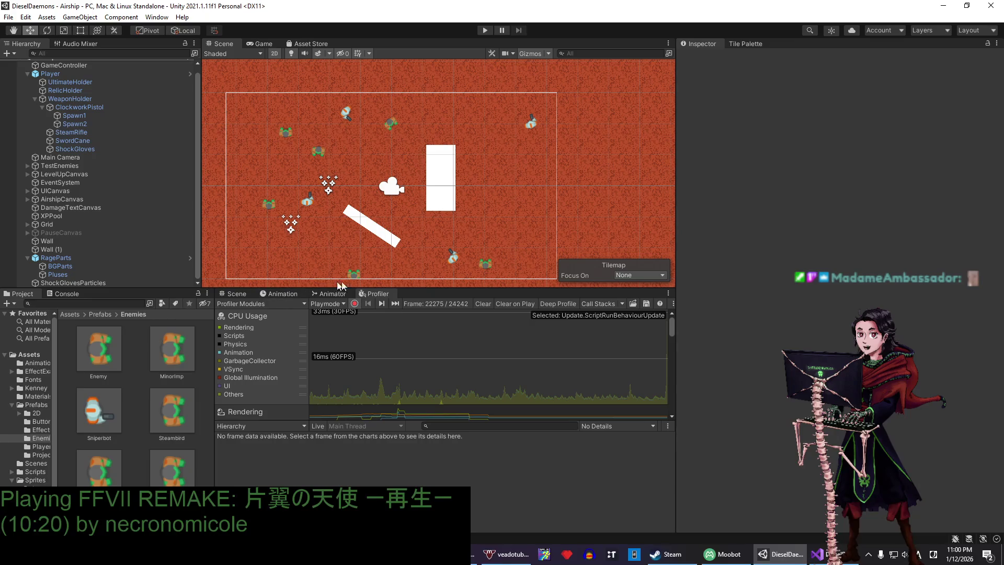
# - Enlarge the scene view, look over the Sniperbot prefab, then check the GameController's Object Pools
pyautogui.moveTo(426, 288); pyautogui.dragTo(427, 308)
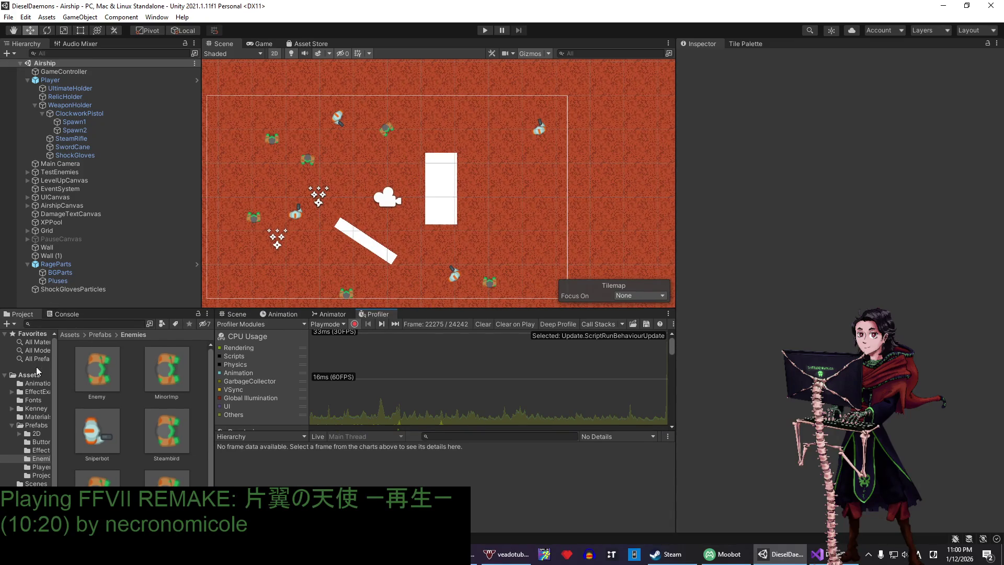
pyautogui.doubleClick(96, 424)
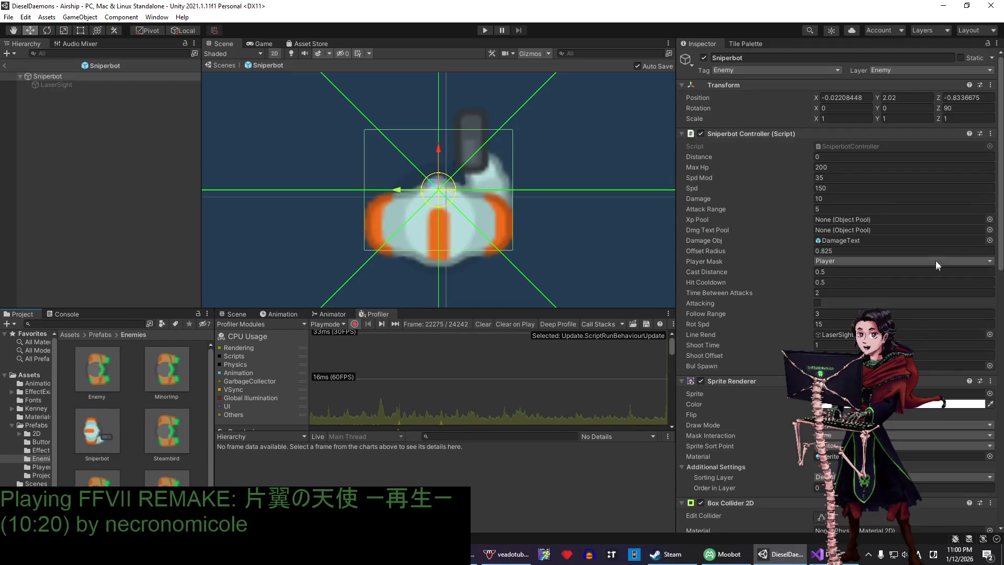
pyautogui.click(5, 66)
pyautogui.click(21, 72)
pyautogui.scroll(-10, 837, 288)
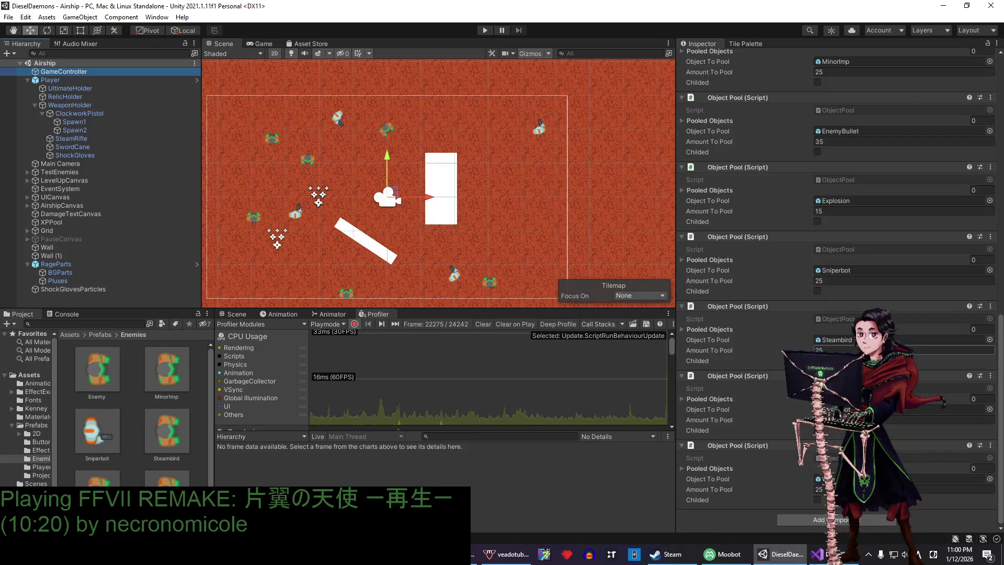
pyautogui.scroll(4, 842, 251)
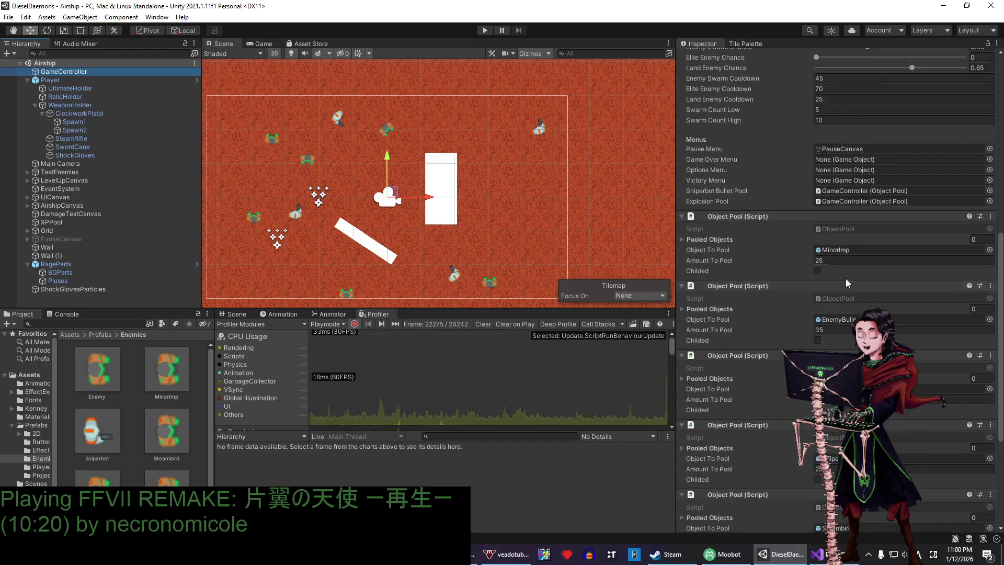
# - Find the SniperbotBullet prefab in Prefabs > Projectiles and open it for editing
pyautogui.click(837, 319)
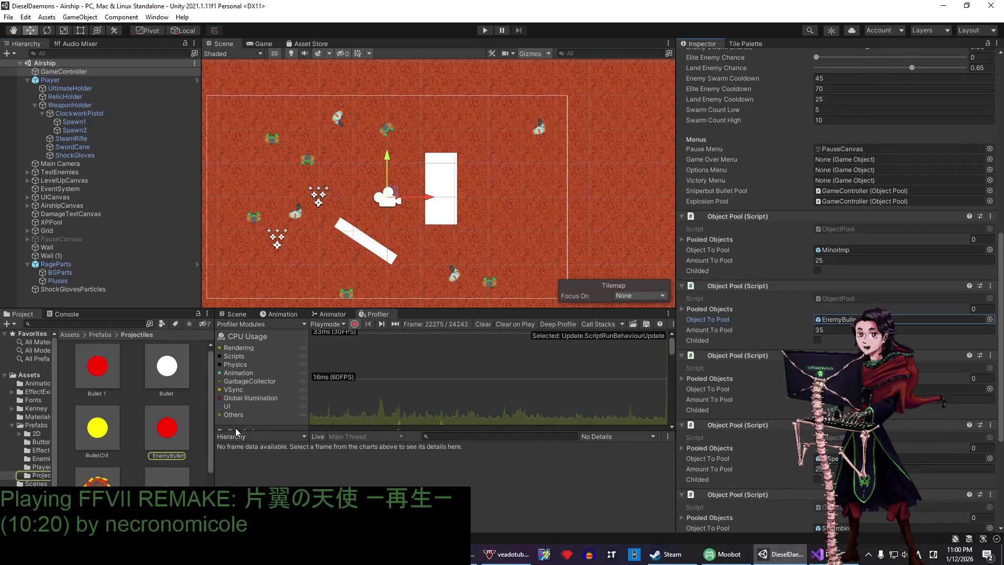
pyautogui.scroll(-2, 130, 380)
pyautogui.doubleClick(152, 427)
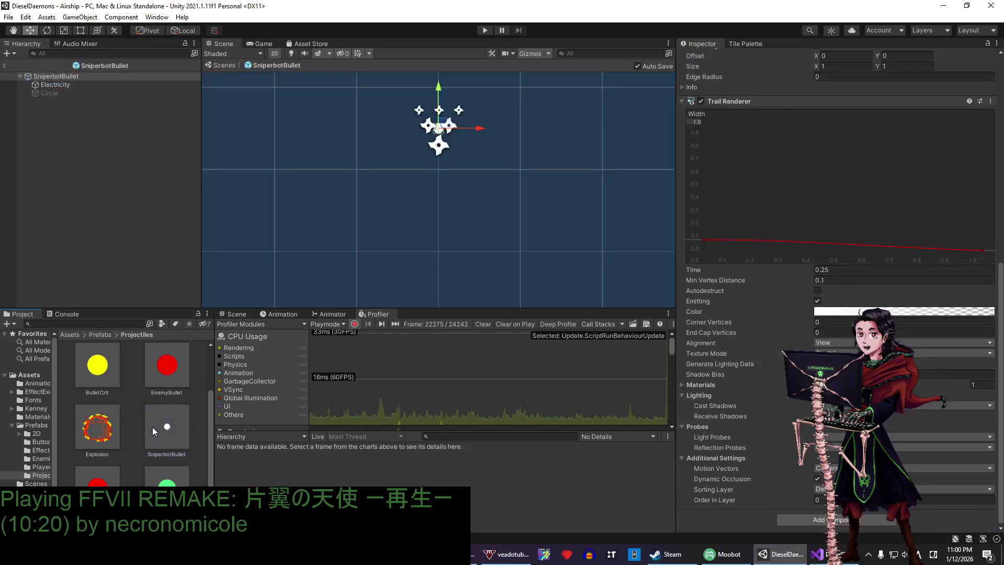
# - Inspect the bullet's Electricity and Circle children, briefly showing the hidden Circle, then reselect the root
pyautogui.click(106, 76)
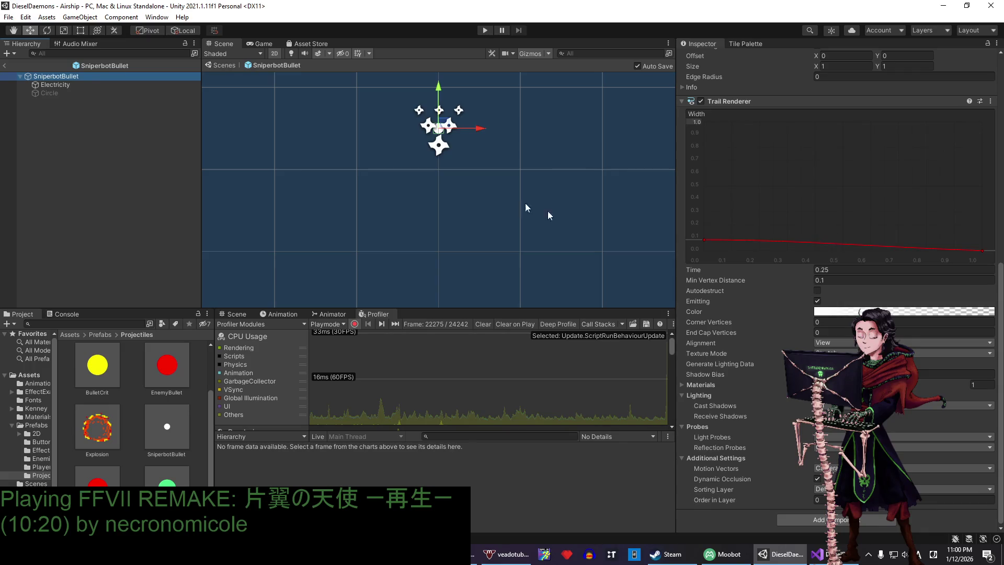
pyautogui.click(98, 85)
pyautogui.click(88, 95)
pyautogui.click(83, 82)
pyautogui.click(80, 77)
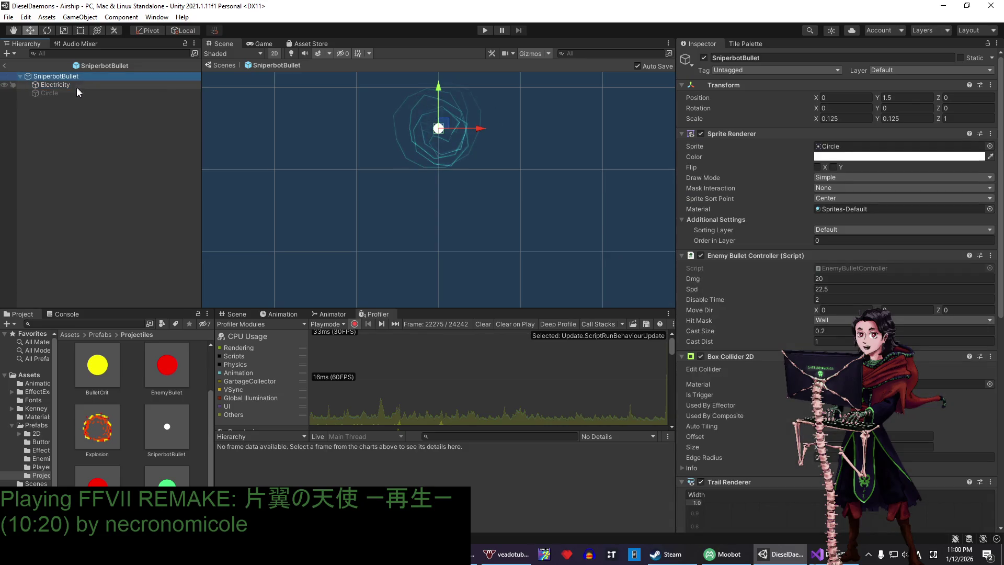
pyautogui.click(75, 93)
pyautogui.click(704, 58)
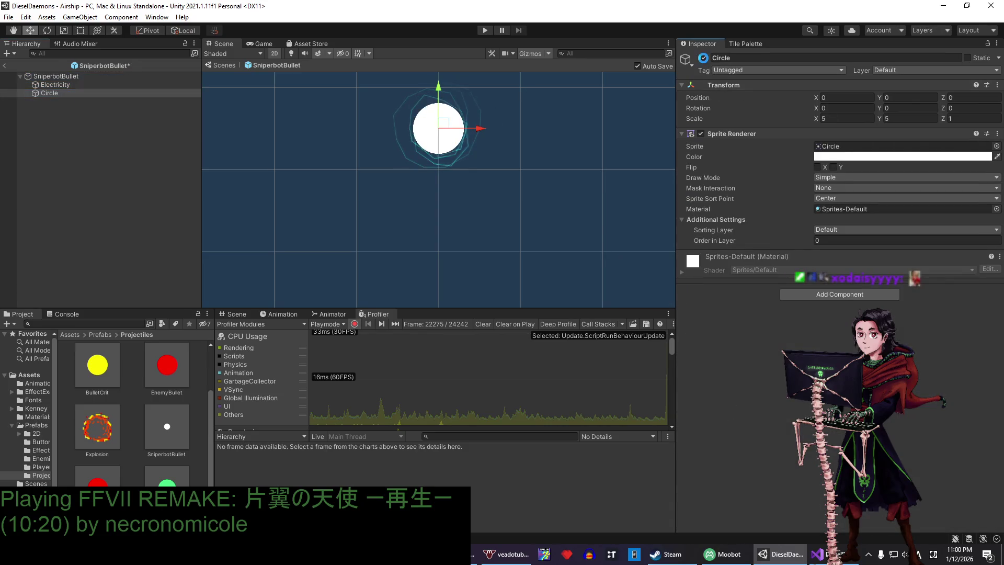
pyautogui.click(704, 58)
pyautogui.click(144, 83)
pyautogui.click(141, 77)
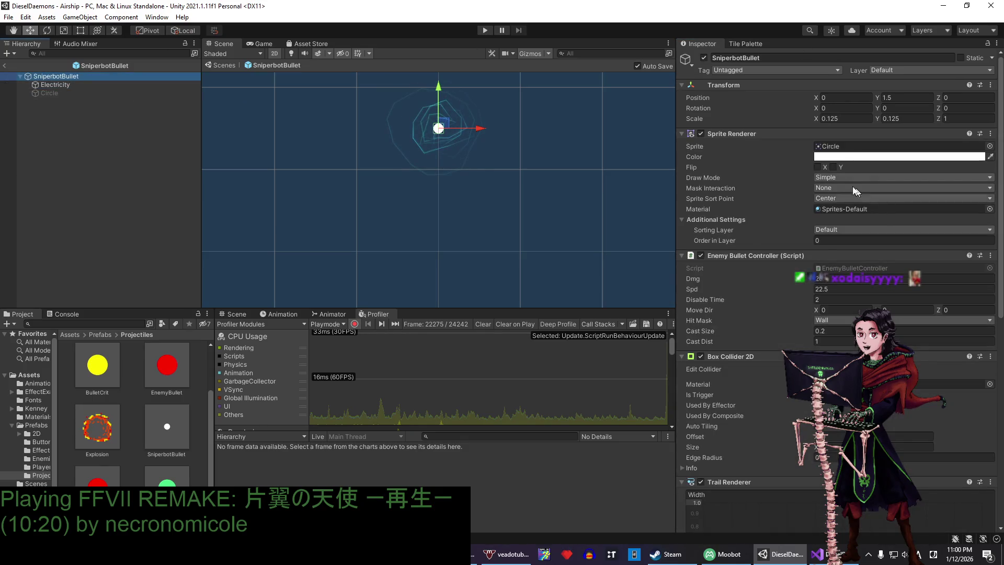
# - Set the SniperbotBullet's Spd to 18 and Disable Time to 1.7
pyautogui.click(843, 288)
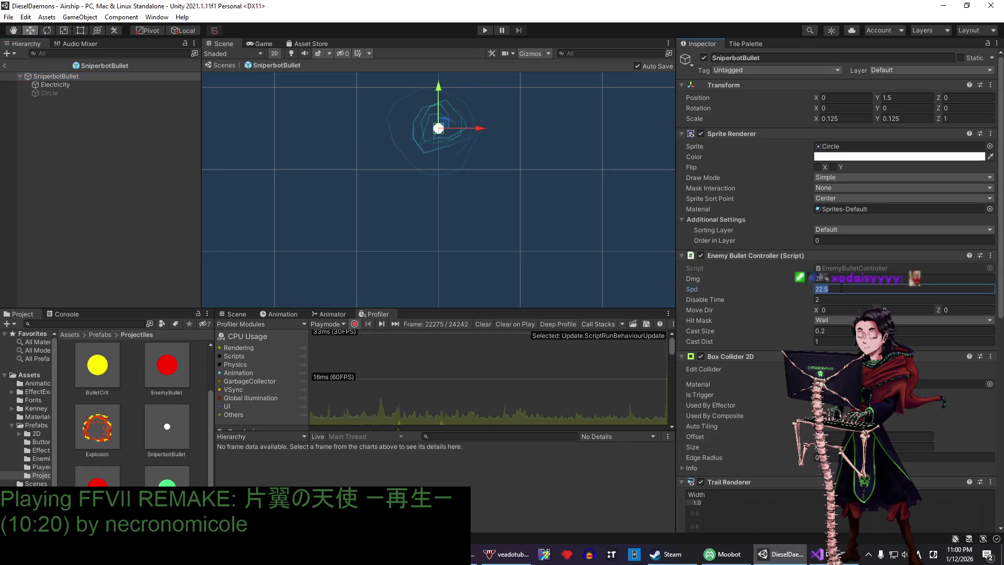
pyautogui.write('18')
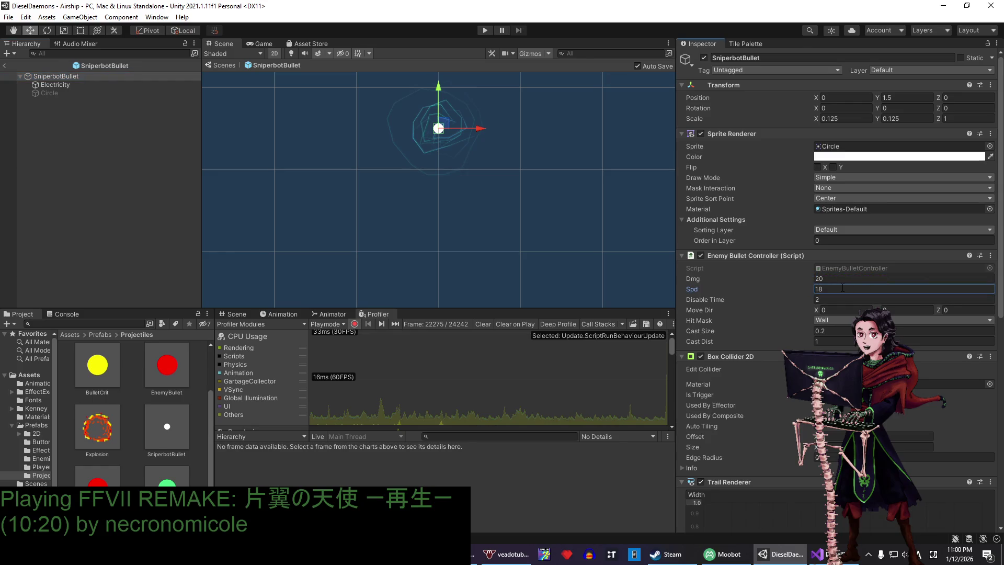
pyautogui.click(873, 301)
pyautogui.write('.7')
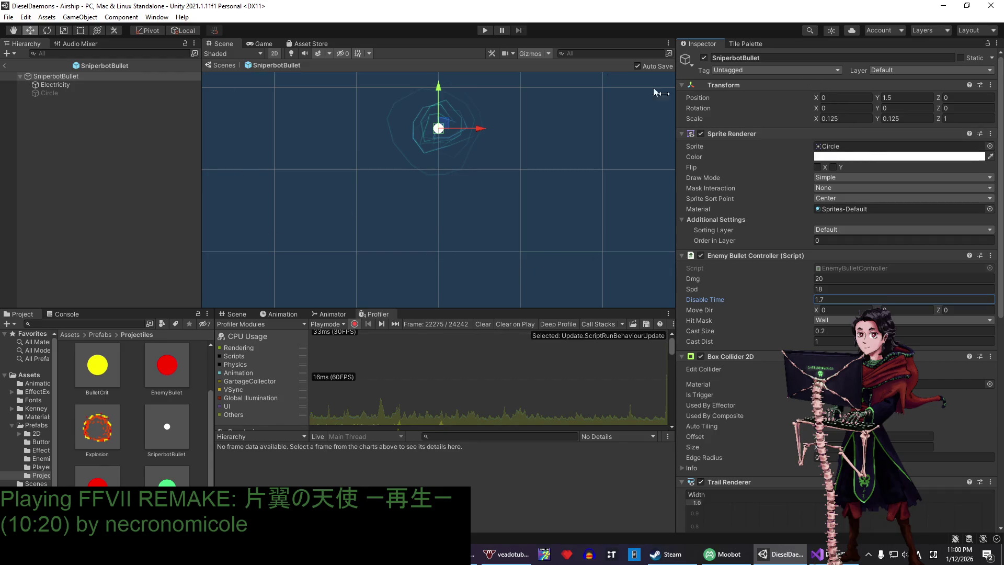
# - Return to the Airship scene, recheck the SniperbotBullet prefab, then start the play-test
pyautogui.click(2, 66)
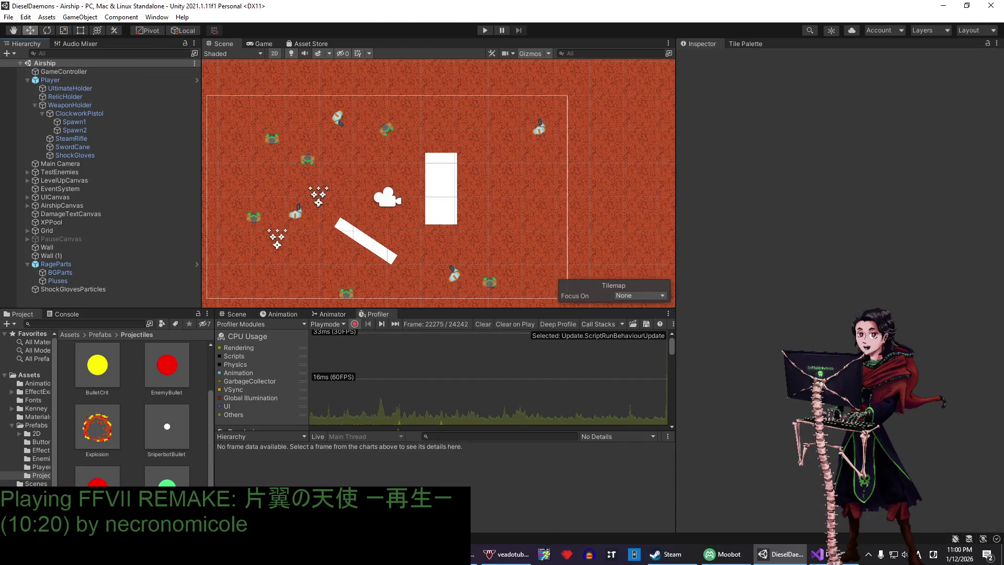
pyautogui.doubleClick(168, 453)
pyautogui.scroll(-10, 869, 308)
pyautogui.scroll(3, 869, 308)
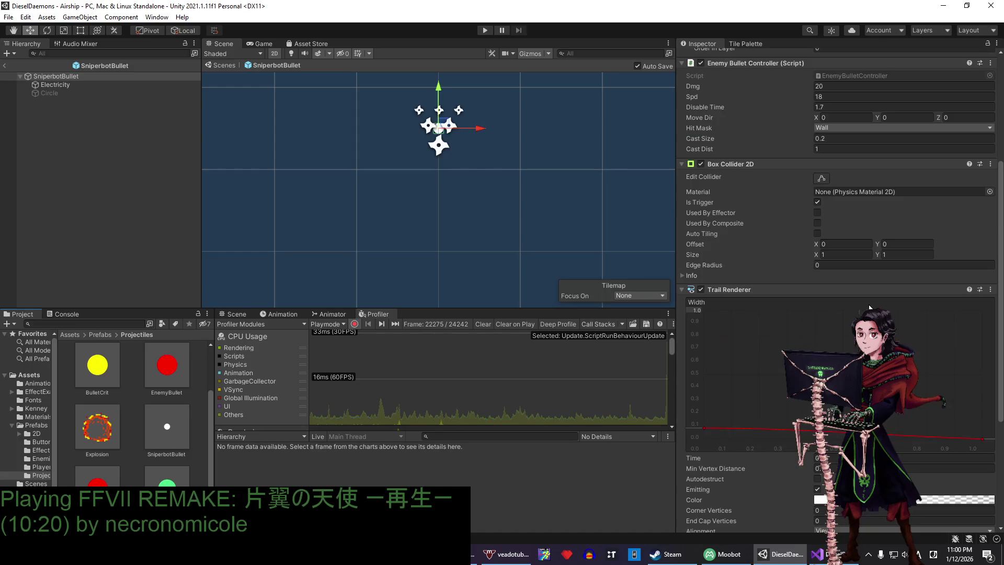
pyautogui.scroll(-3, 870, 308)
pyautogui.scroll(10, 869, 308)
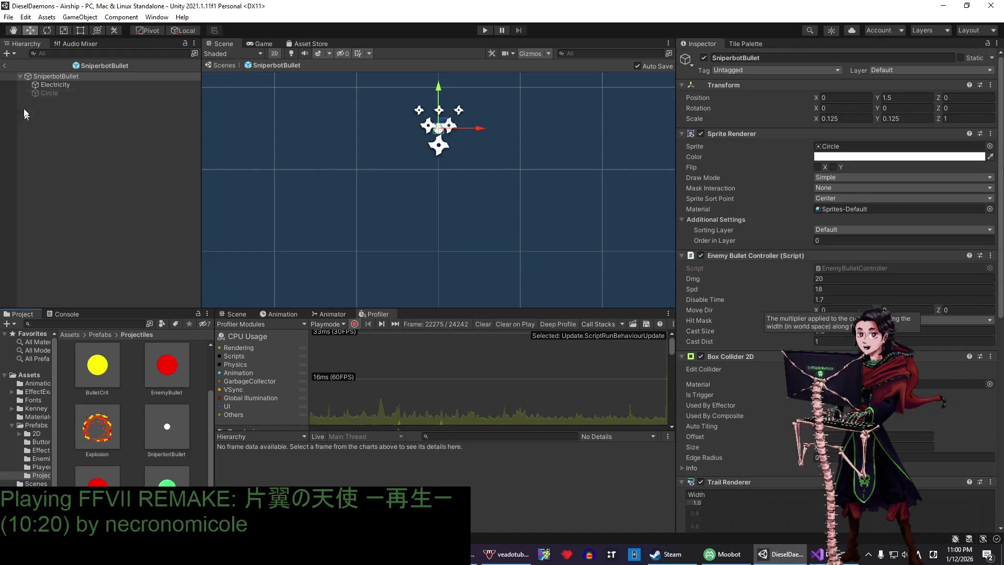
pyautogui.click(4, 65)
pyautogui.click(484, 31)
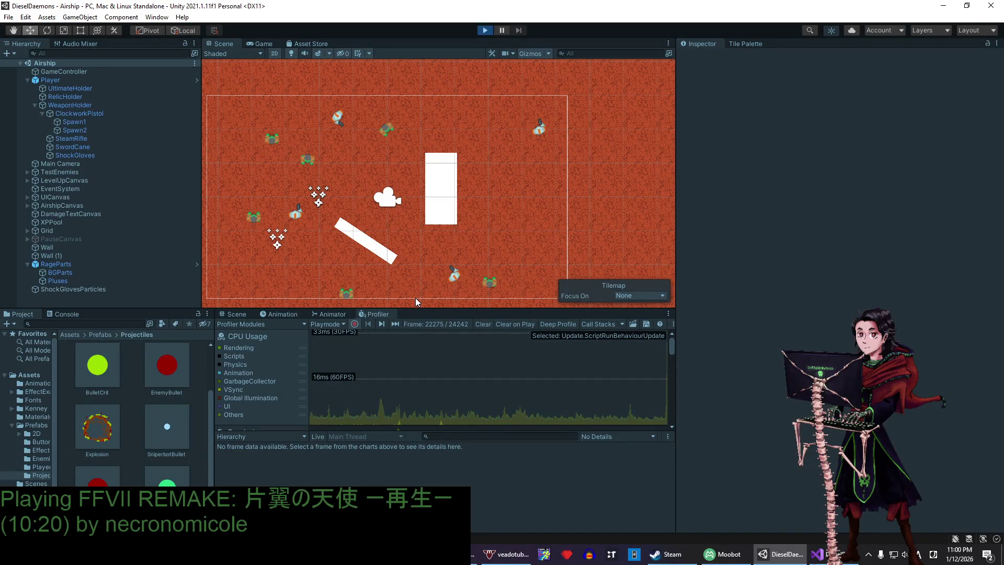
# - Move the player around the arena with WASD to test the slower sniper bullets
pyautogui.press('w')
pyautogui.press('w')
pyautogui.press('d')
pyautogui.press('a')
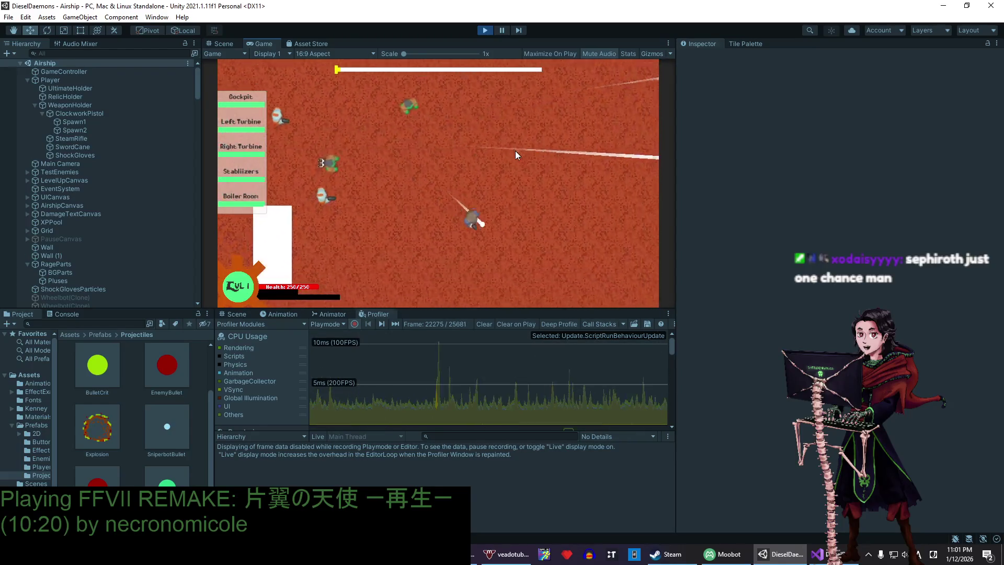
pyautogui.press('w')
pyautogui.press('a')
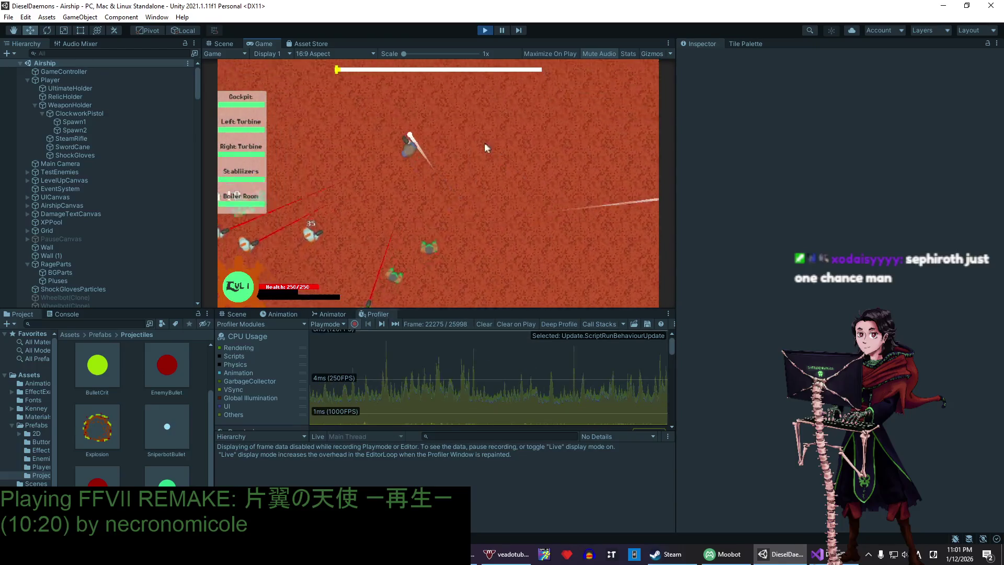
# - Stop the play-test and give the Airship scene view more height
pyautogui.click(484, 32)
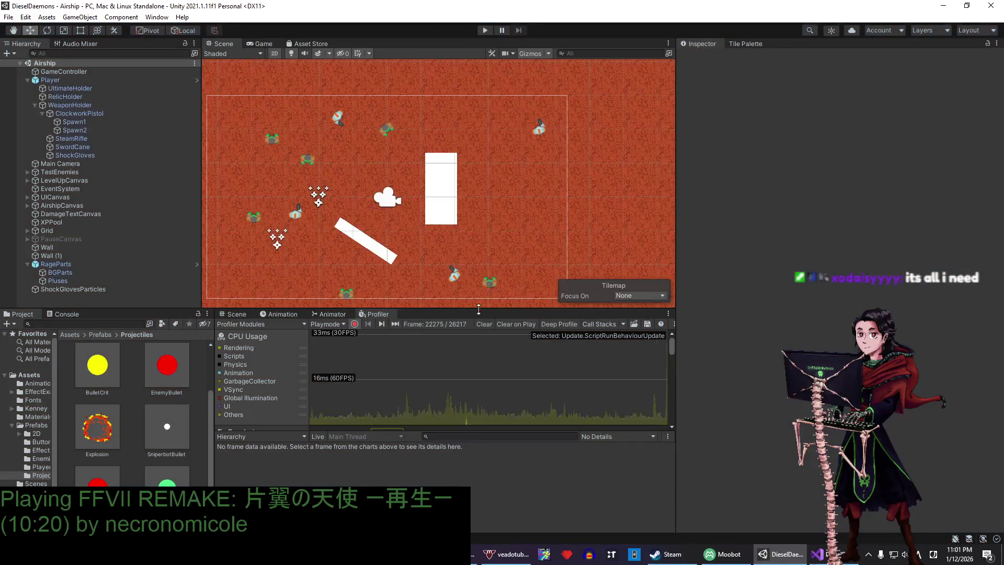
pyautogui.moveTo(479, 310); pyautogui.dragTo(490, 360)
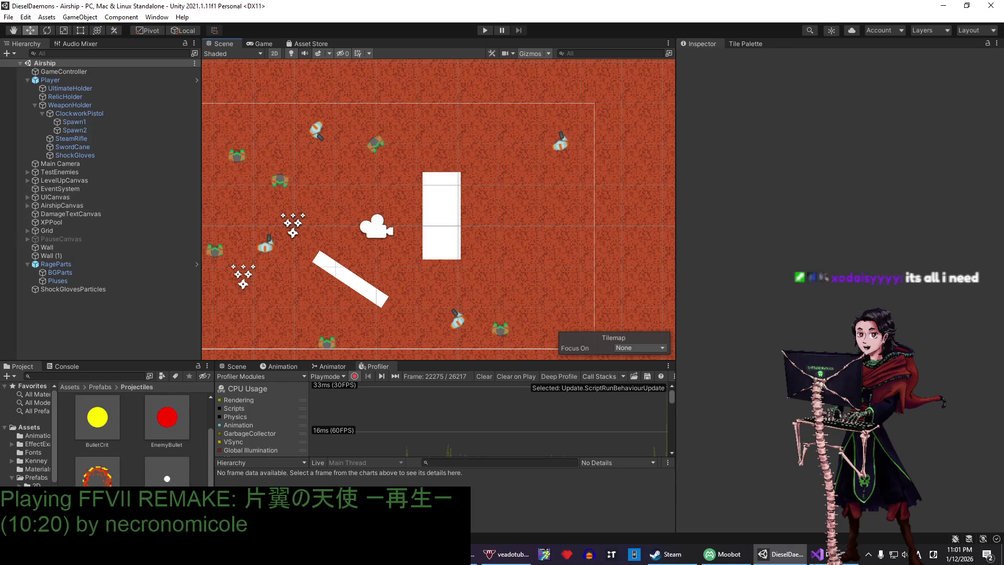
pyautogui.hotkey('alt', 'Tab')
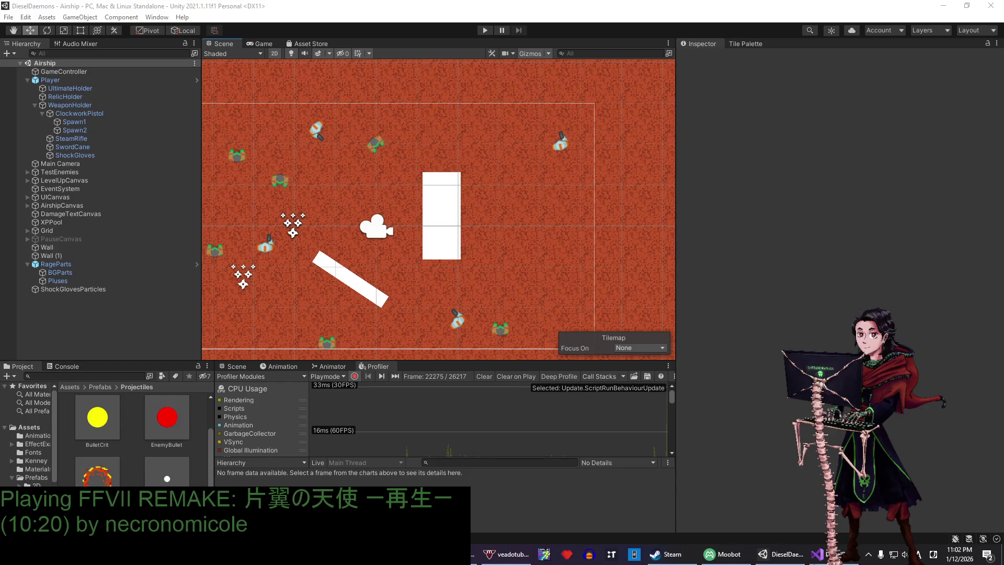
# - Switch to Chrome showing the Steampunky Demo board with its Planned, In Progress, Testing and Completed tasks
pyautogui.hotkey('alt', 'Tab')
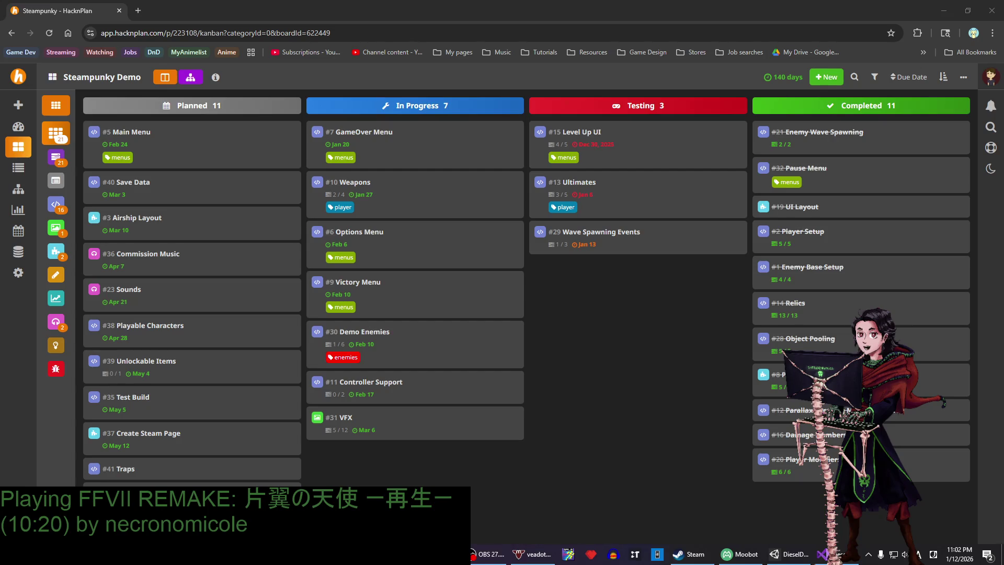
# - Minimize the HacknPlan Chrome window to reveal Unity's DieselDaemons Airship scene
pyautogui.moveTo(85, 9)
pyautogui.mouseDown()
pyautogui.moveTo(302, 215)
pyautogui.moveTo(0, 220)
pyautogui.mouseUp()
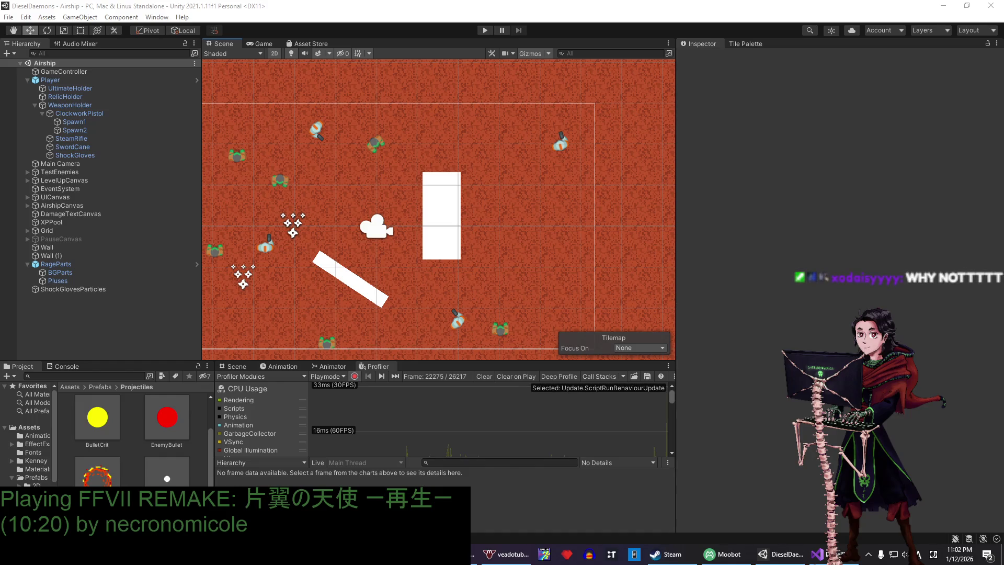
# - Show the Game view and review the GameController's level-up and enemy spawning settings
pyautogui.click(262, 44)
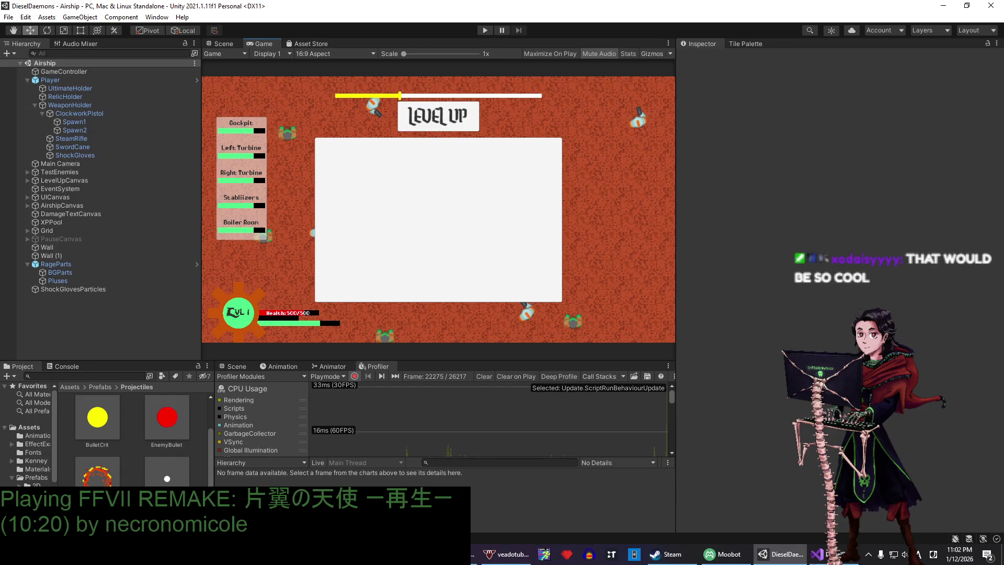
pyautogui.click(93, 71)
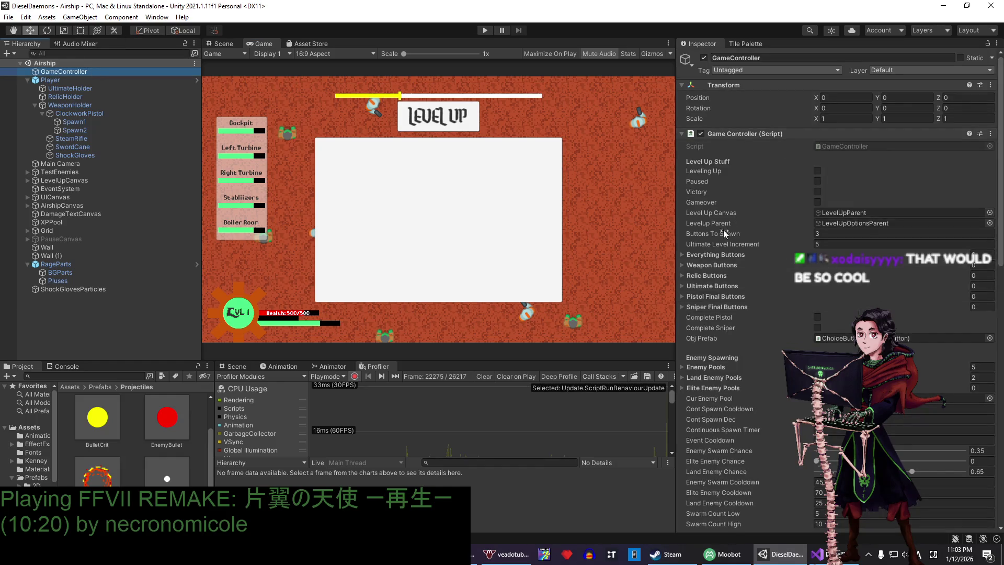
pyautogui.scroll(-3, 731, 254)
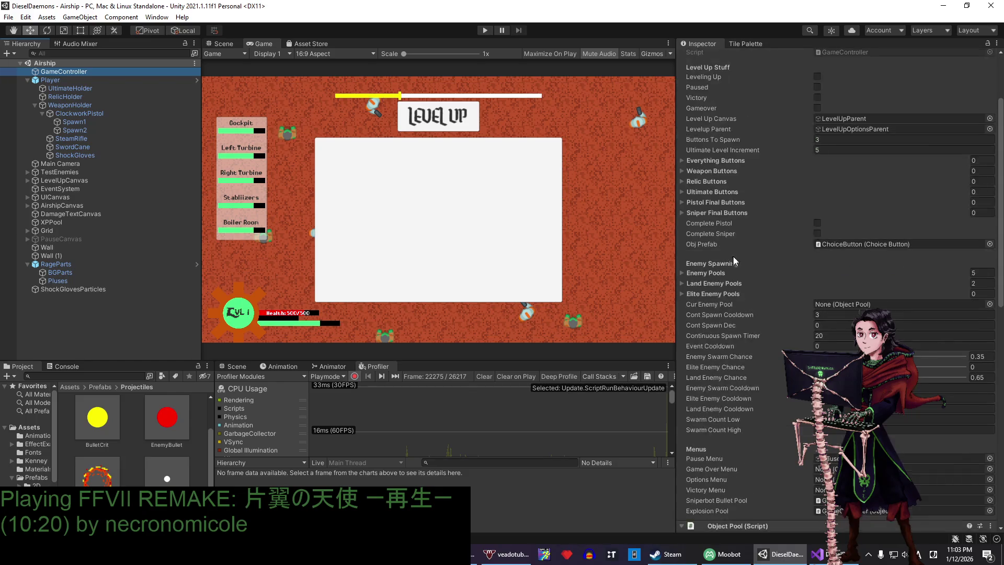
pyautogui.scroll(-5, 735, 259)
pyautogui.scroll(5, 737, 272)
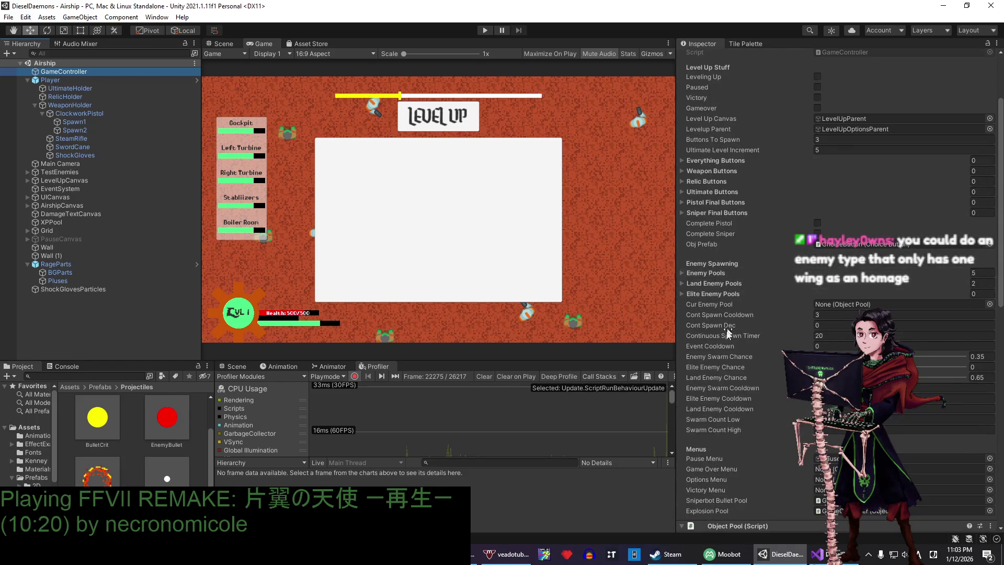
pyautogui.scroll(3, 704, 211)
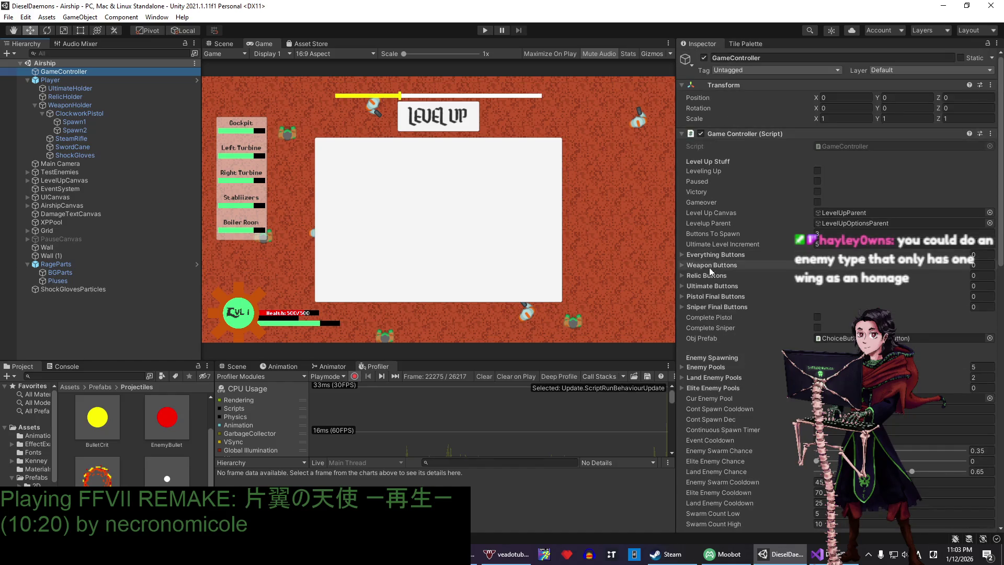
pyautogui.scroll(-3, 719, 344)
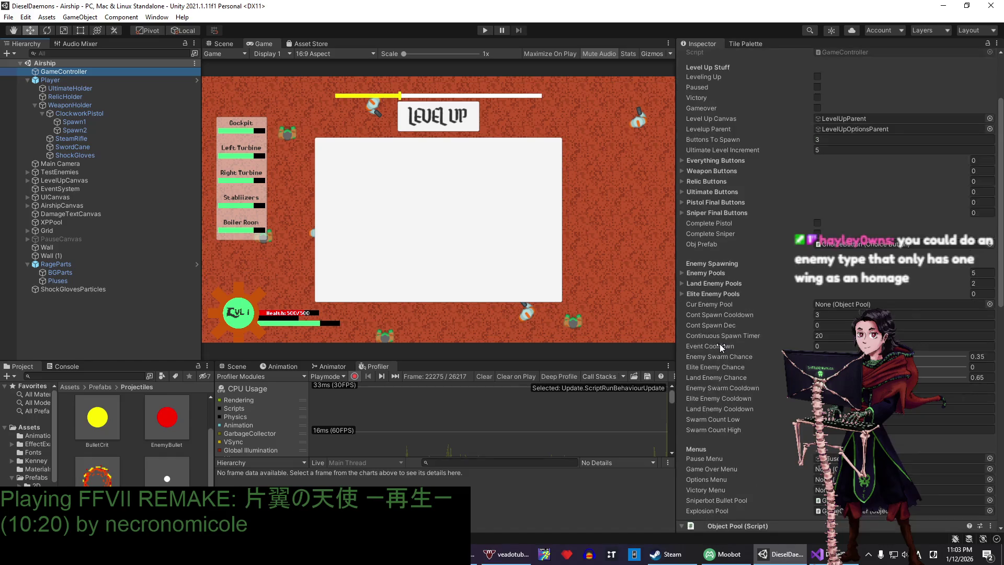
pyautogui.scroll(-3, 722, 244)
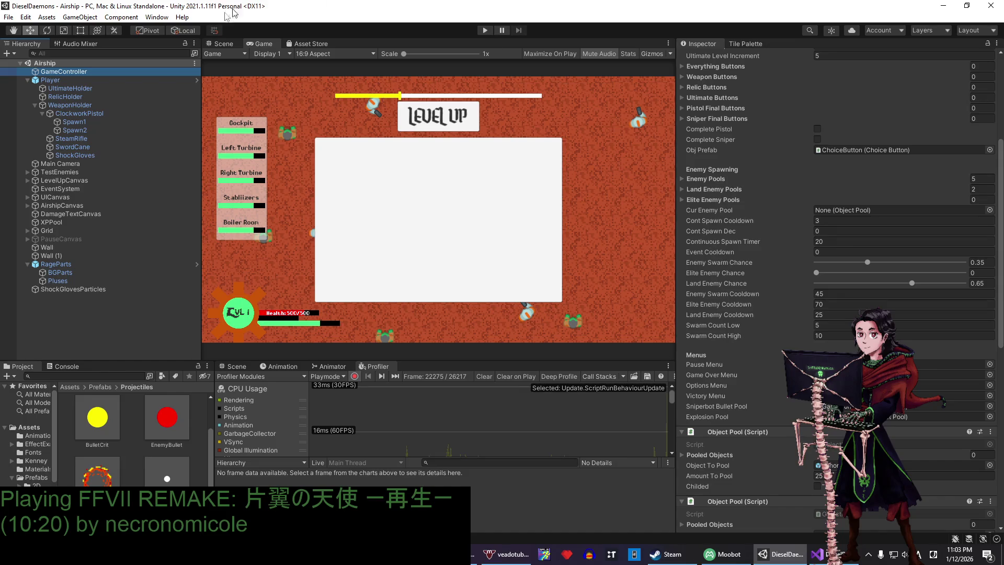
# - Check the AirshipCanvas settings, then look over the GameController's settings again
pyautogui.click(78, 209)
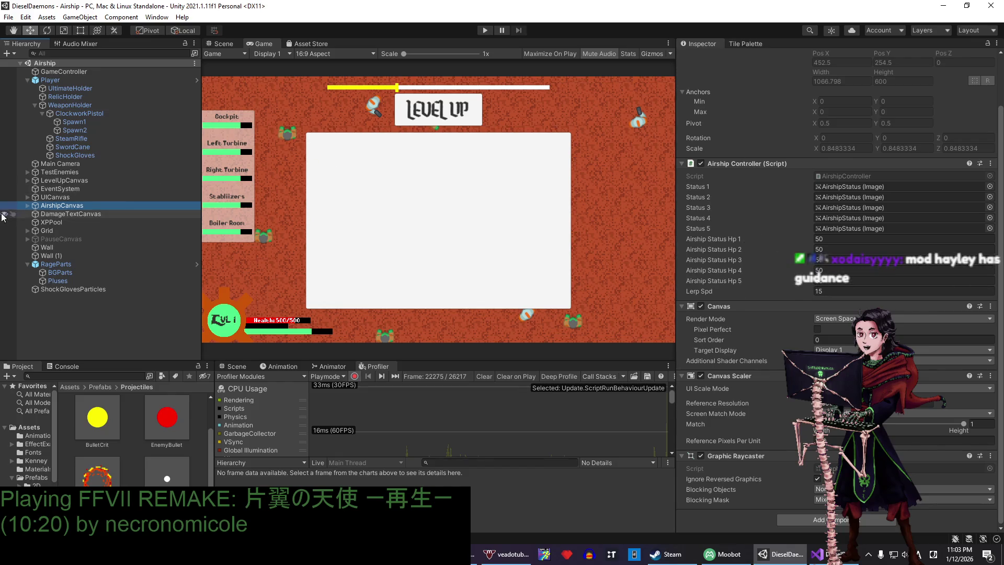
pyautogui.click(63, 71)
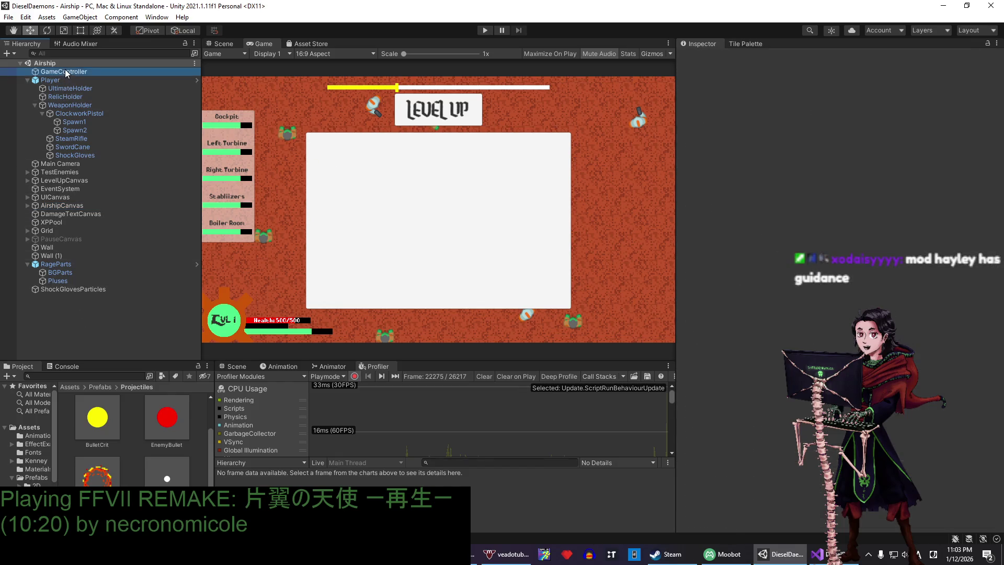
pyautogui.scroll(-15, 798, 294)
pyautogui.scroll(10, 768, 360)
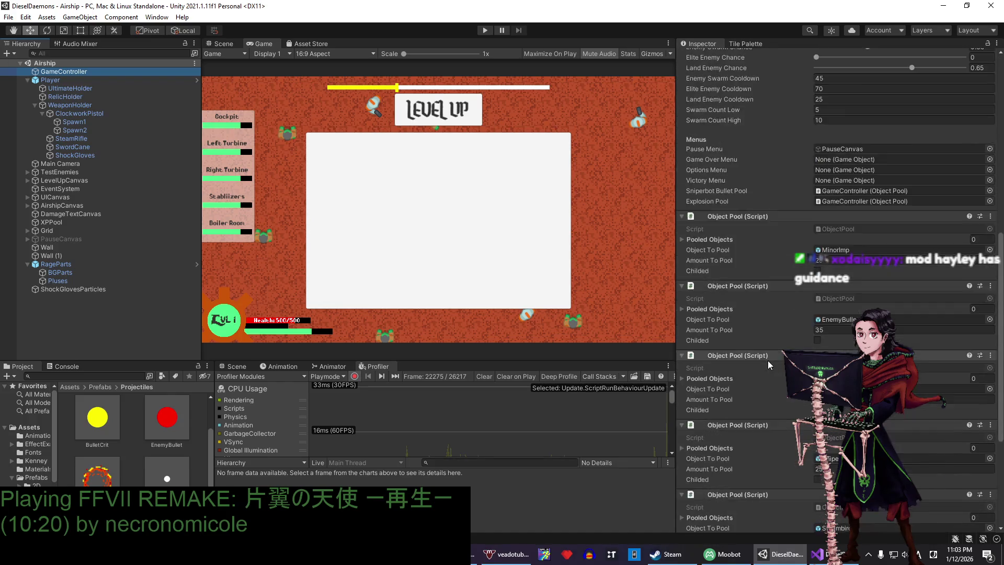
pyautogui.scroll(3, 767, 359)
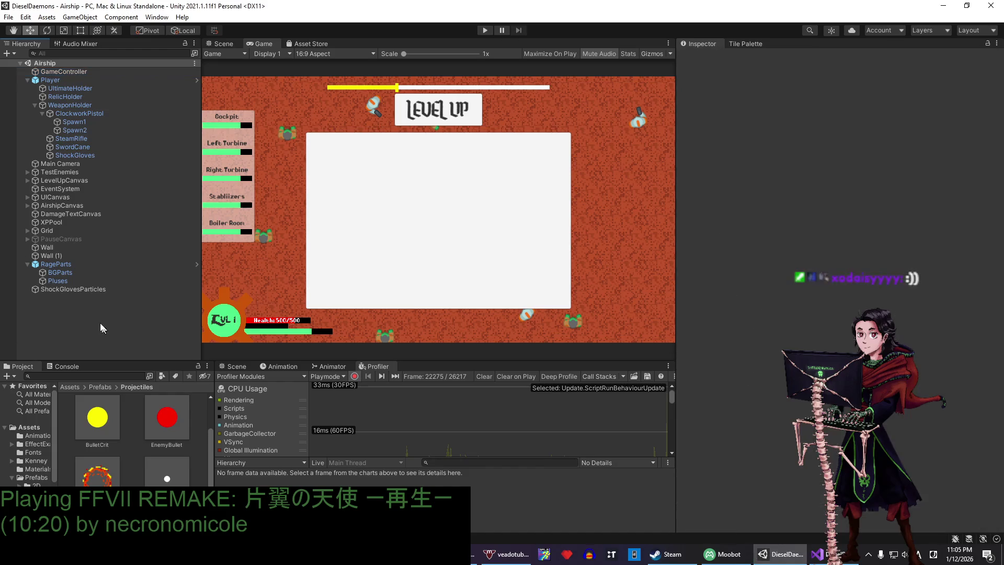
# - Inspect the ShockGlovesParticles particle system, whose Simulation Space is World
pyautogui.click(77, 291)
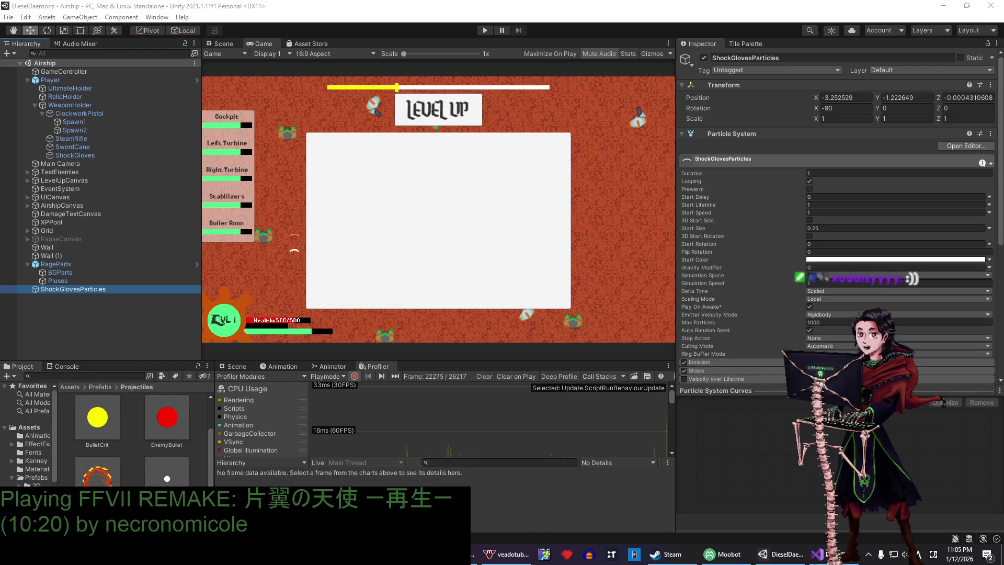
# - Deselect and re-inspect the ShockGlovesParticles particle system
pyautogui.click(144, 334)
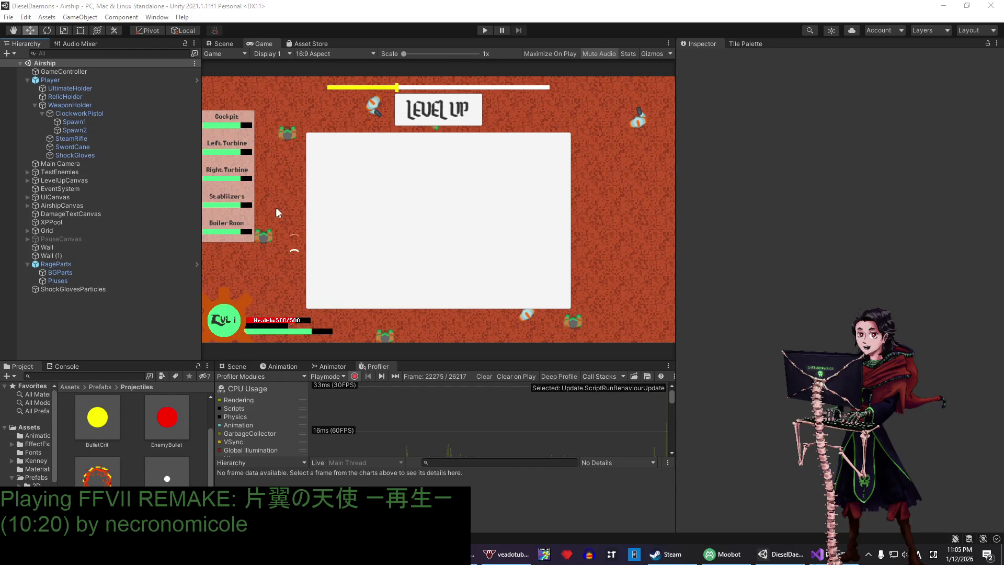
pyautogui.click(158, 322)
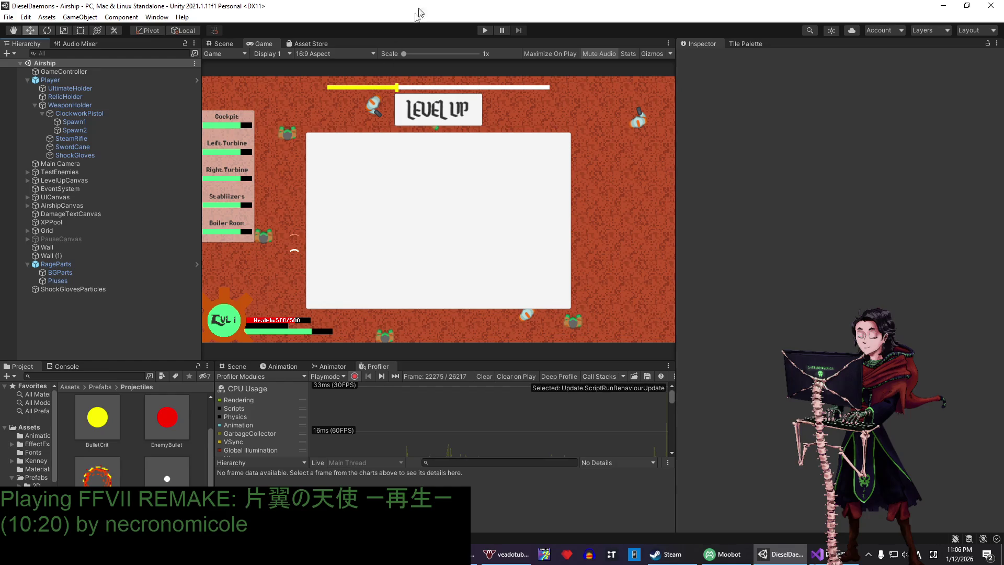
pyautogui.click(92, 291)
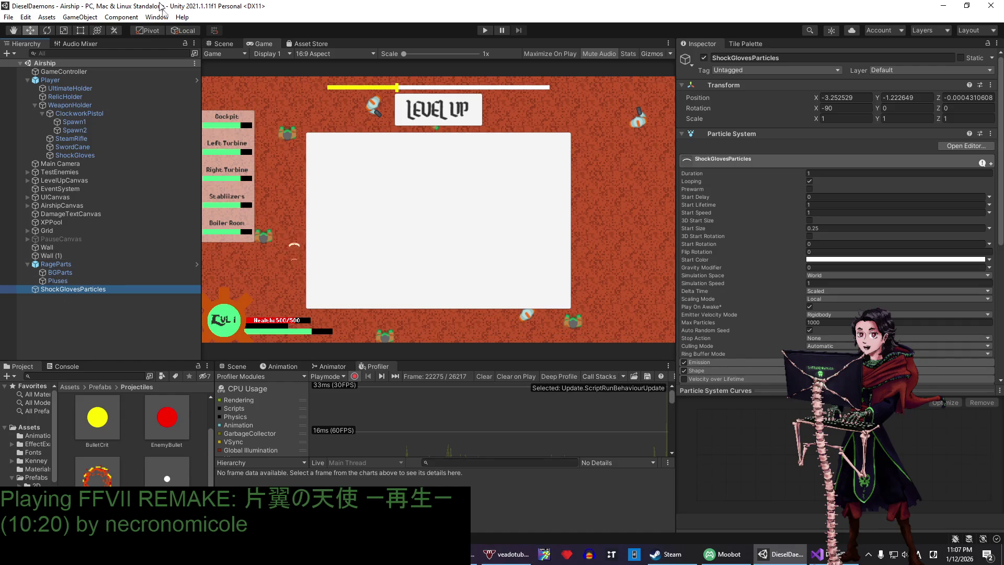
pyautogui.click(114, 301)
pyautogui.click(93, 289)
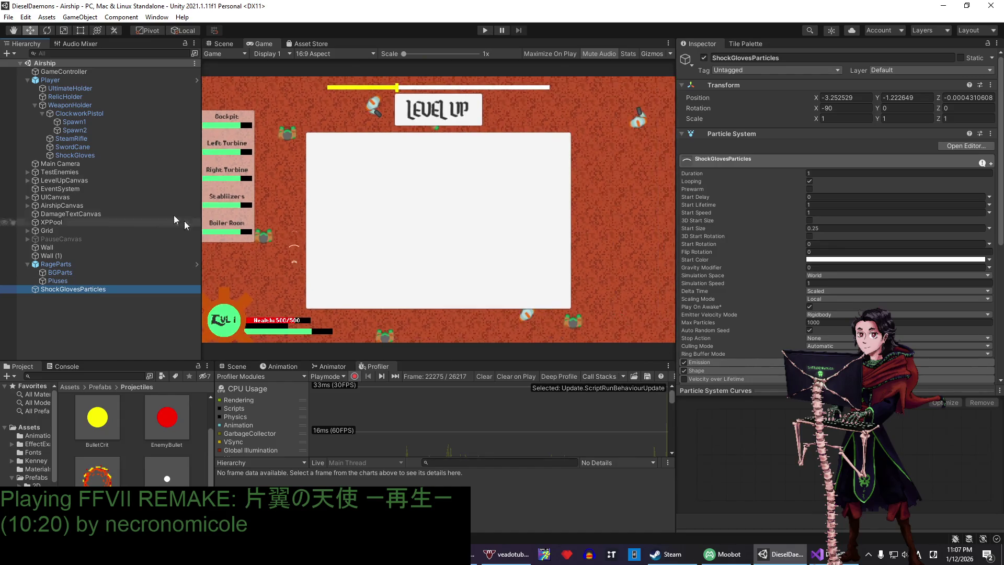
# - Inspect the Player's components, then WeaponHolder at position 0, 0, 0 with scale 1
pyautogui.click(33, 80)
pyautogui.scroll(-10, 777, 220)
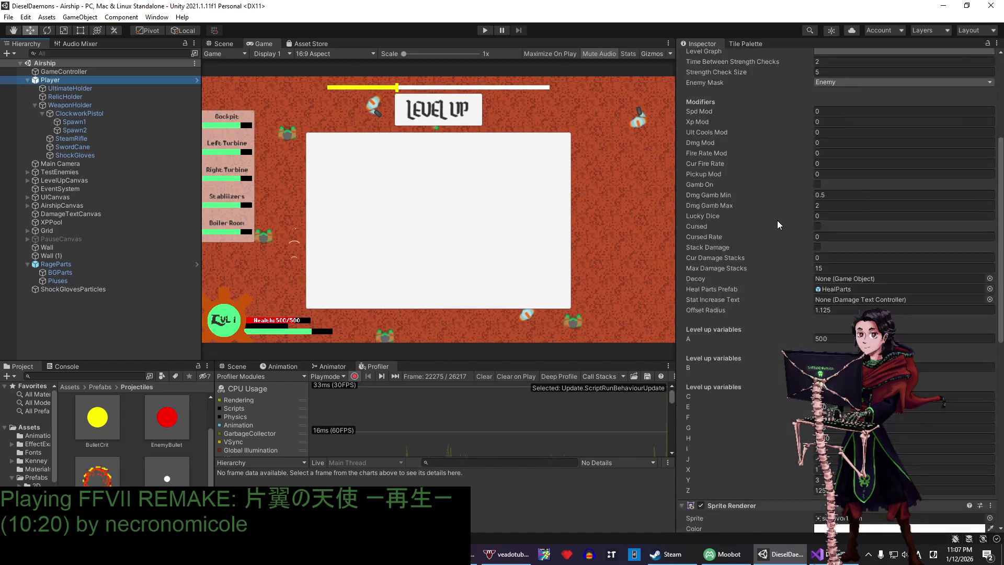
pyautogui.click(64, 105)
pyautogui.click(52, 376)
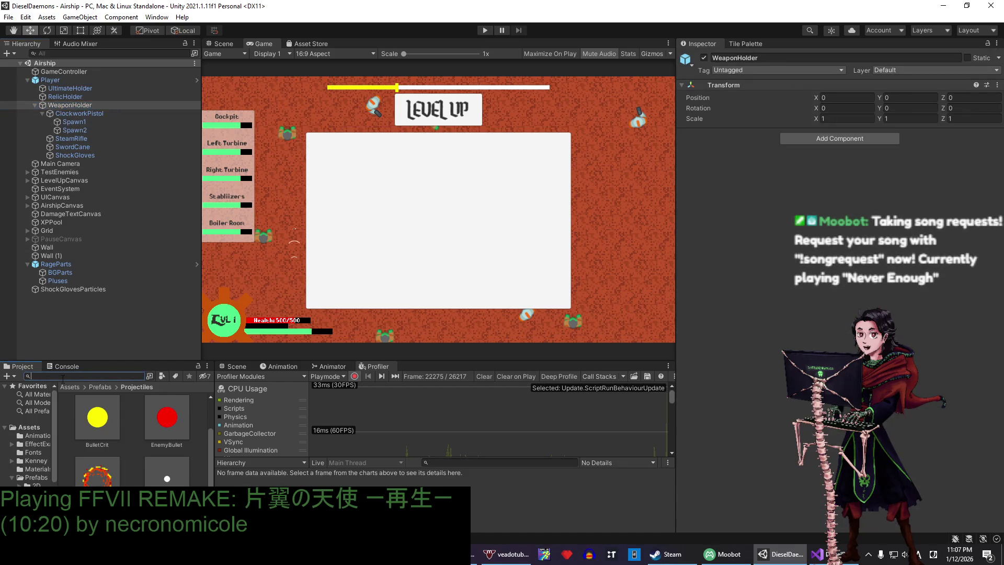
# - Search the assets for 'player' and open the Player prefab at WeaponHolder
pyautogui.write('player')
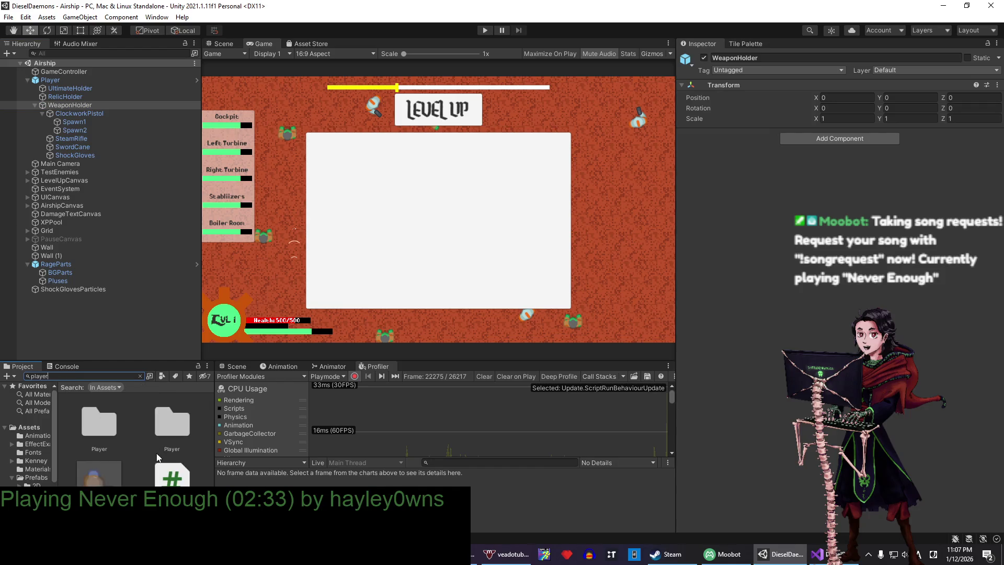
pyautogui.doubleClick(121, 464)
pyautogui.click(66, 74)
pyautogui.click(67, 102)
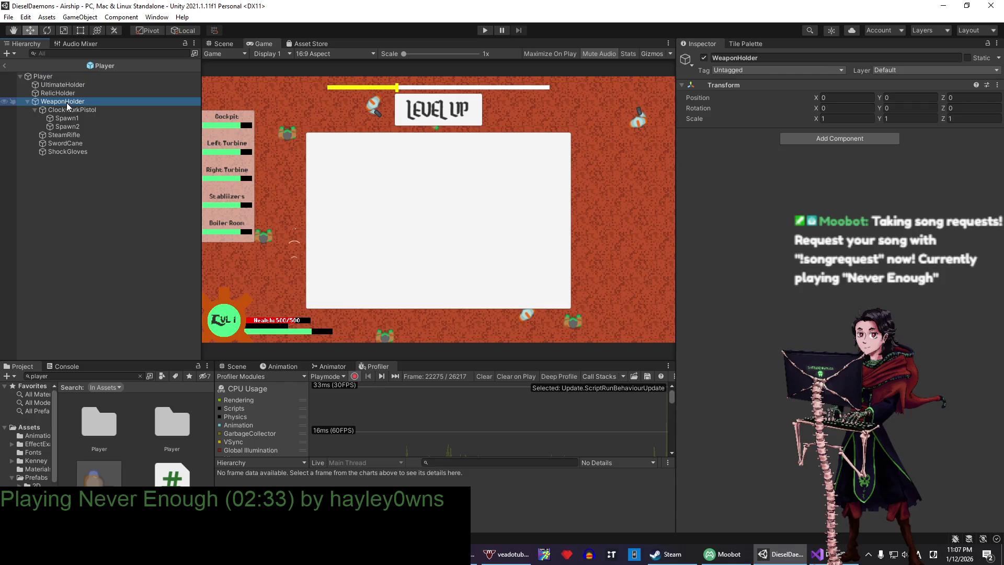
# - Step through the SwordCane, SteamRifle and ClockworkPistol weapon objects
pyautogui.click(68, 144)
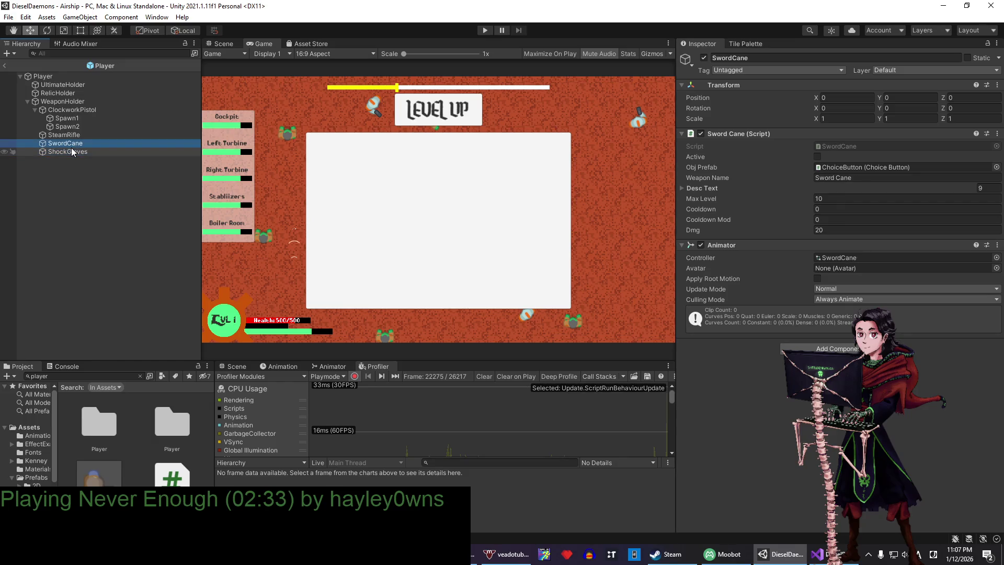
pyautogui.click(72, 149)
pyautogui.press('Up')
pyautogui.press('Up')
pyautogui.press('Up')
pyautogui.press('Down')
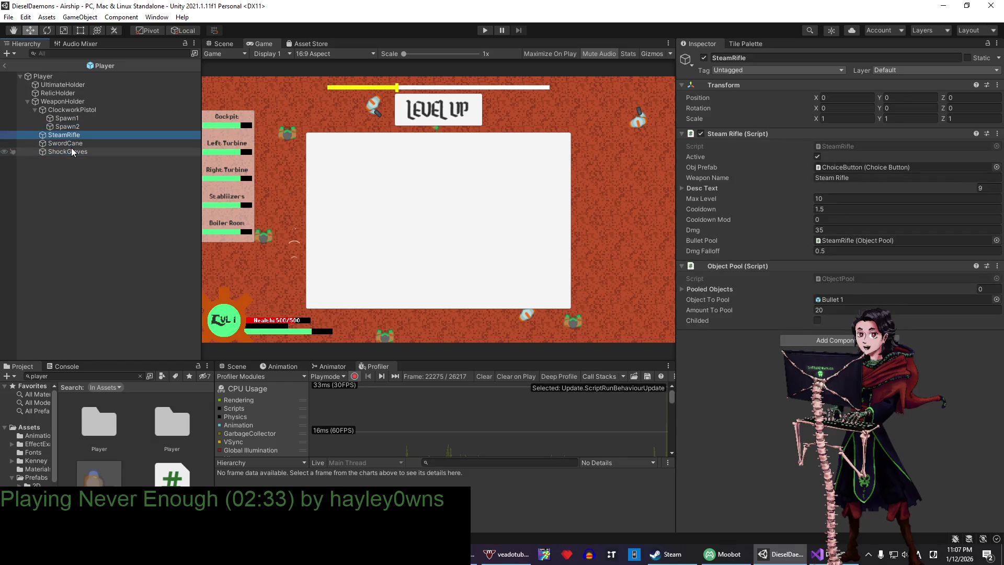
pyautogui.press('Up')
pyautogui.press('Up')
pyautogui.press('Up')
pyautogui.press('Left')
pyautogui.press('Down')
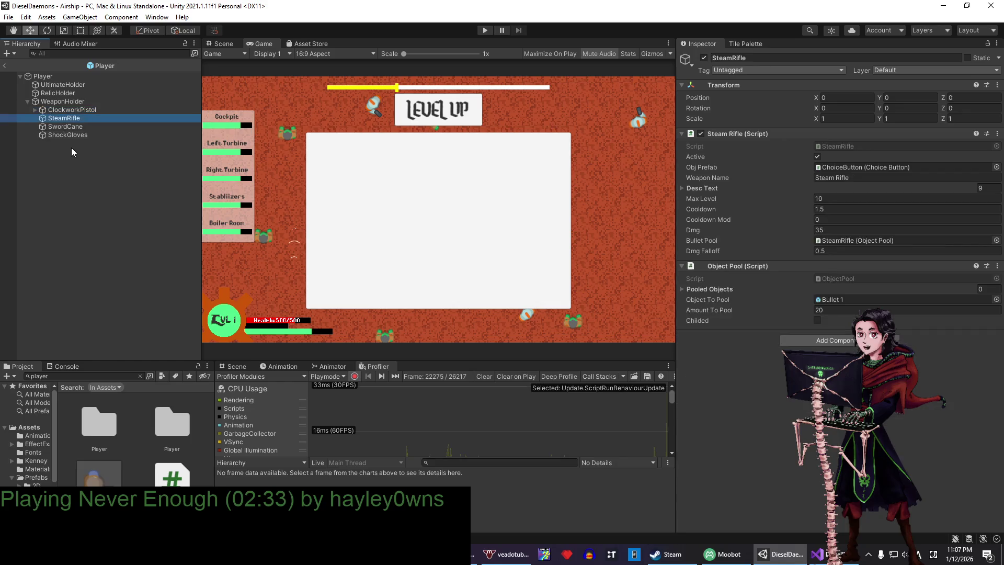
pyautogui.press('Down')
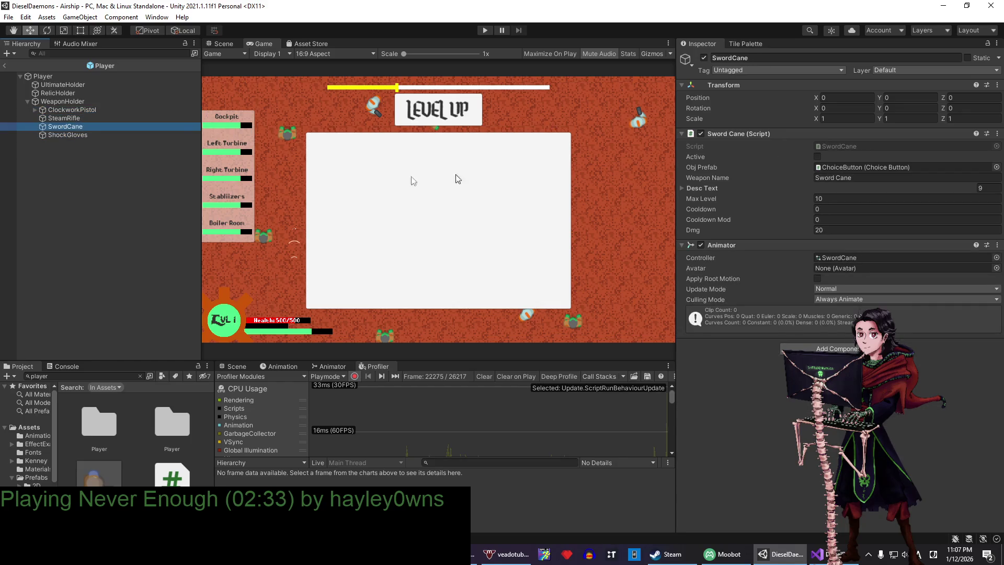
# - Compare ShockGloves with SwordCane and make the Sword Cane weapon active
pyautogui.keyDown('ctrl'); pyautogui.click(71, 137); pyautogui.keyUp('ctrl')
pyautogui.click(77, 135)
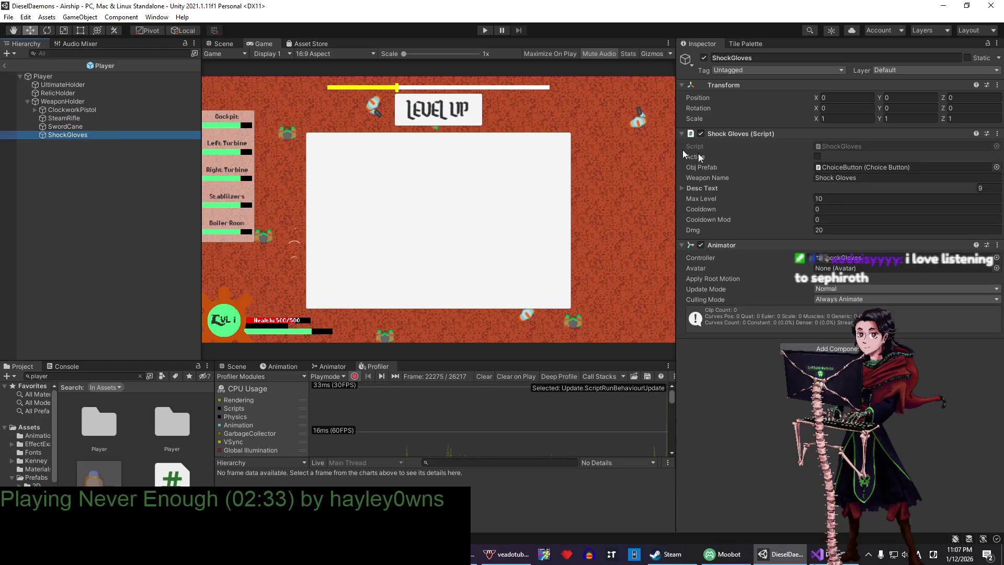
pyautogui.click(112, 127)
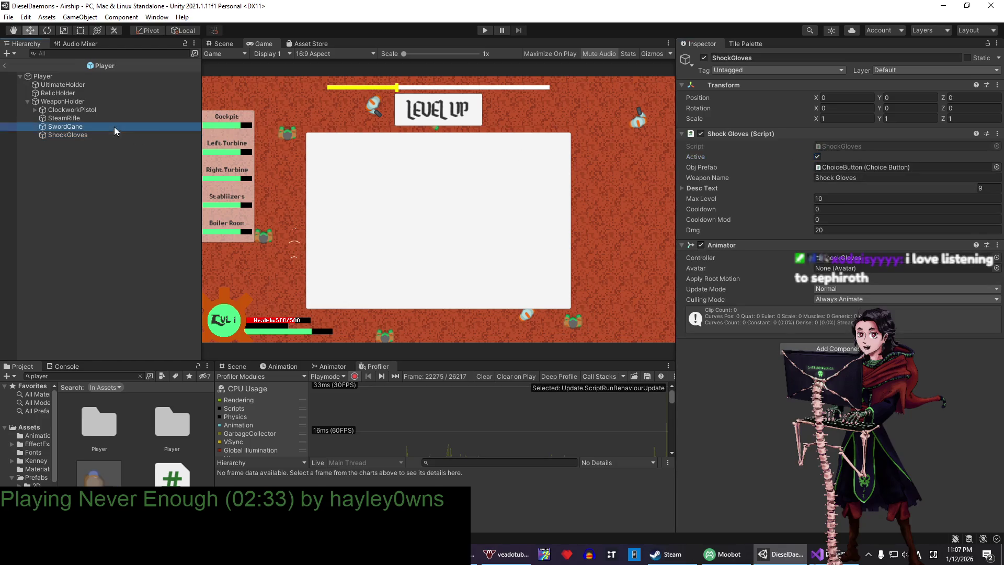
pyautogui.click(818, 157)
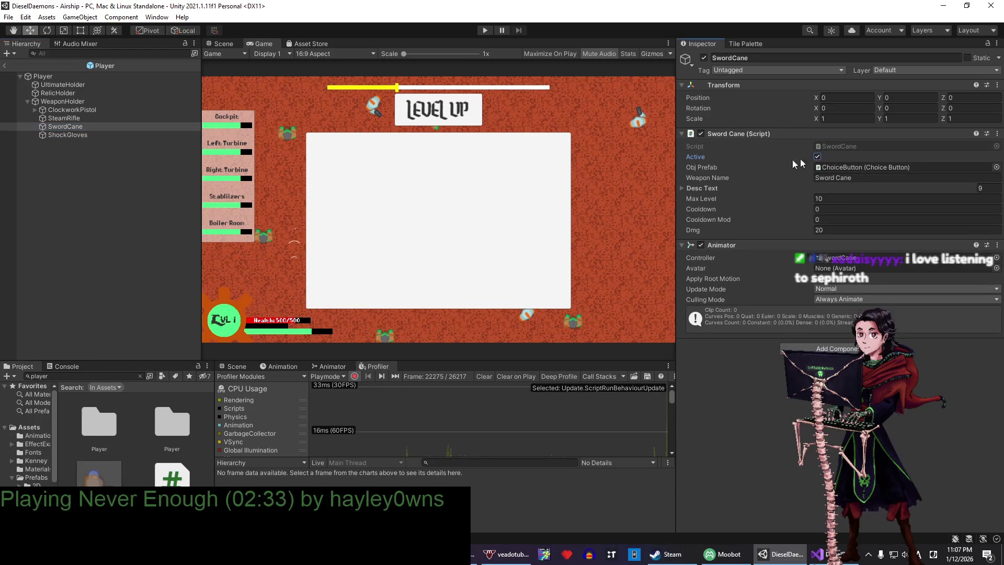
pyautogui.click(150, 272)
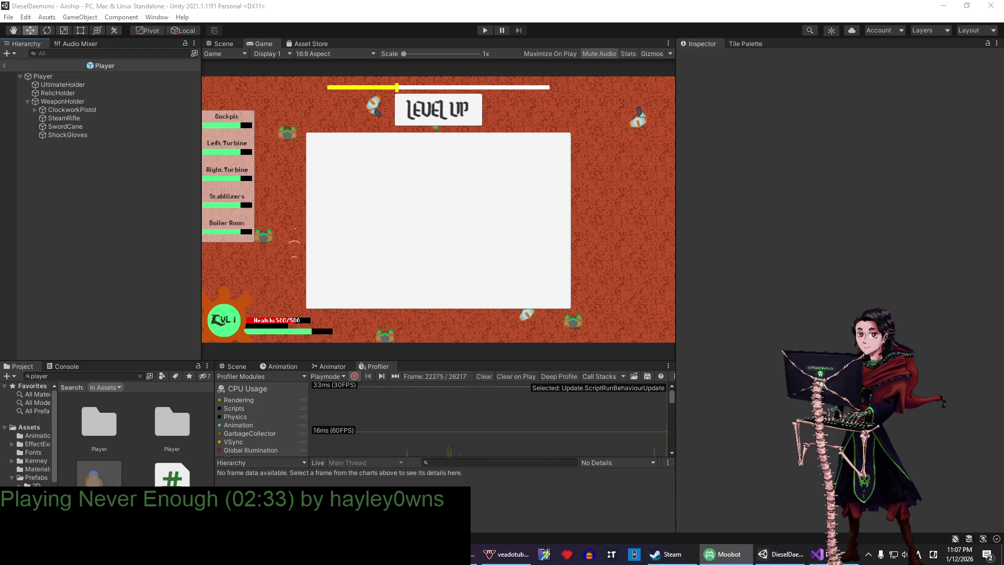
pyautogui.click(391, 59)
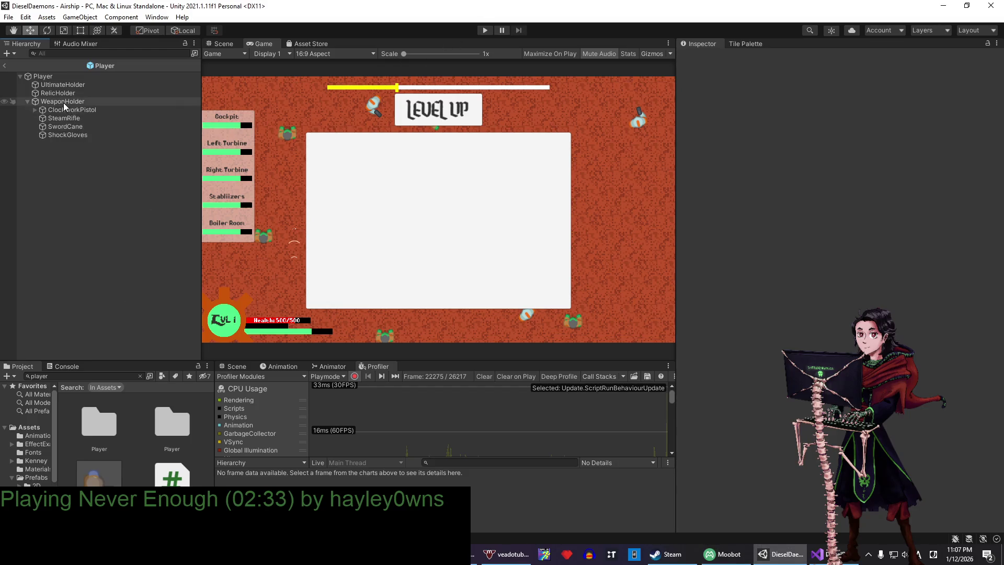
# - Step from SwordCane through the weapons to ShockGloves: Max Level 10, Cooldown 0, Damage 20
pyautogui.click(57, 135)
pyautogui.click(57, 127)
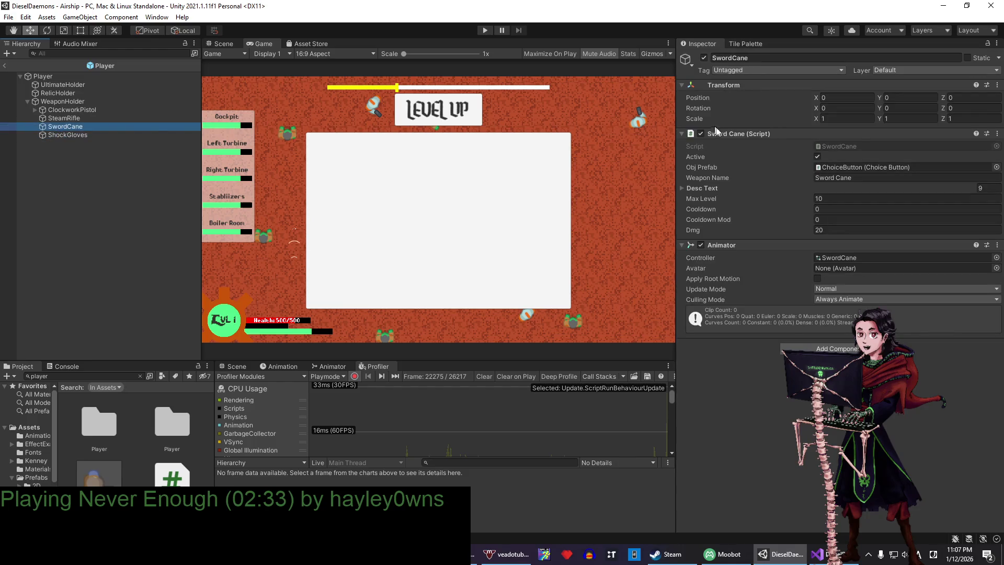
pyautogui.press('Down')
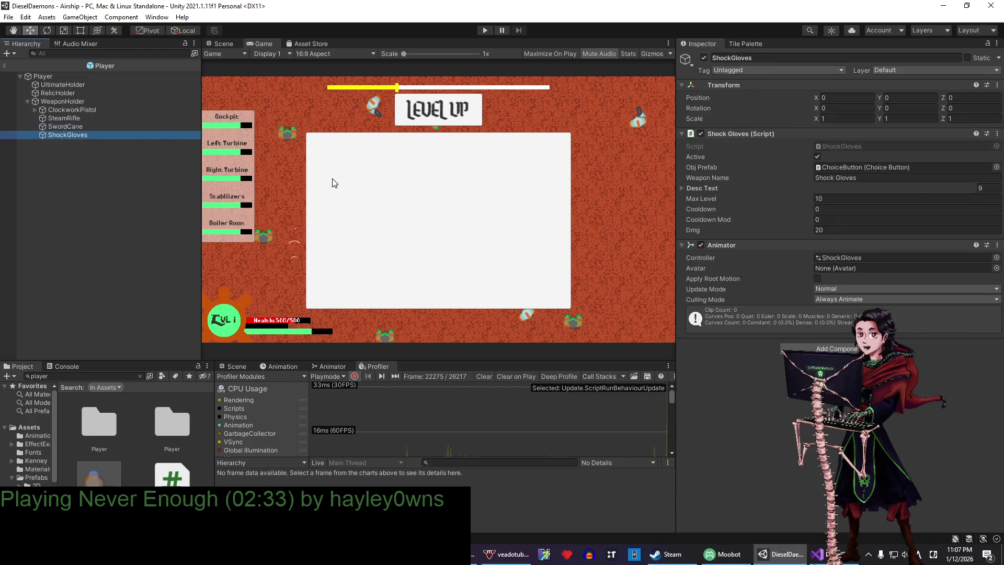
pyautogui.press('Up')
pyautogui.press('Up')
pyautogui.press('Up')
pyautogui.press('Down')
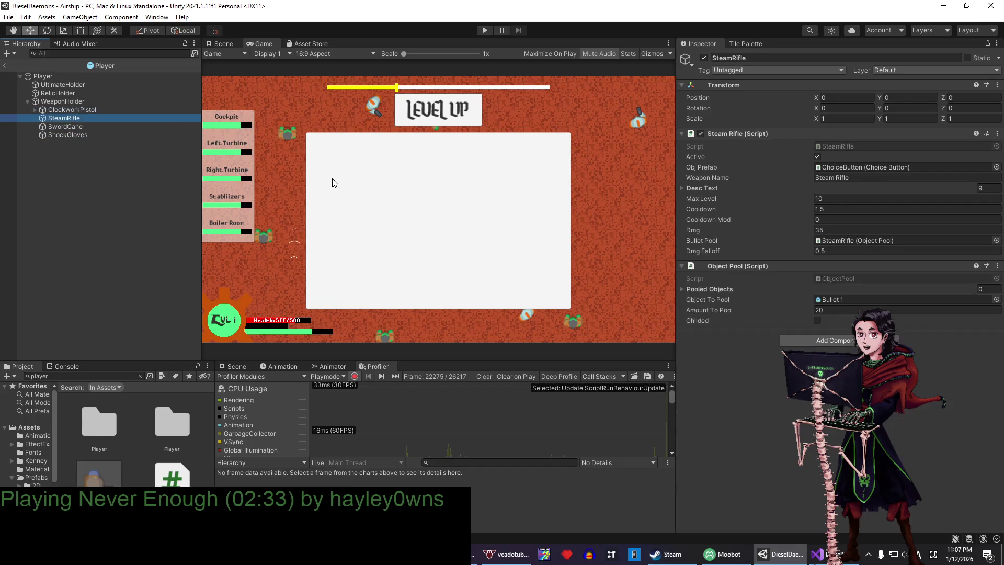
pyautogui.press('Down')
pyautogui.press('Down')
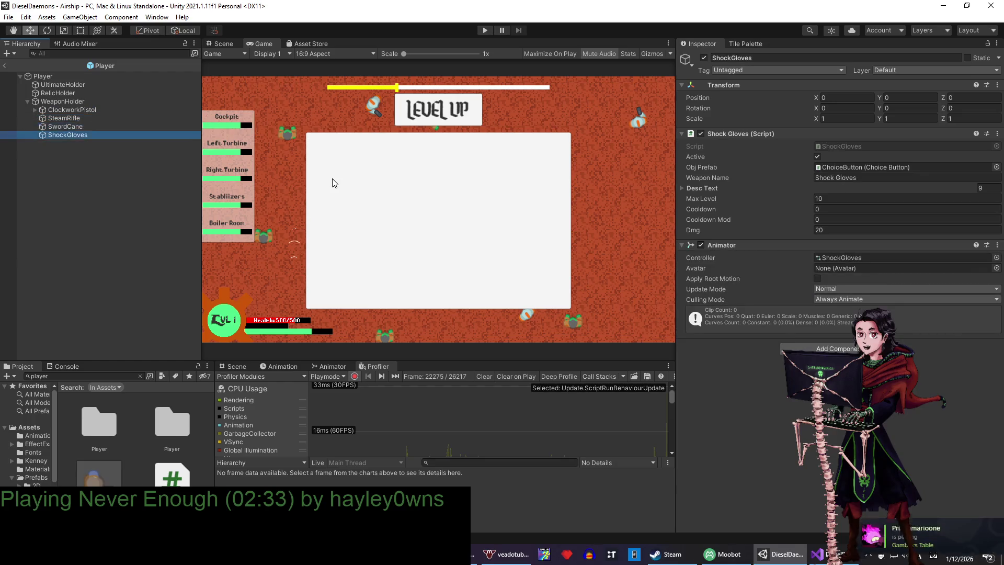
# - Open the ShockGloves script in Visual Studio and look over its Equip method
pyautogui.rightClick(769, 135)
pyautogui.click(810, 256)
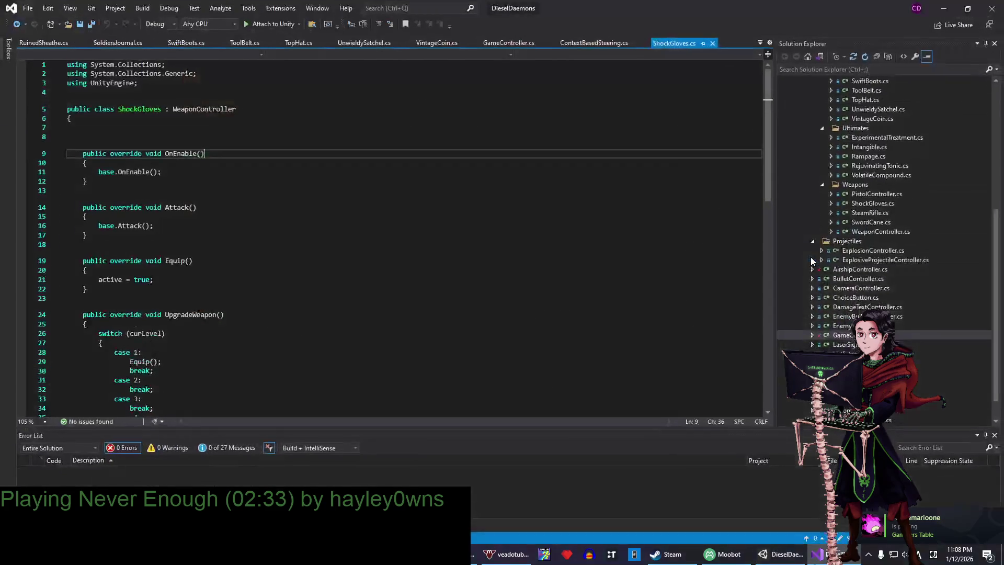
pyautogui.click(183, 139)
pyautogui.click(289, 270)
pyautogui.scroll(-6, 288, 269)
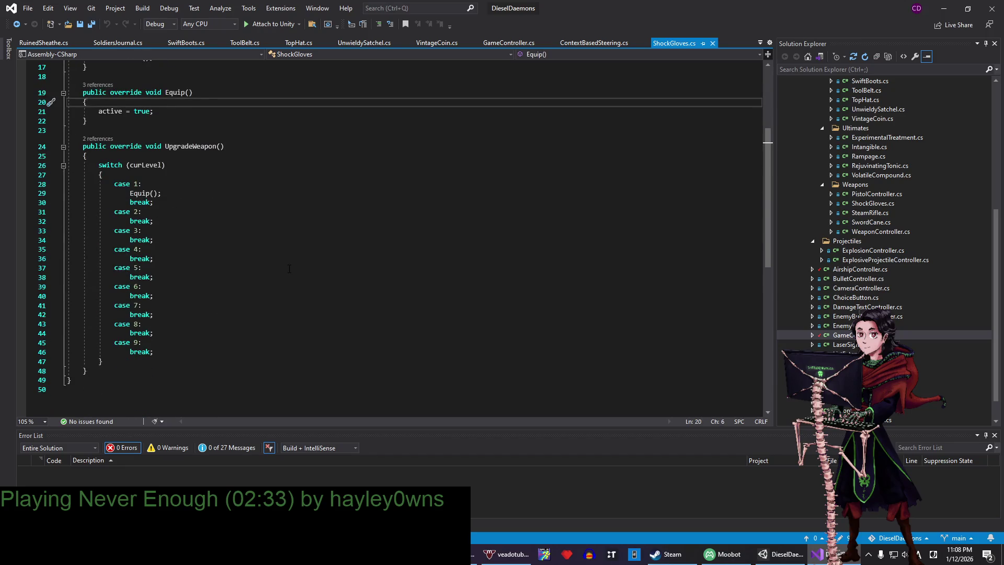
pyautogui.scroll(6, 235, 266)
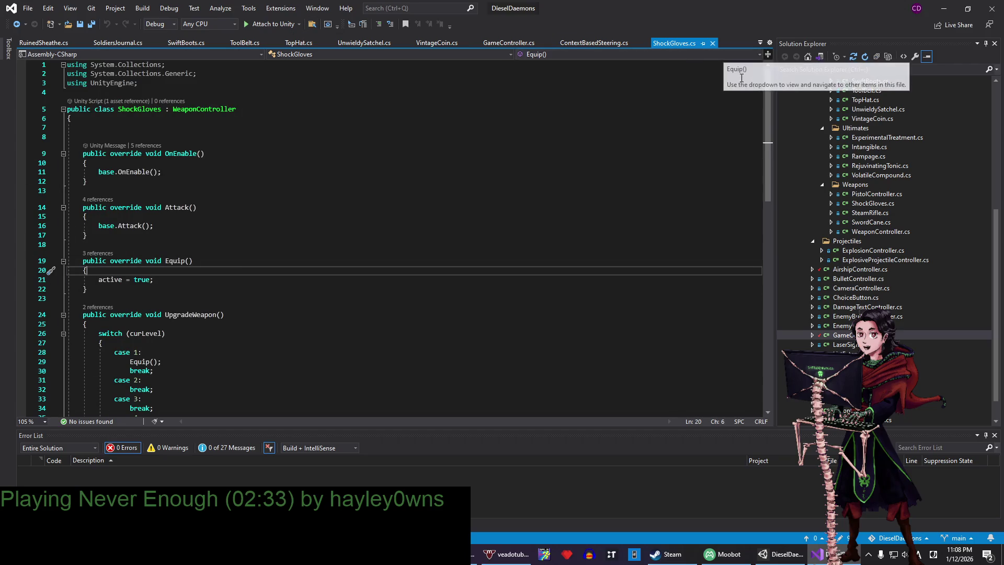
# - Pin the ShockGloves.cs, ContextBasedSteering.cs and GameController.cs tabs
pyautogui.click(704, 43)
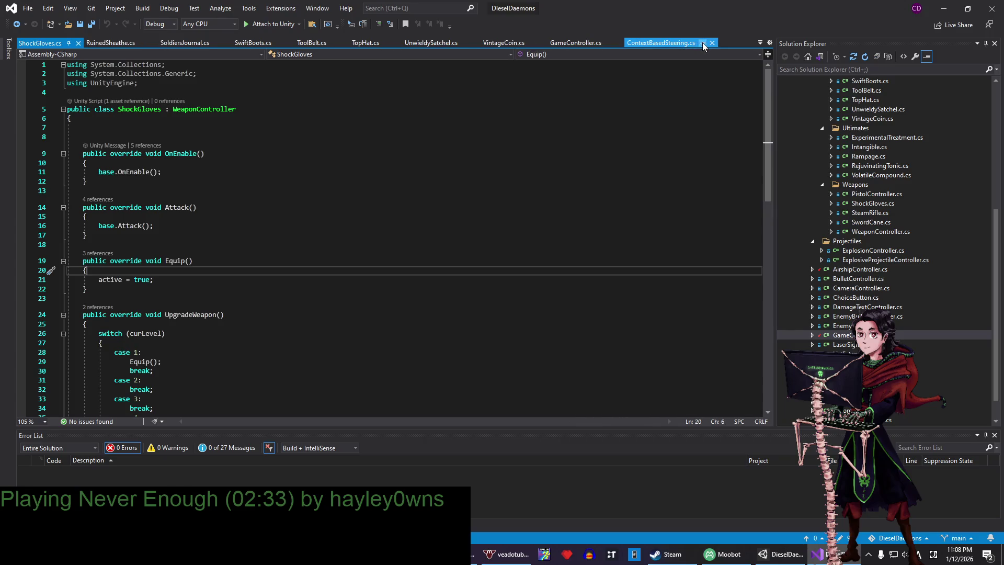
pyautogui.click(702, 42)
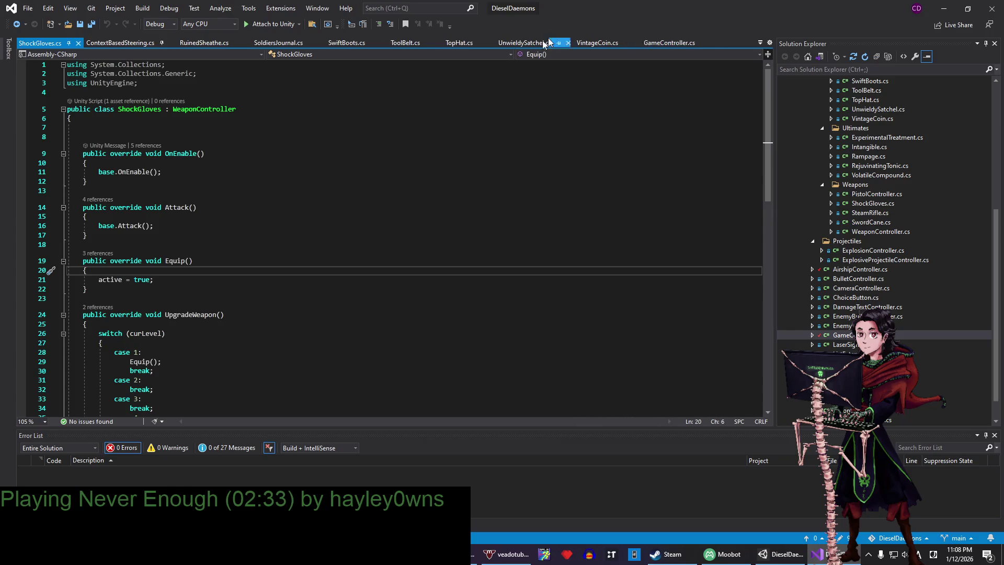
pyautogui.click(701, 43)
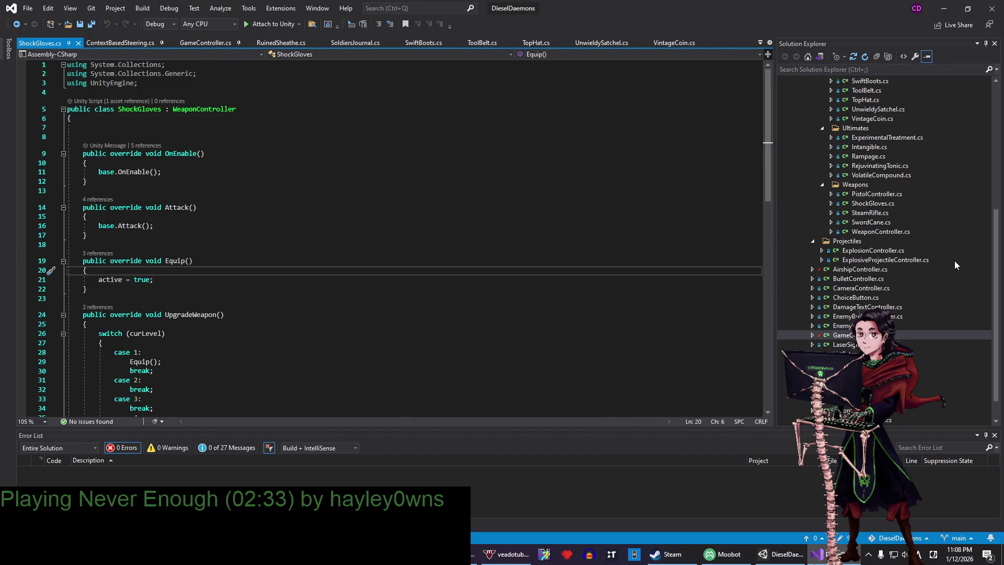
pyautogui.click(944, 7)
# - Open and pin SwordCane.cs, then bring up SteamRifle.cs at its Attack method
pyautogui.click(71, 126)
pyautogui.rightClick(779, 134)
pyautogui.click(795, 256)
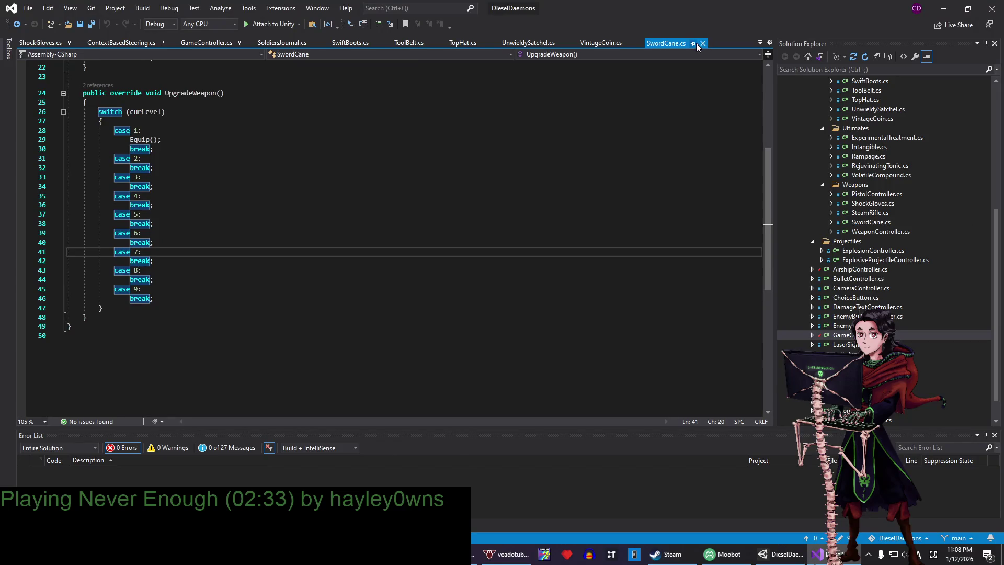
pyautogui.click(693, 43)
pyautogui.click(944, 8)
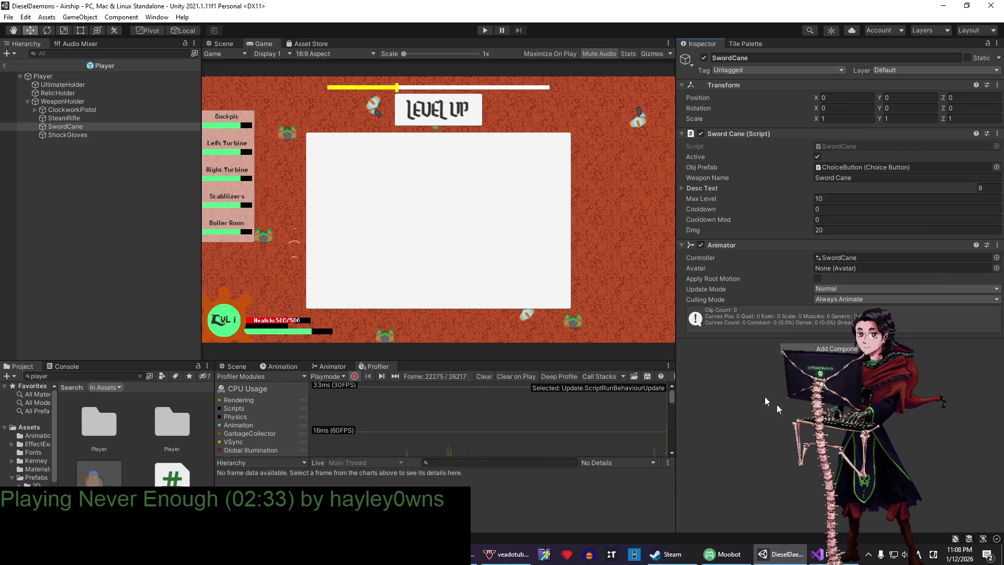
pyautogui.click(64, 117)
pyautogui.hotkey('alt', 'Tab')
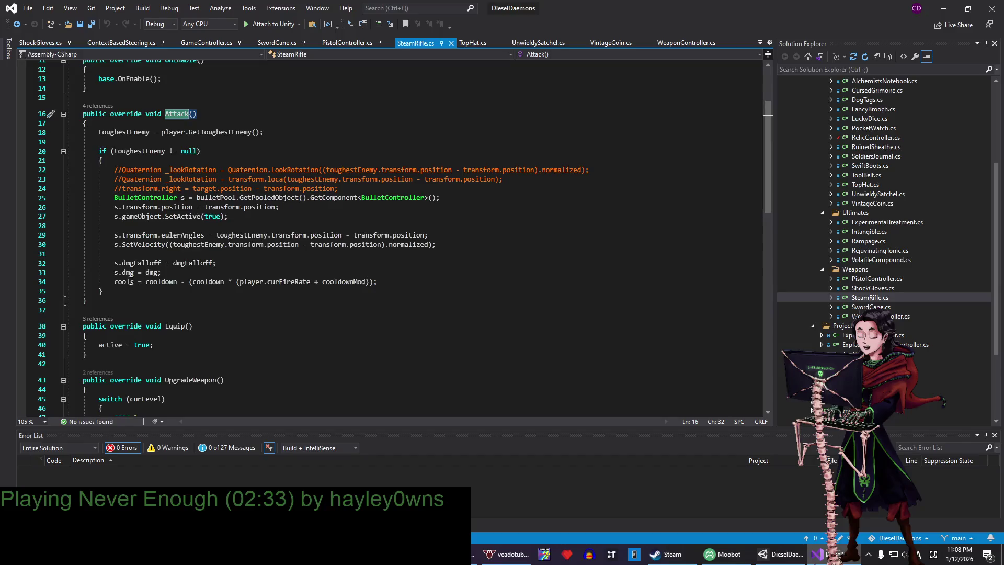
# - Copy the cools cooldown line, comparing SteamRifle's and PistolController's cooldown statements
pyautogui.moveTo(114, 281); pyautogui.dragTo(403, 284)
pyautogui.click(413, 285)
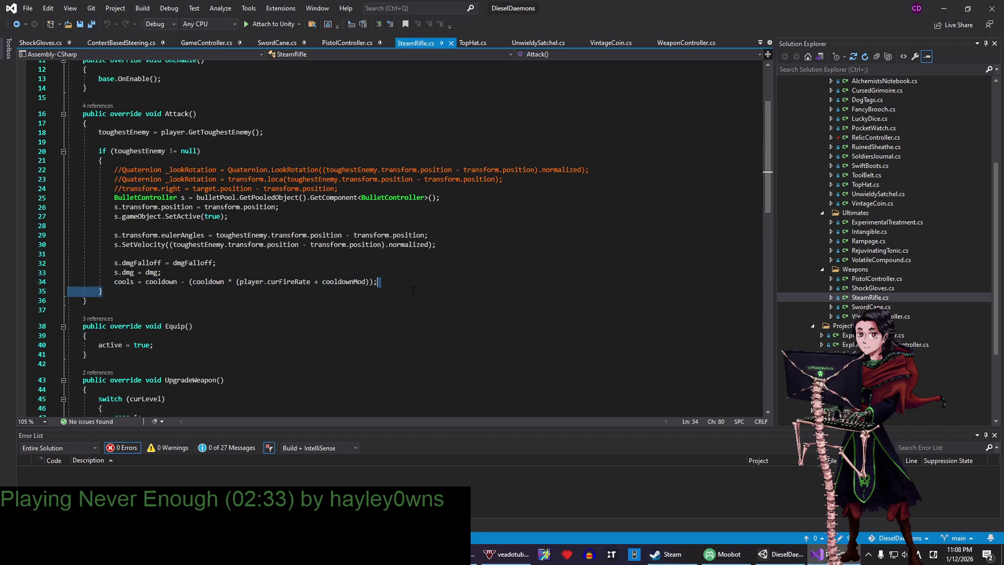
pyautogui.scroll(4, 256, 331)
pyautogui.scroll(-2, 256, 331)
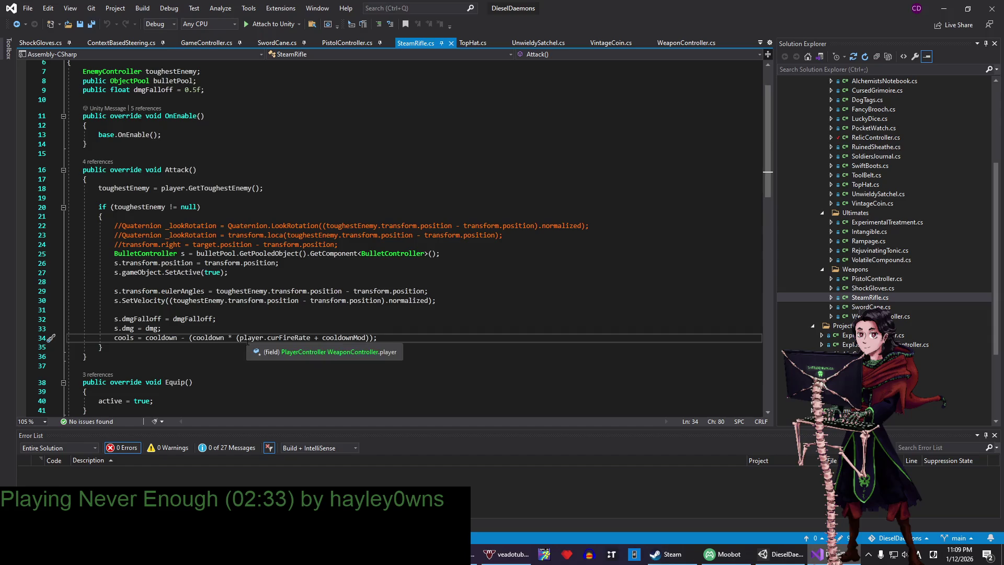
pyautogui.click(328, 48)
pyautogui.scroll(-8, 398, 235)
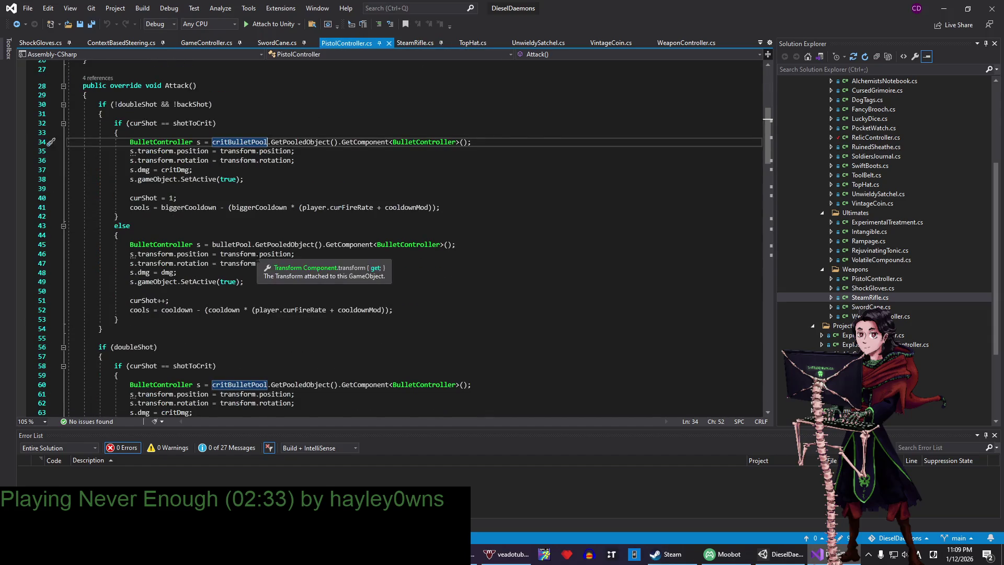
pyautogui.moveTo(130, 310); pyautogui.dragTo(393, 310)
pyautogui.hotkey('ctrl', 'c')
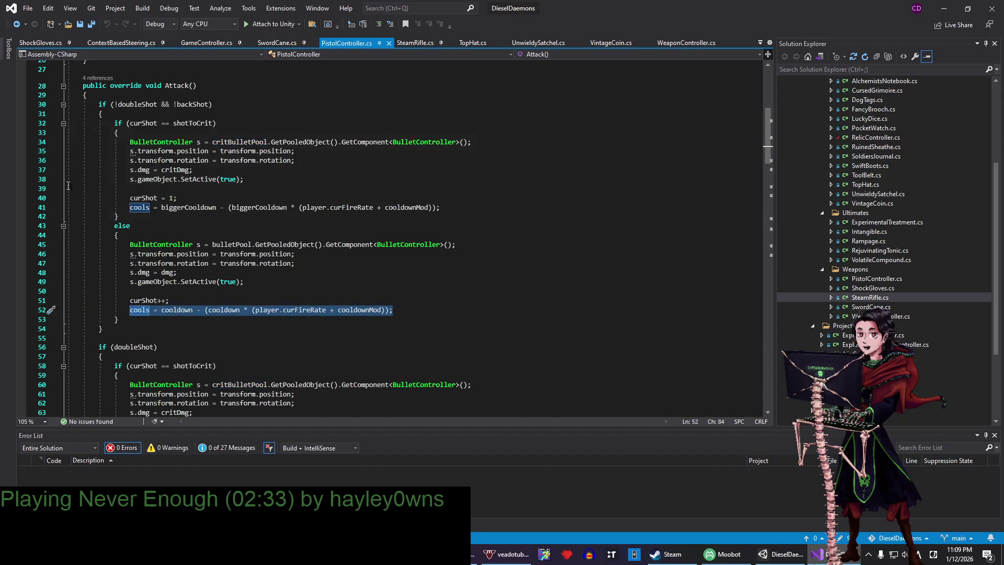
pyautogui.moveTo(131, 207); pyautogui.dragTo(441, 207)
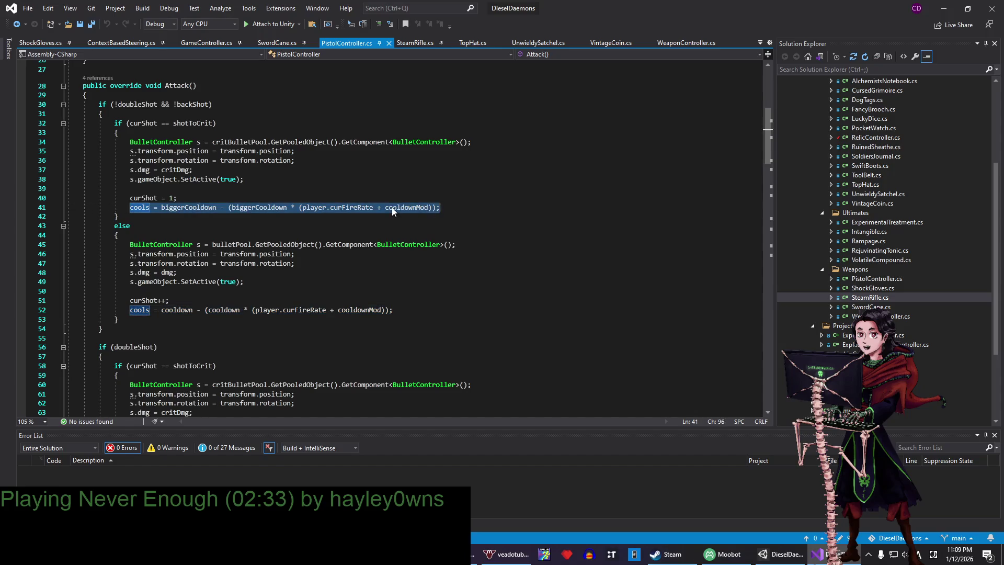
pyautogui.click(392, 207)
# - Replace base.Attack() in SwordCane.cs with the cooldown line, add a blank line, and save
pyautogui.click(276, 43)
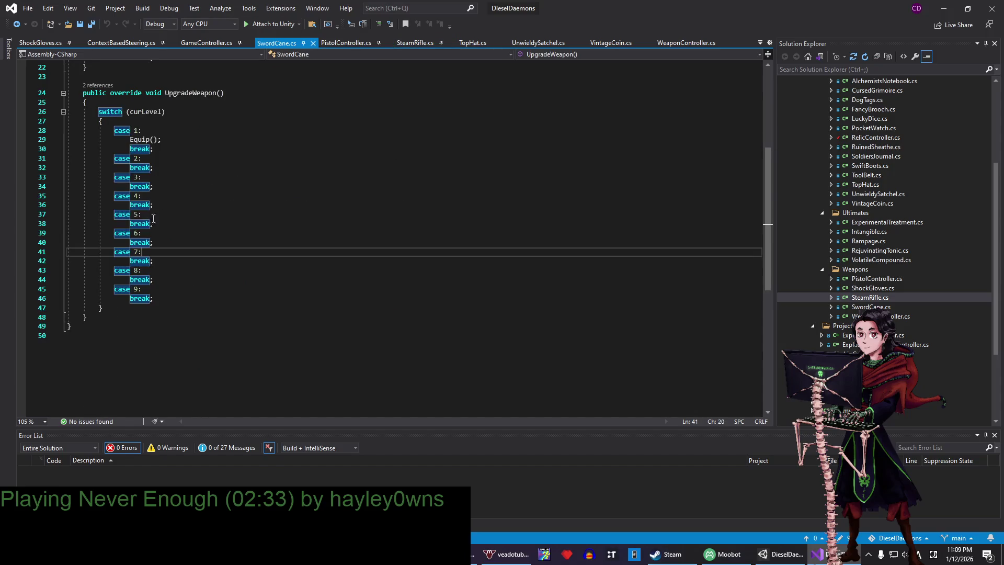
pyautogui.scroll(4, 151, 185)
pyautogui.moveTo(157, 172)
pyautogui.mouseDown()
pyautogui.moveTo(99, 172)
pyautogui.moveTo(165, 165)
pyautogui.mouseUp()
pyautogui.hotkey('ctrl', 'v')
pyautogui.click(166, 165)
pyautogui.press('Return')
pyautogui.hotkey('ctrl', 's')
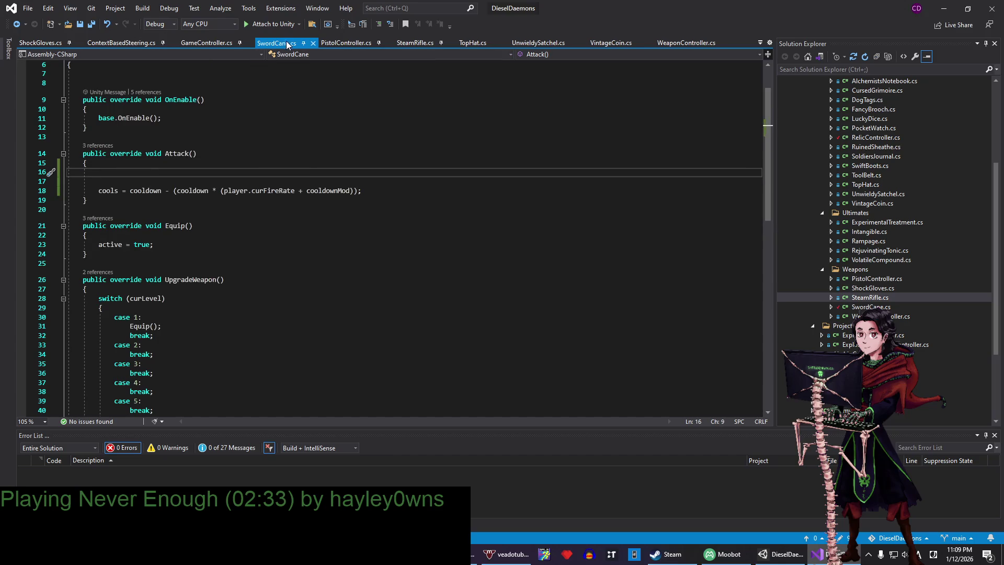
# - Reorder tabs so SwordCane.cs, PistolController.cs and SteamRifle.cs follow ShockGloves.cs
pyautogui.moveTo(288, 43); pyautogui.dragTo(95, 50)
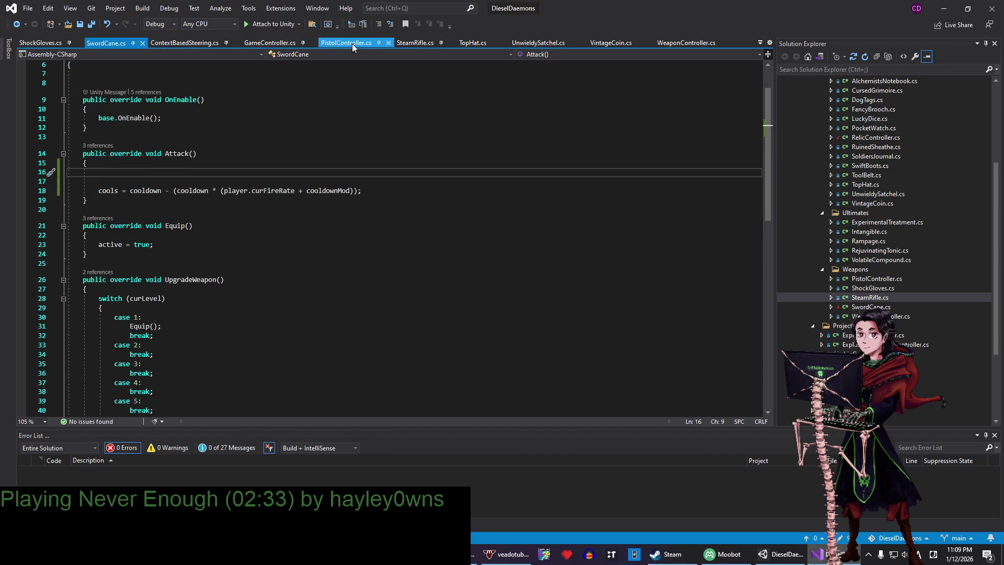
pyautogui.moveTo(345, 43); pyautogui.dragTo(188, 46)
pyautogui.moveTo(415, 43); pyautogui.dragTo(246, 44)
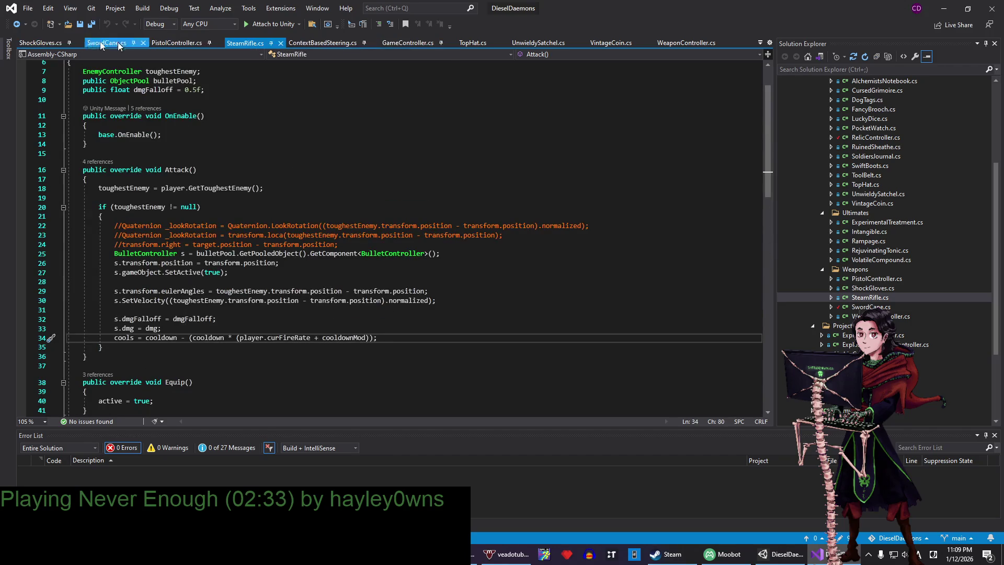
# - Replace base.Attack() in ShockGloves.cs with the cooldown line, then return to SwordCane.cs
pyautogui.click(55, 45)
pyautogui.moveTo(164, 225); pyautogui.dragTo(163, 217)
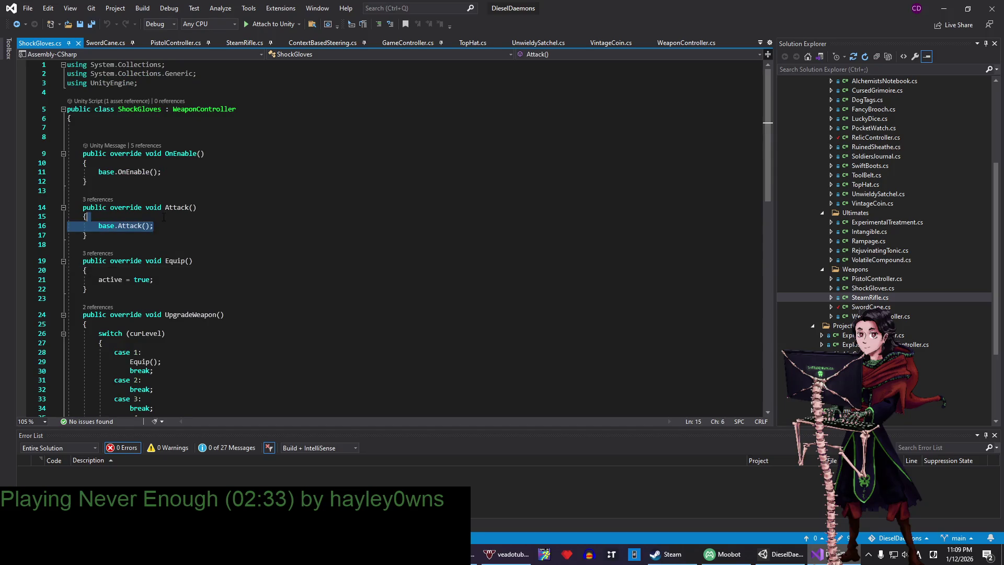
pyautogui.hotkey('ctrl', 'v')
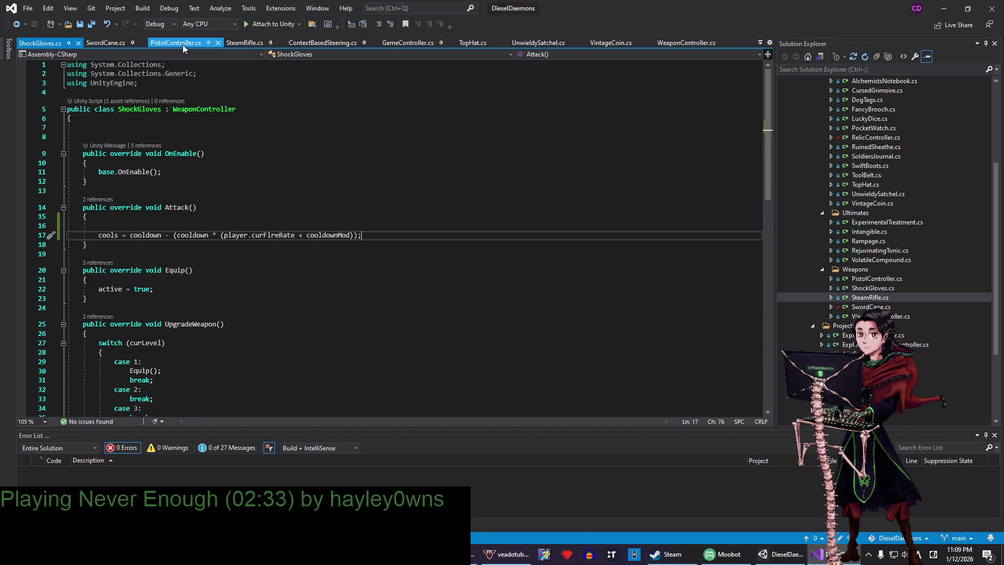
pyautogui.click(183, 45)
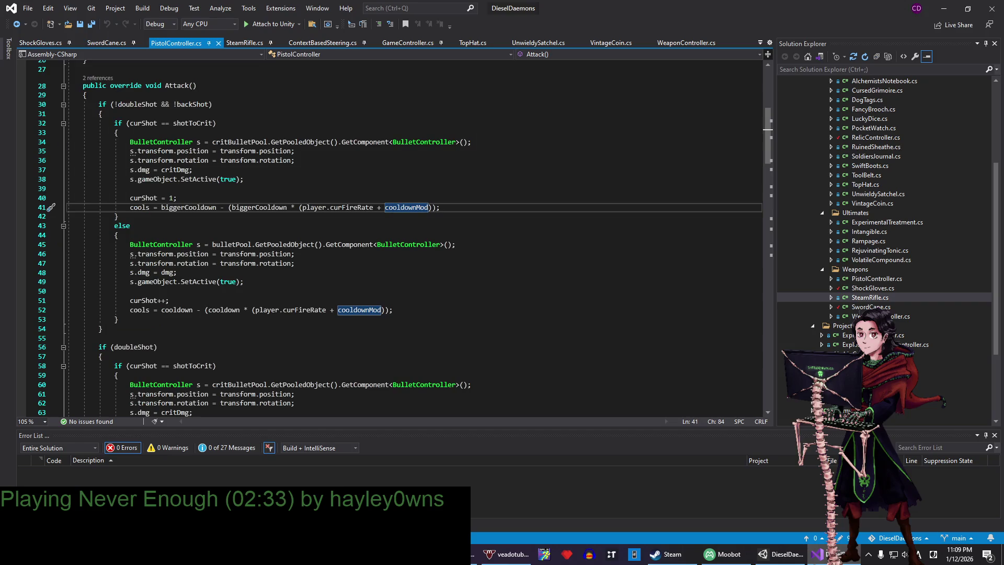
pyautogui.hotkey('alt', 'Tab')
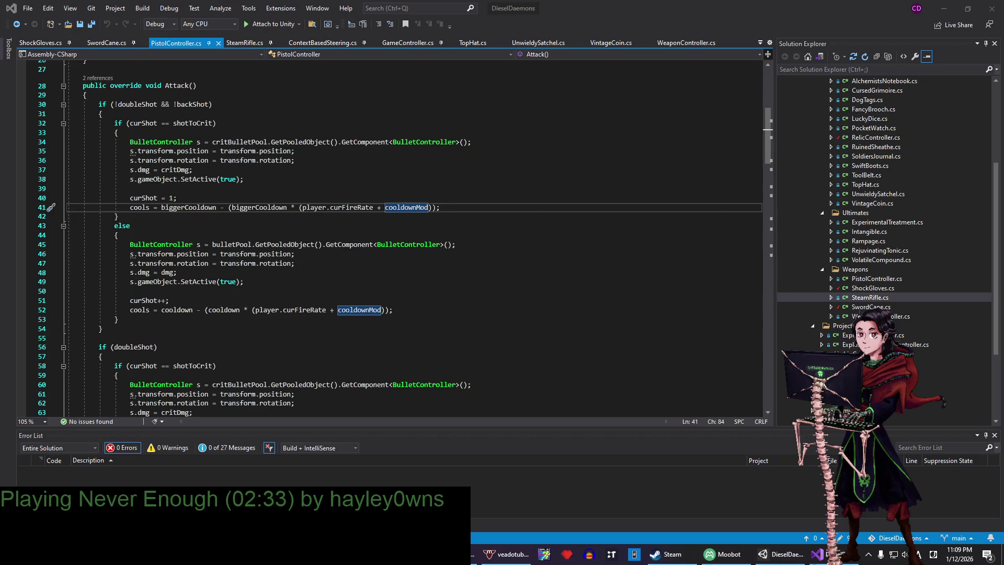
pyautogui.click(119, 216)
pyautogui.scroll(6, 119, 216)
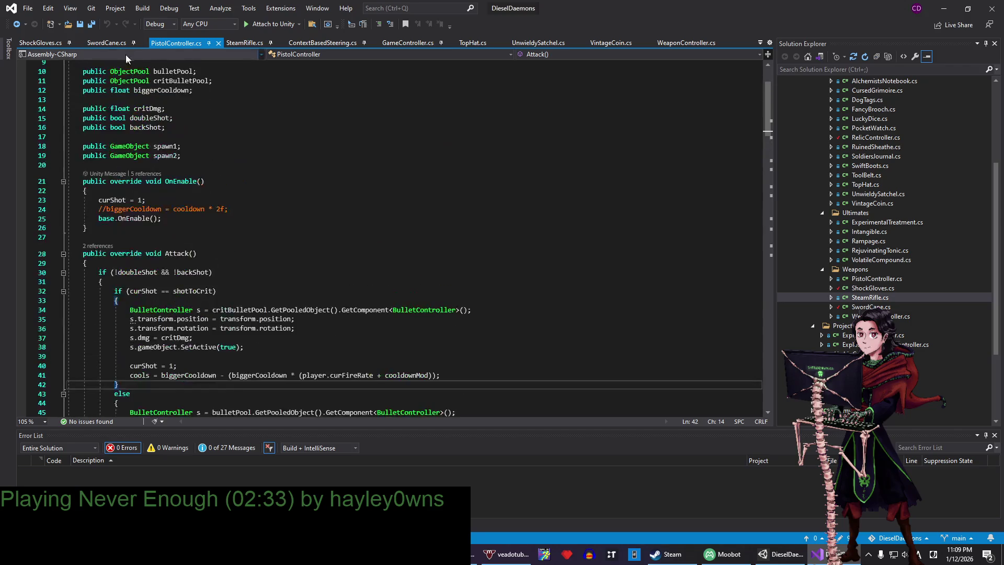
pyautogui.click(113, 46)
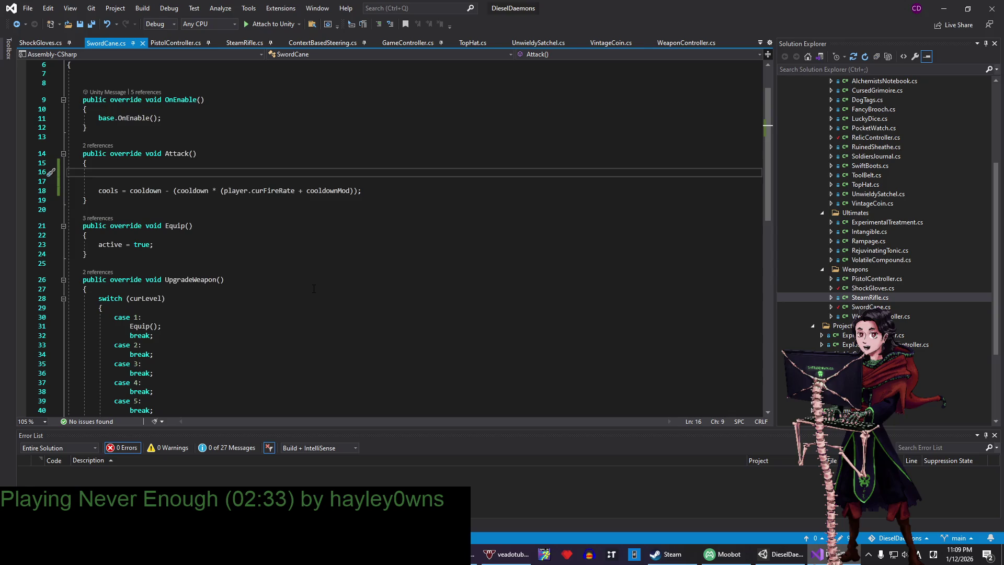
# - Start the Attack method with 'RaycastHit2D hit = Physics2D.OverlapCircle'
pyautogui.write('Physics2')
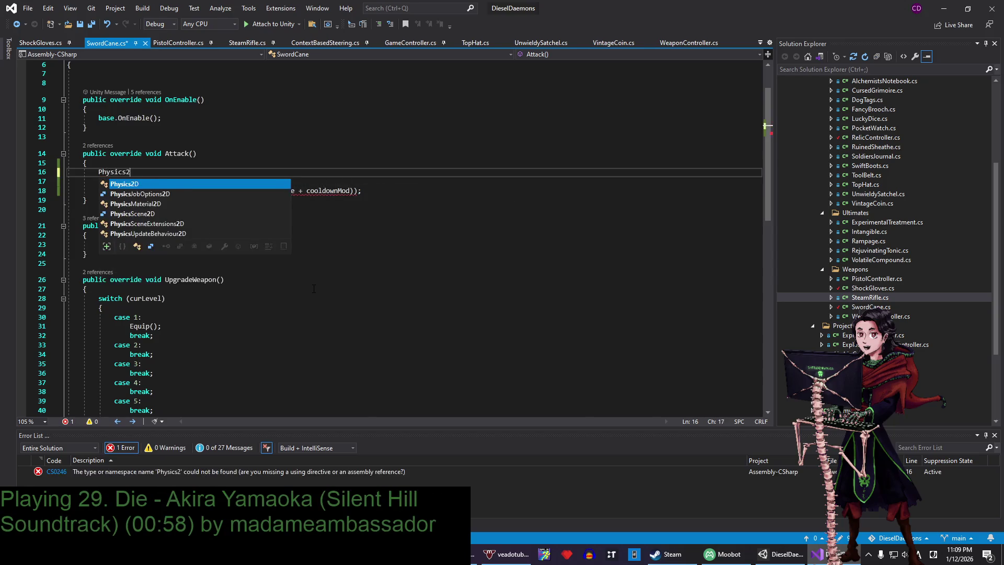
pyautogui.write('D')
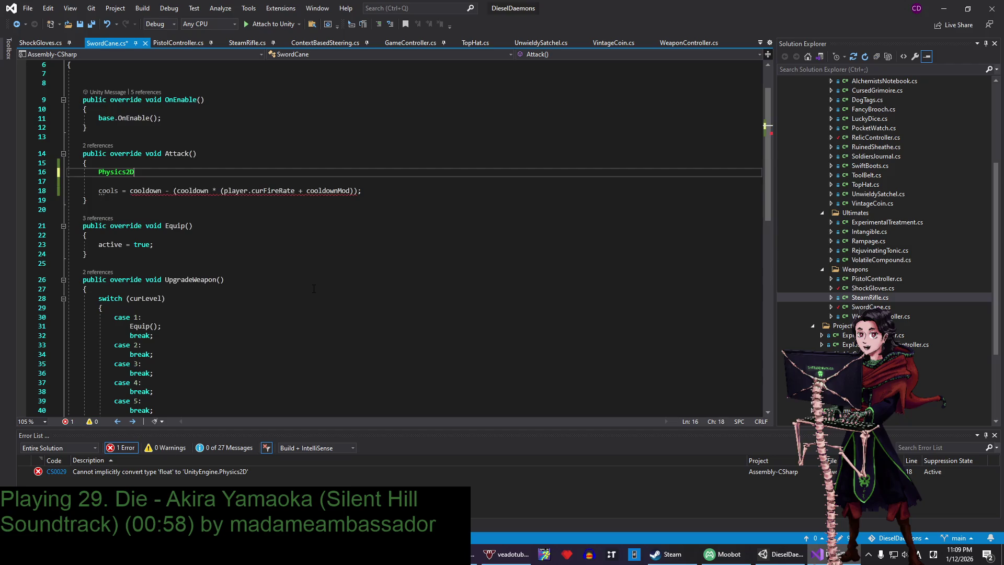
pyautogui.write(' o')
pyautogui.press('BackSpace')
pyautogui.press('BackSpace')
pyautogui.press('BackSpace')
pyautogui.press('BackSpace')
pyautogui.press('BackSpace')
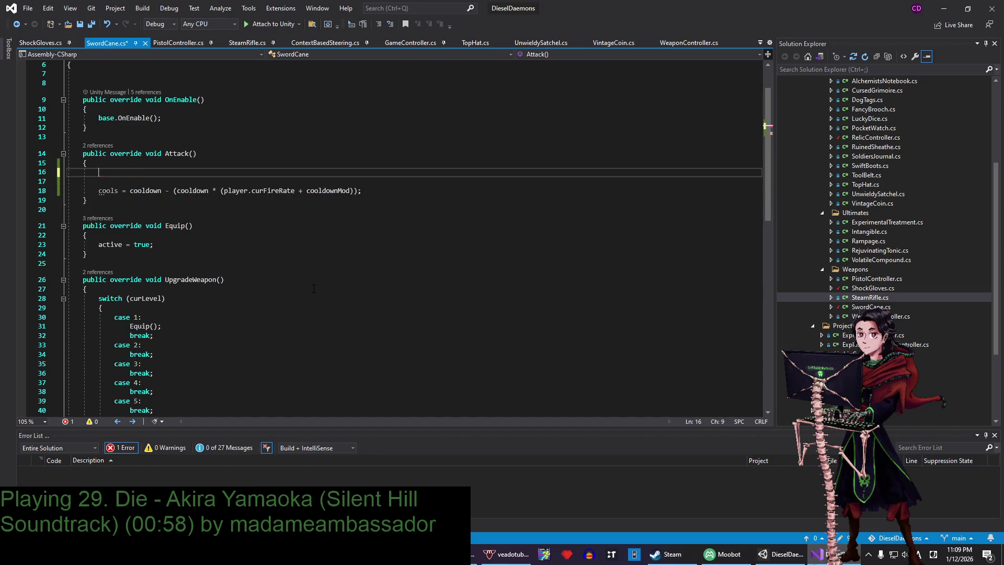
pyautogui.write('Overlap')
pyautogui.press('BackSpace')
pyautogui.press('BackSpace')
pyautogui.press('BackSpace')
pyautogui.write('Physics')
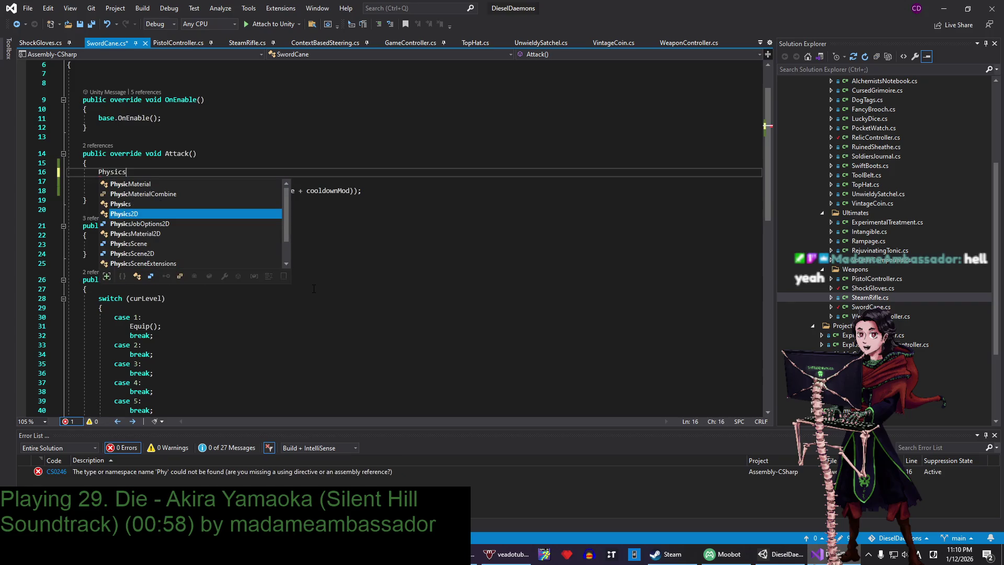
pyautogui.write('2D.OverlapCirc')
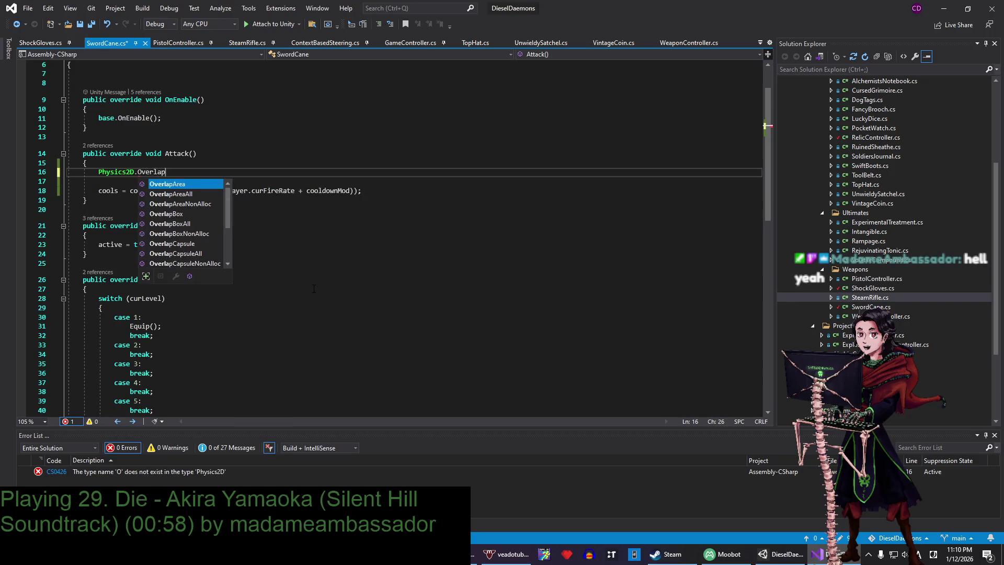
pyautogui.write('le =')
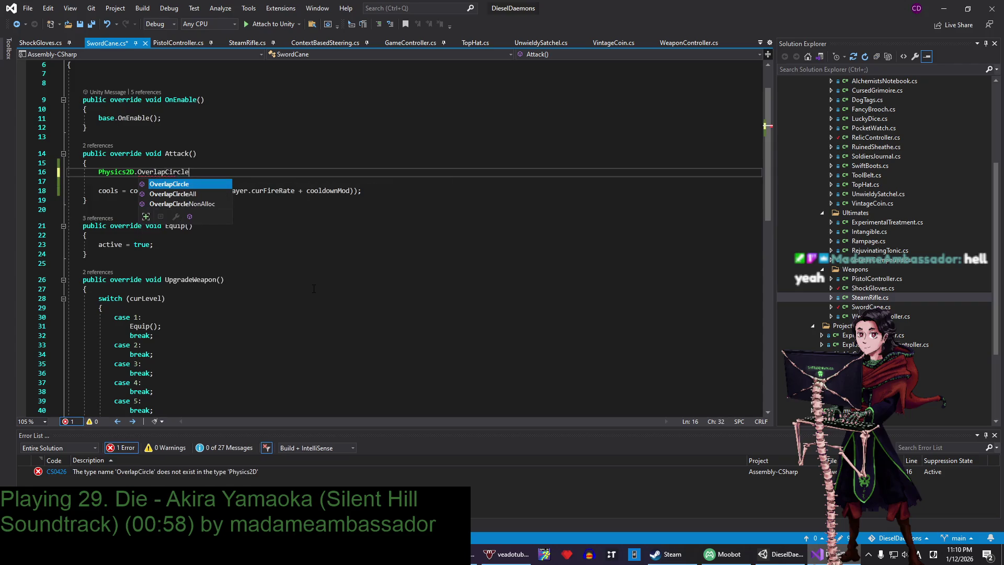
pyautogui.click(99, 171)
pyautogui.write('Raycast')
pyautogui.write('Hit2D hit')
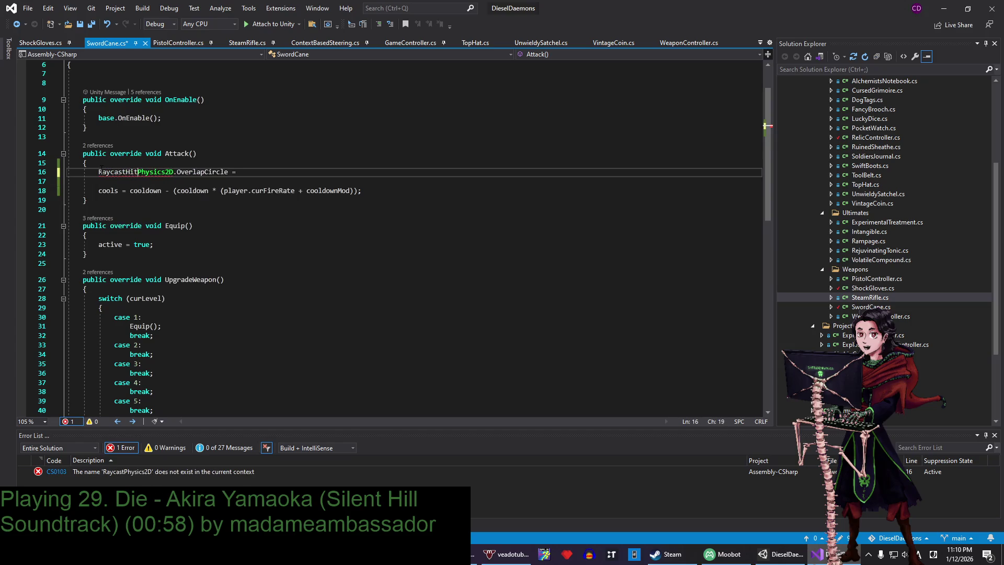
pyautogui.write(' =')
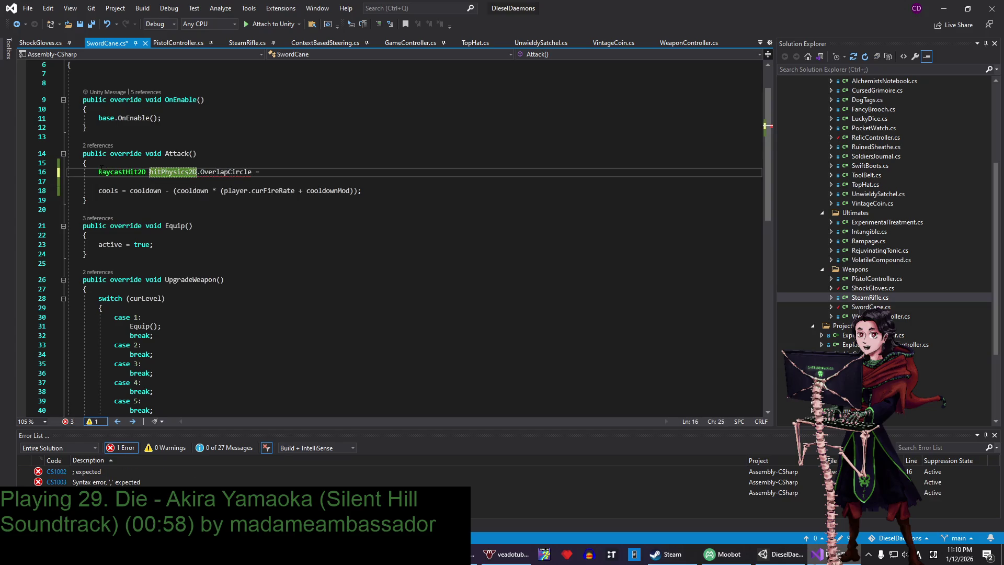
# - Complete the call with (transform.position, attackRadius); and save, leaving attackRadius undefined
pyautogui.click(270, 167)
pyautogui.write('=')
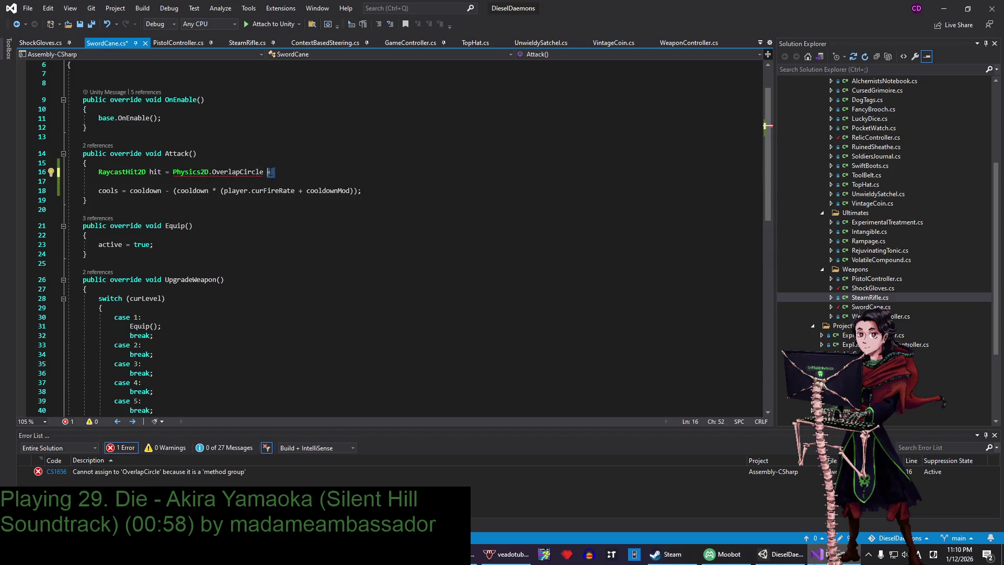
pyautogui.write('(trasnfor')
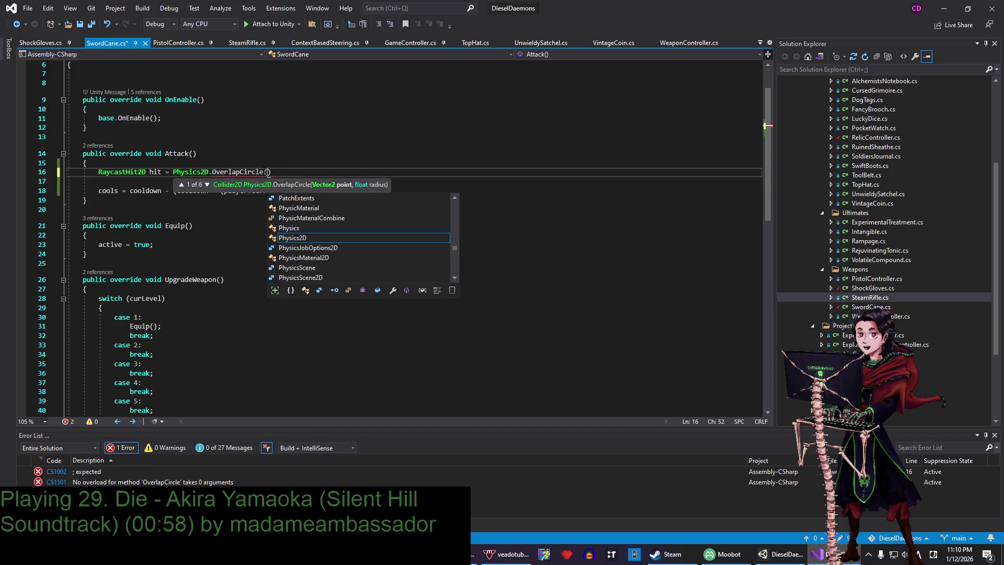
pyautogui.press('BackSpace')
pyautogui.press('BackSpace')
pyautogui.press('BackSpace')
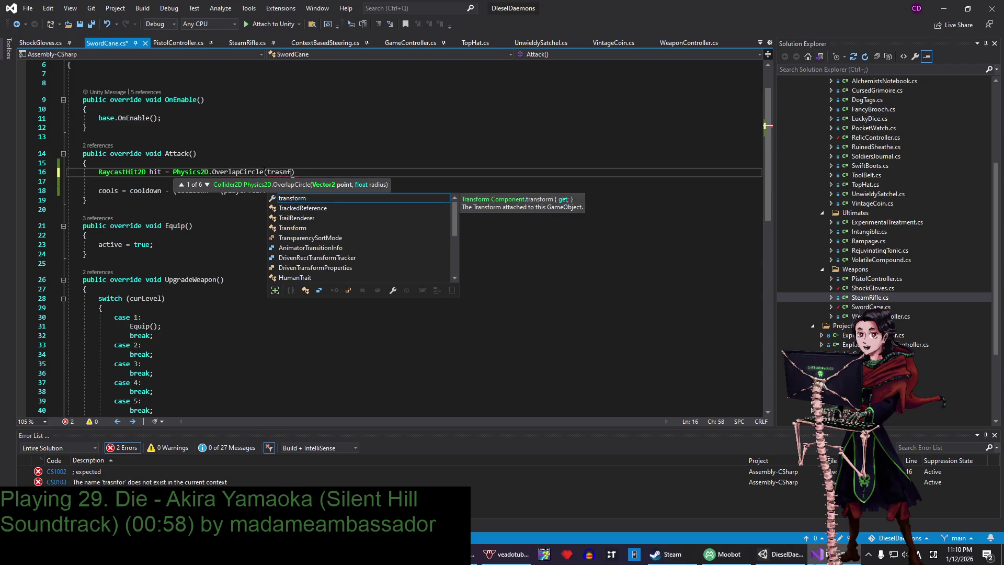
pyautogui.write('n')
pyautogui.write('sform.posit')
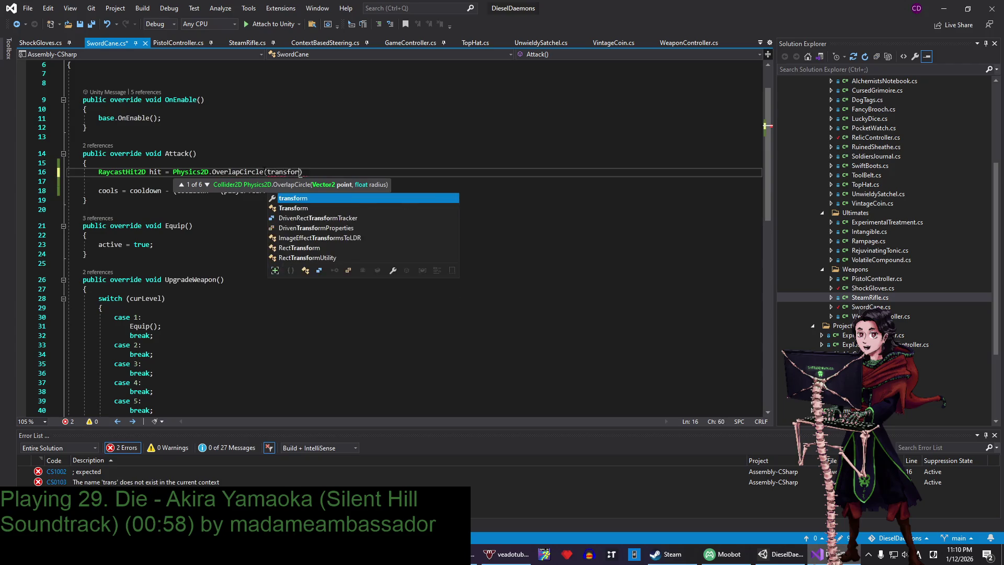
pyautogui.write('ion, ')
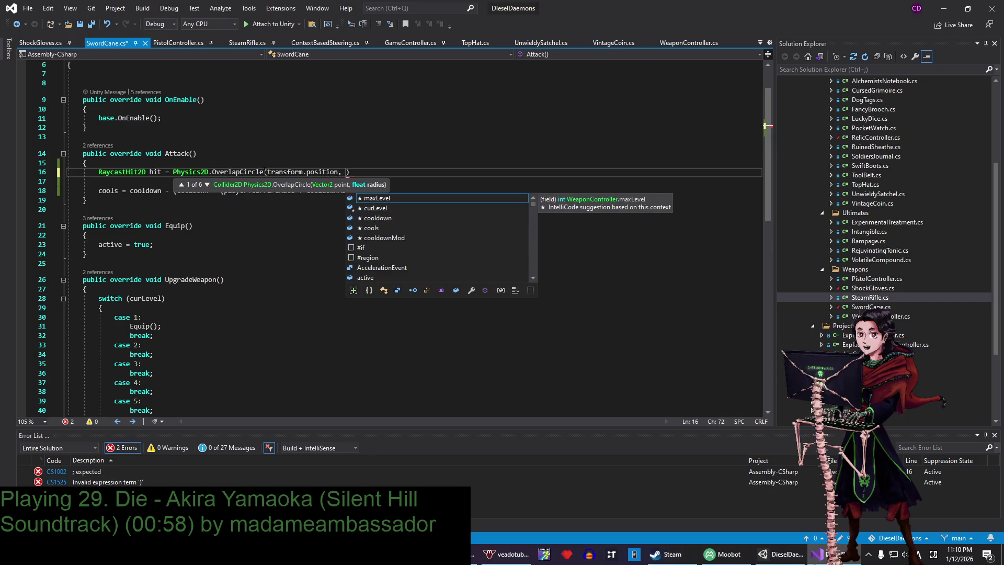
pyautogui.write('attackRadius')
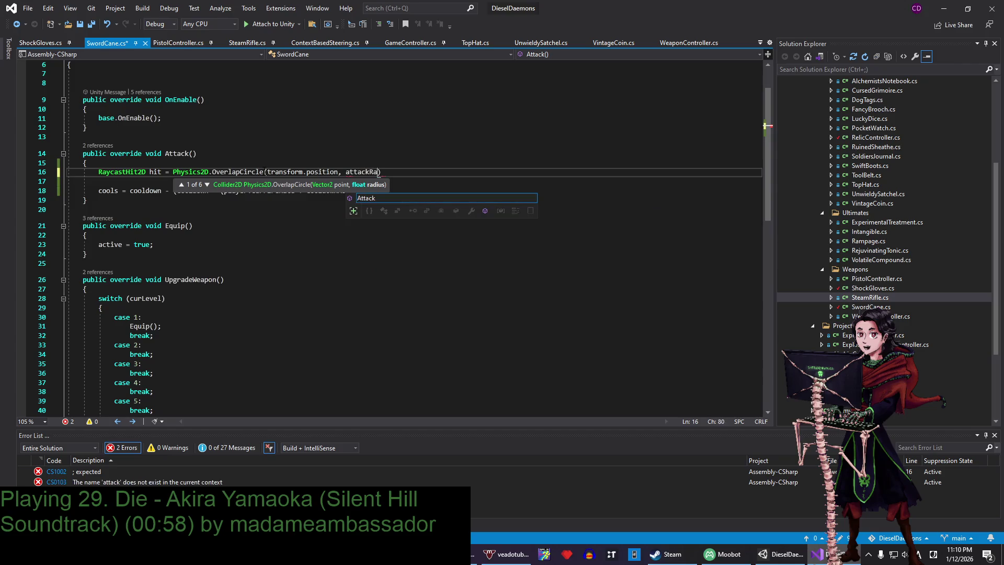
pyautogui.write(');')
pyautogui.hotkey('ctrl', 's')
pyautogui.doubleClick(376, 168)
pyautogui.scroll(2, 376, 168)
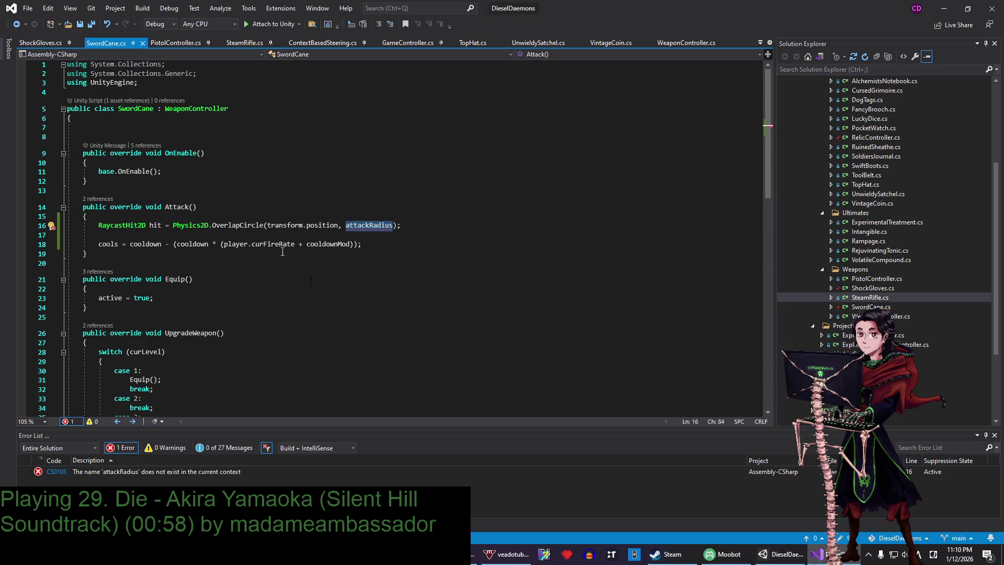
pyautogui.click(723, 554)
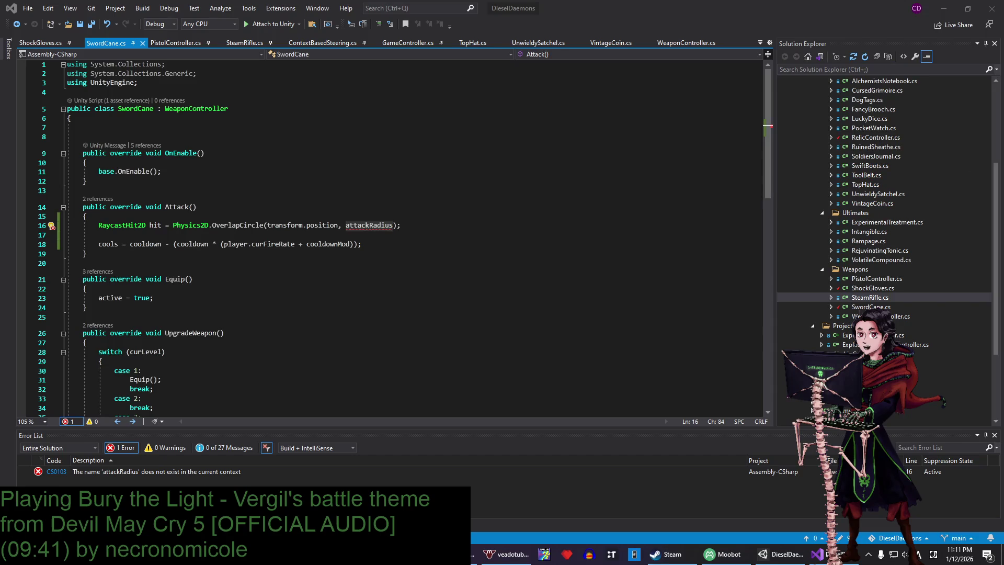
# - Declare 'public float attackRadius;' on line 7 of SwordCane and save
pyautogui.doubleClick(363, 226)
pyautogui.click(149, 127)
pyautogui.write('public float attackR')
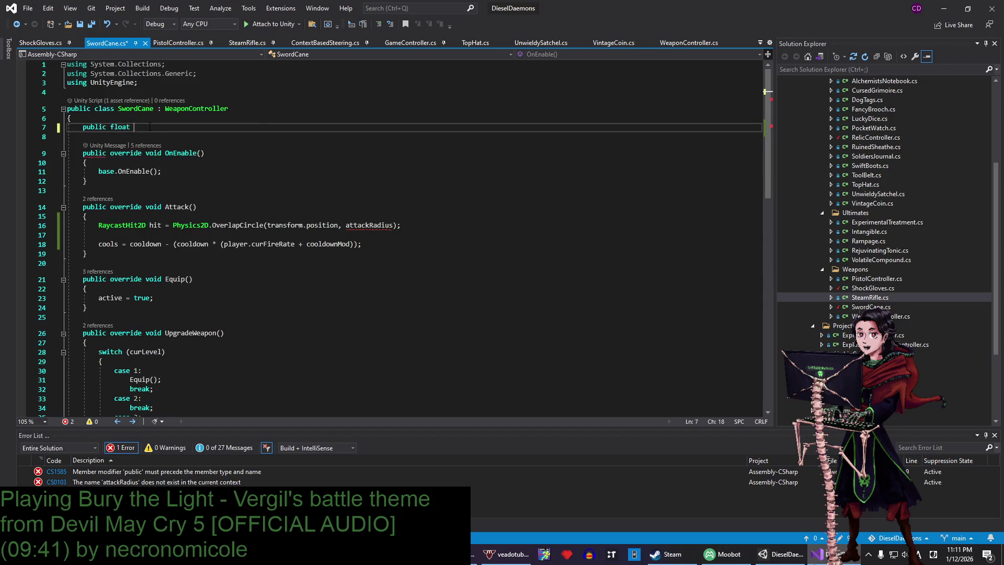
pyautogui.write('adius;')
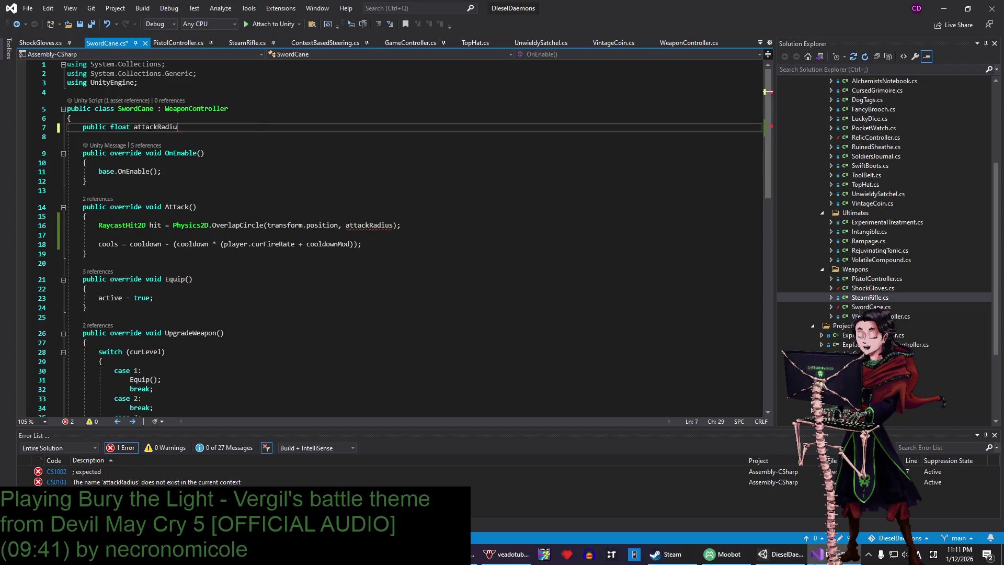
pyautogui.hotkey('ctrl', 's')
# - Add 'public float knockback;' below it, save, and select hit's RaycastHit2D type for replacement
pyautogui.click(211, 119)
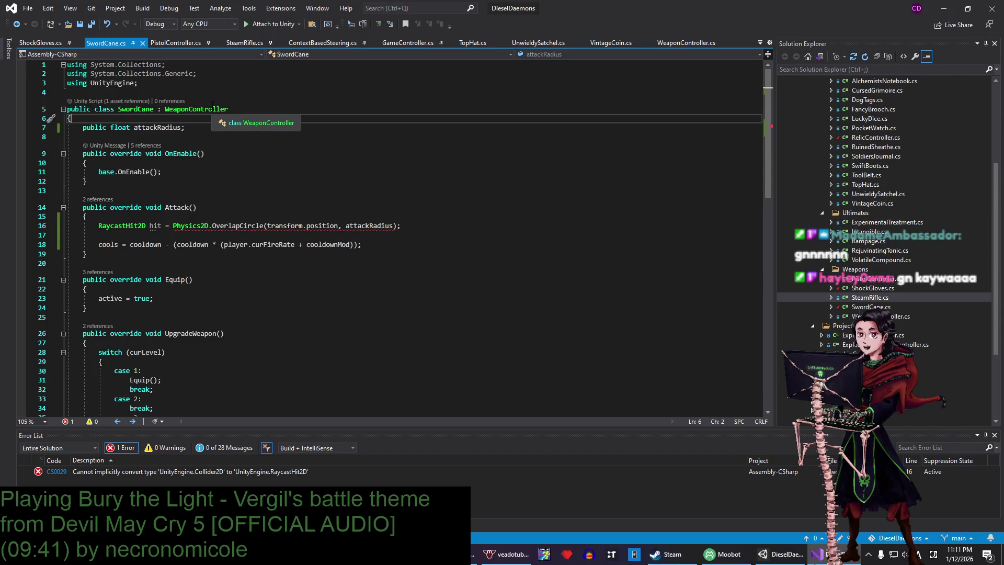
pyautogui.click(204, 127)
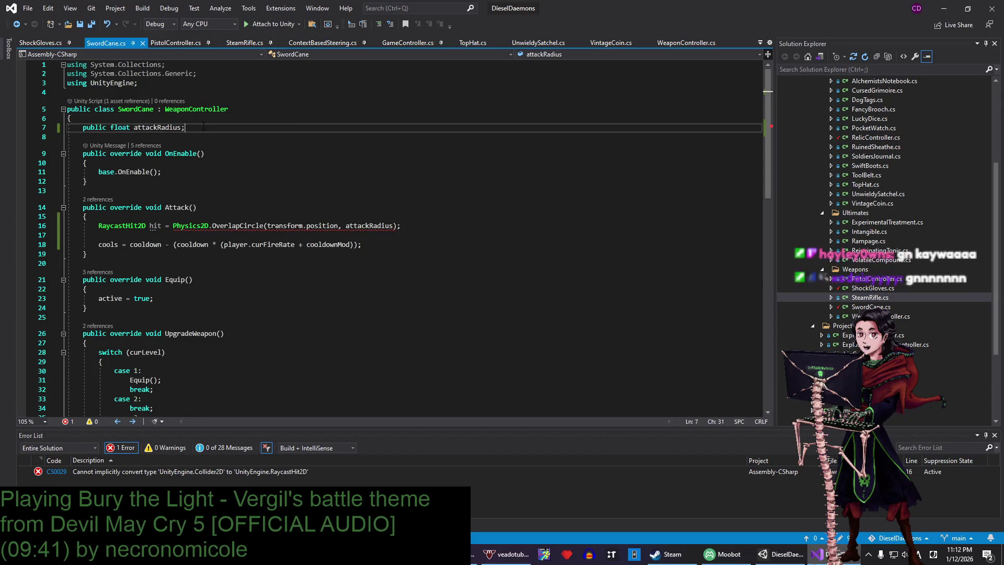
pyautogui.press('Return')
pyautogui.write('public f')
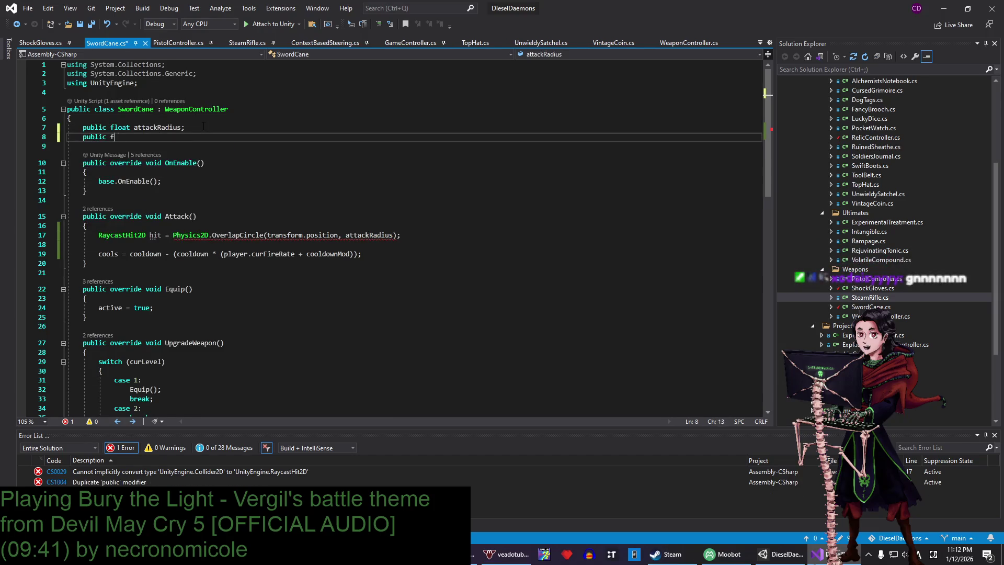
pyautogui.write('loat knoc')
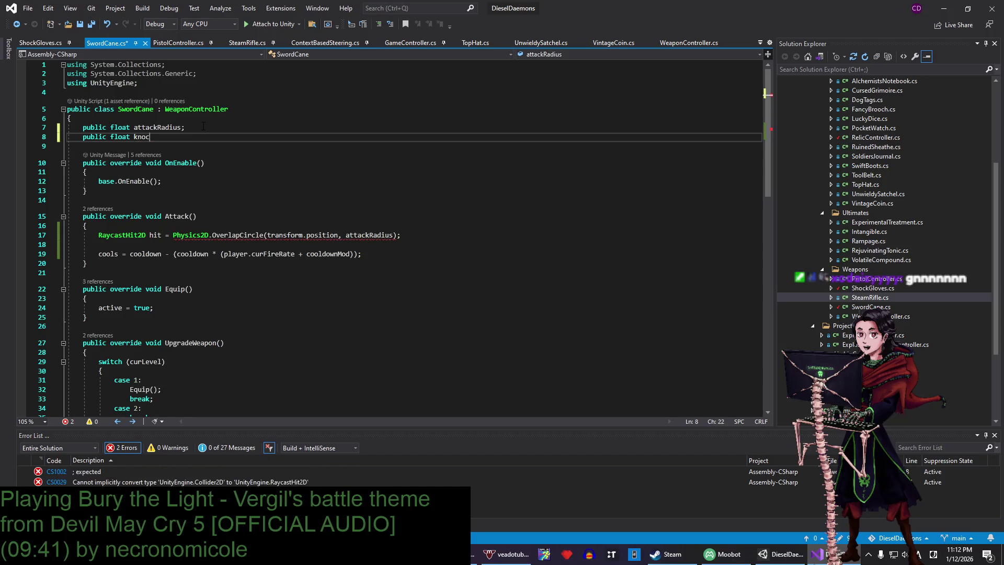
pyautogui.write('kback;')
pyautogui.hotkey('ctrl', 's')
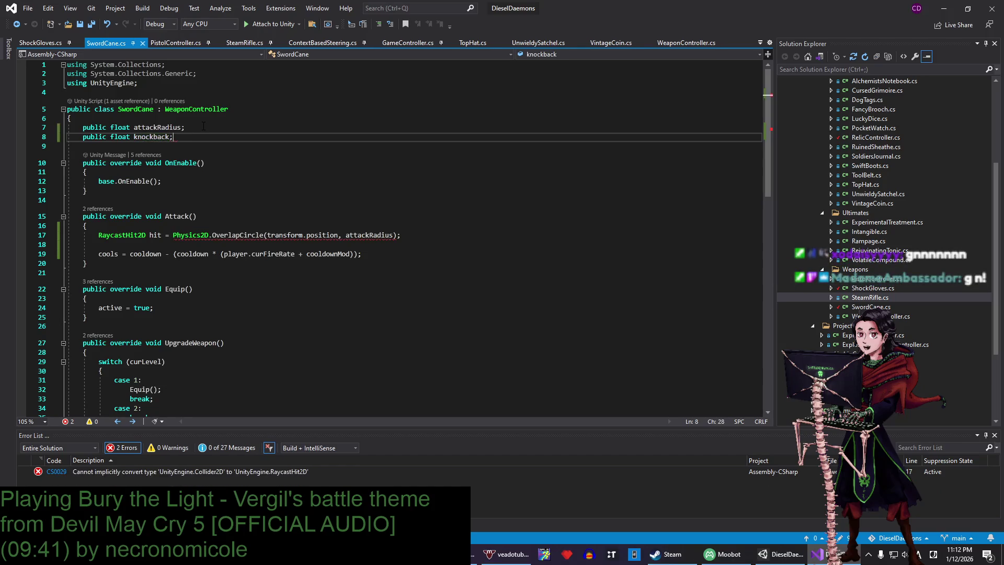
pyautogui.click(180, 129)
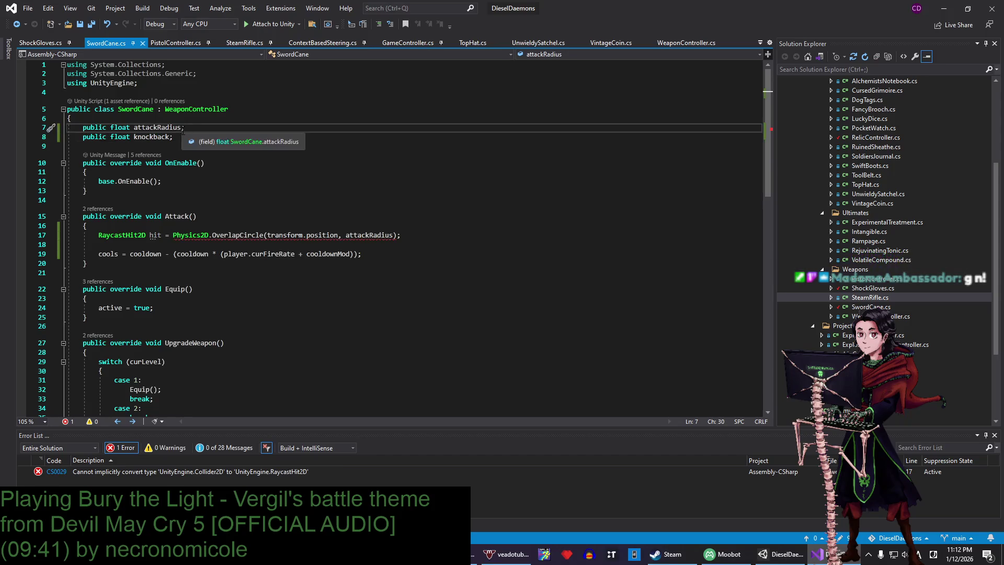
pyautogui.moveTo(398, 235)
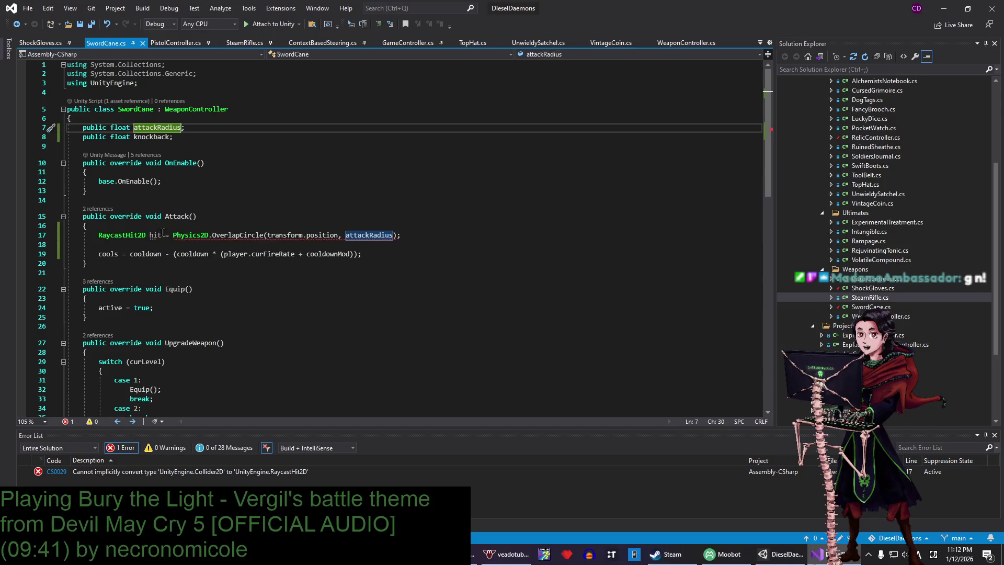
pyautogui.doubleClick(122, 234)
# - Declare hit as a Collider2D[] and add an empty if (hit.Length > 0) block below it, then save
pyautogui.write('Collider2')
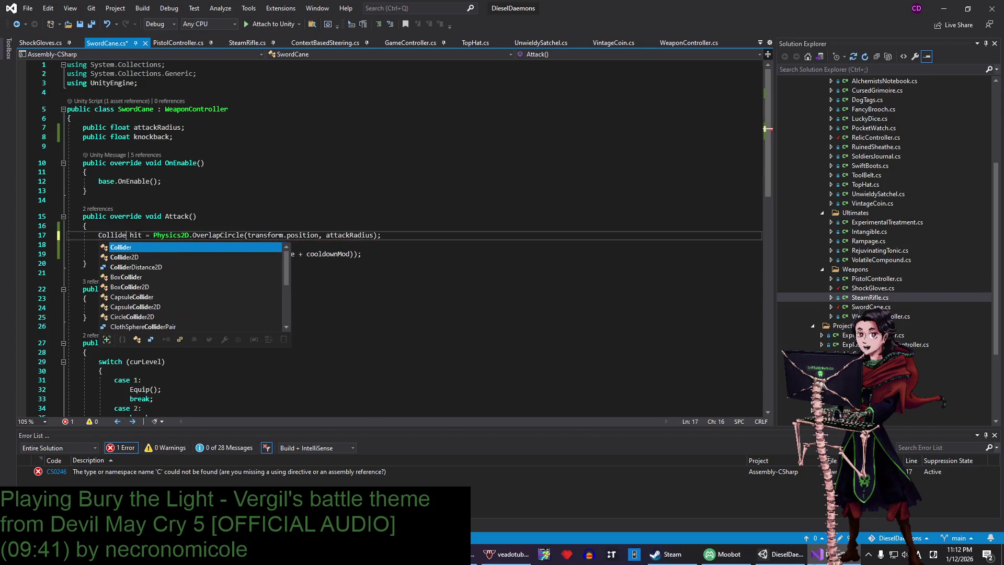
pyautogui.press('Tab')
pyautogui.write('[]')
pyautogui.click(435, 236)
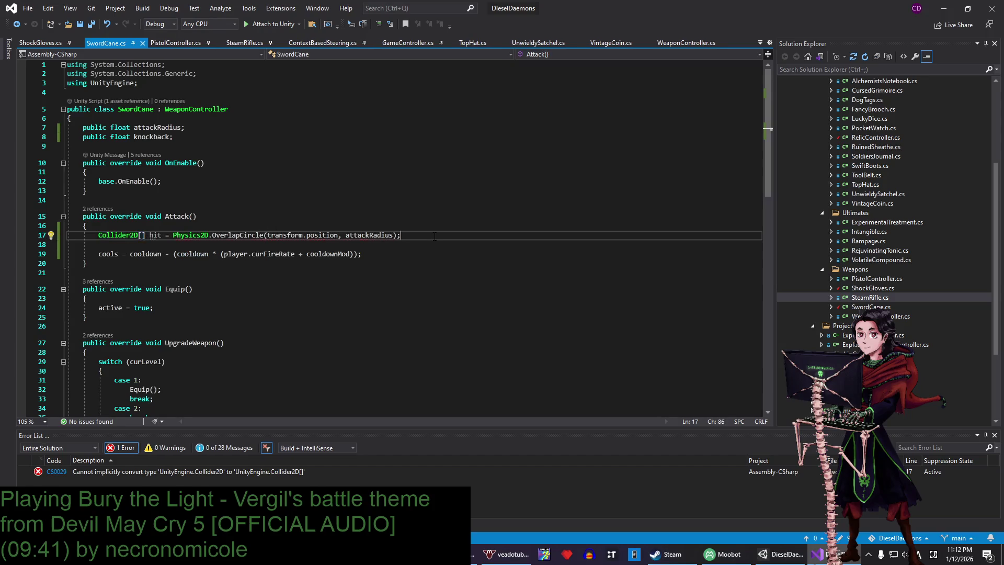
pyautogui.press('Return')
pyautogui.press('Return')
pyautogui.write('if (hoit.')
pyautogui.press('BackSpace')
pyautogui.press('BackSpace')
pyautogui.press('BackSpace')
pyautogui.write('it.col')
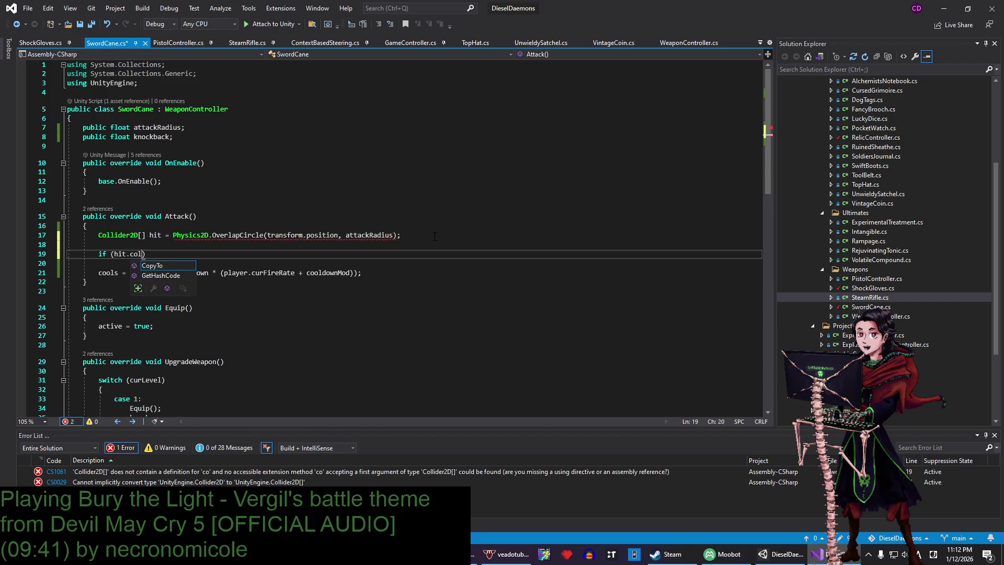
pyautogui.write('l')
pyautogui.press('BackSpace')
pyautogui.press('BackSpace')
pyautogui.press('BackSpace')
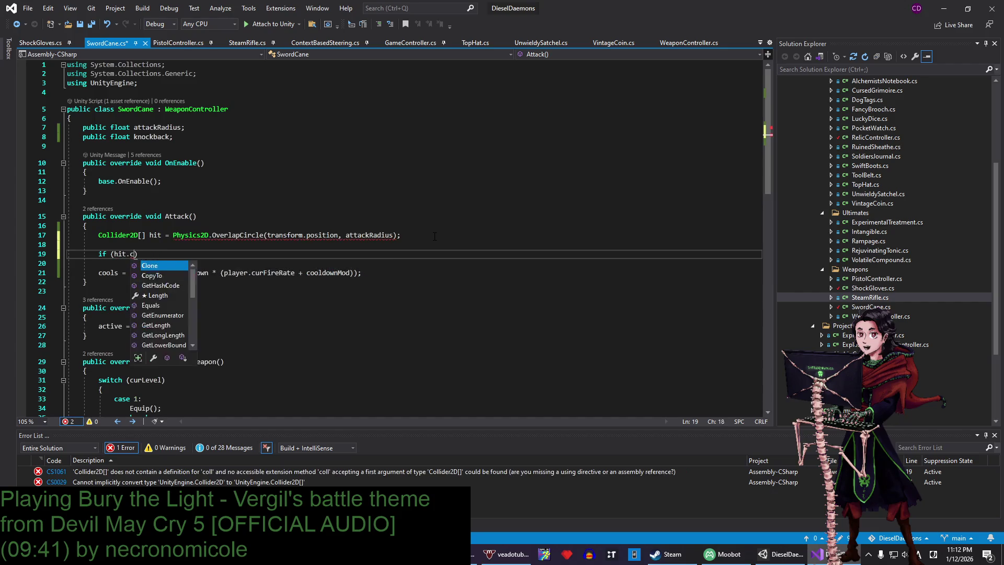
pyautogui.press('BackSpace')
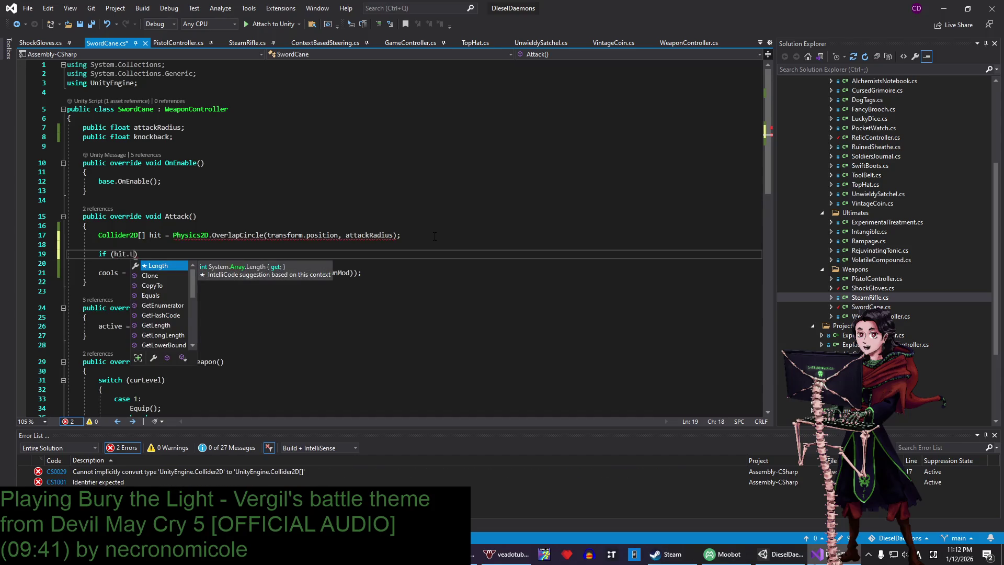
pyautogui.write('Length > 0')
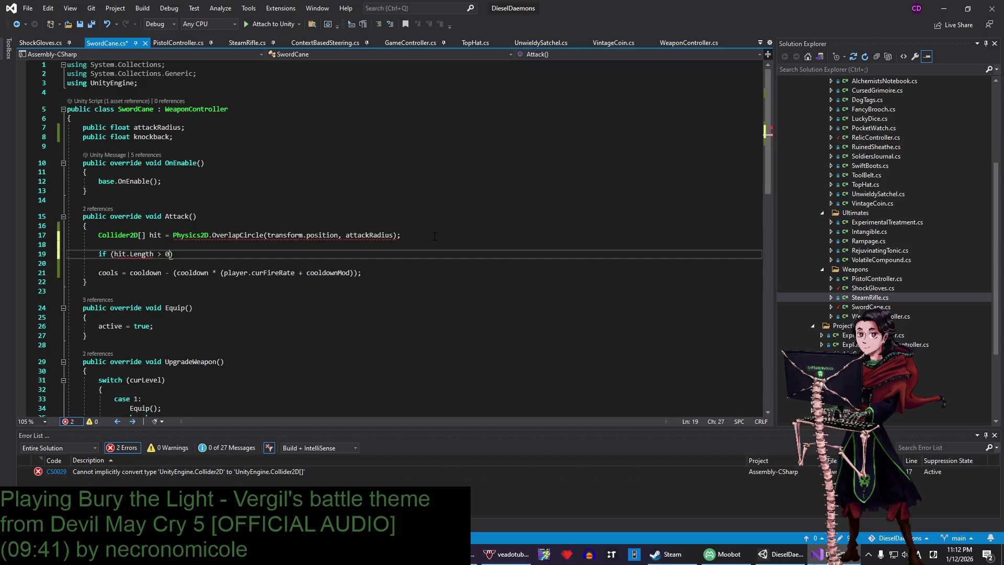
pyautogui.write('){')
pyautogui.press('Return')
pyautogui.hotkey('ctrl', 's')
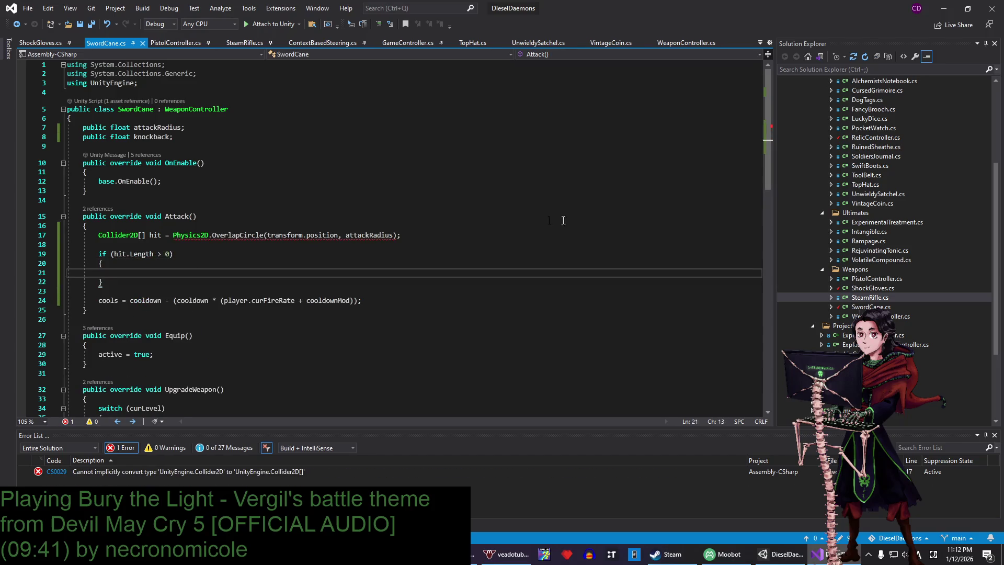
# - Change the call to OverlapCircleAll and add an enemyLayer argument
pyautogui.moveTo(186, 237)
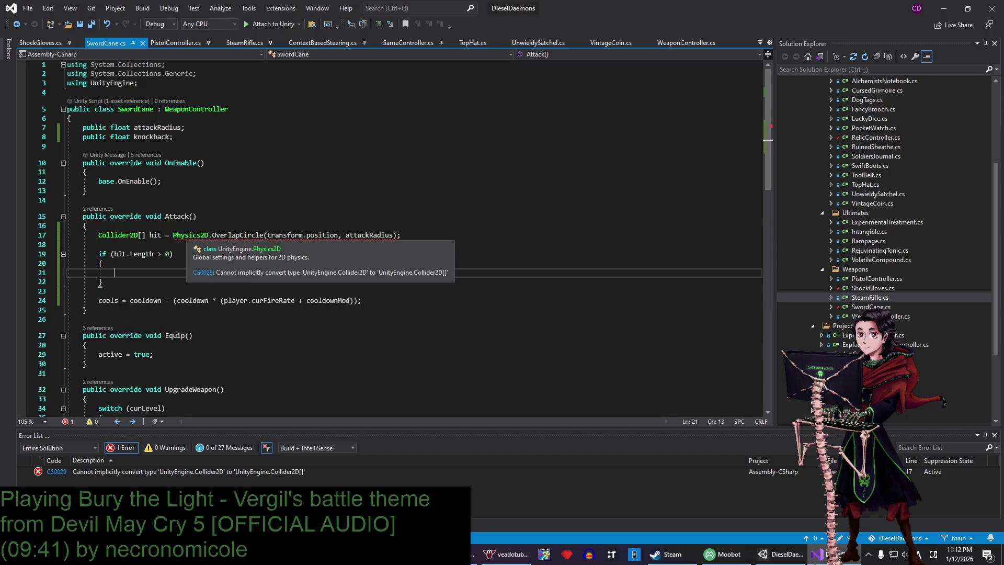
pyautogui.click(264, 235)
pyautogui.write('Al')
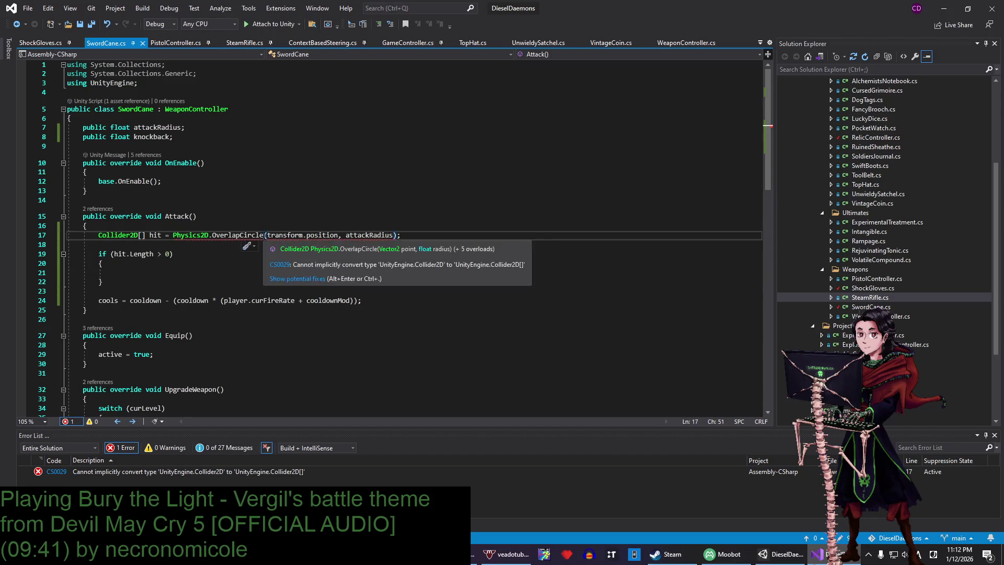
pyautogui.write('l')
pyautogui.hotkey('ctrl', 's')
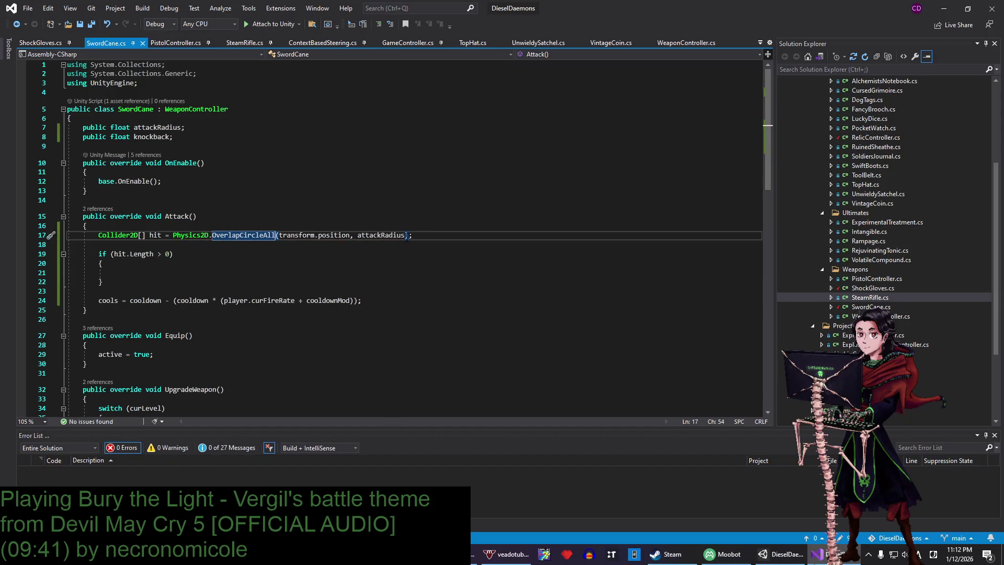
pyautogui.write(', enemny')
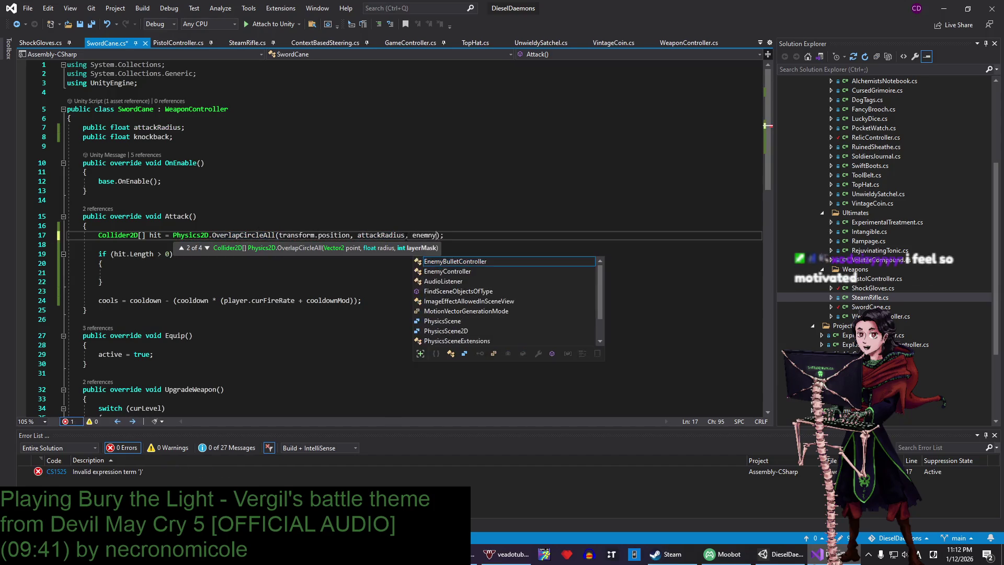
pyautogui.press('BackSpace')
pyautogui.press('BackSpace')
pyautogui.write('y')
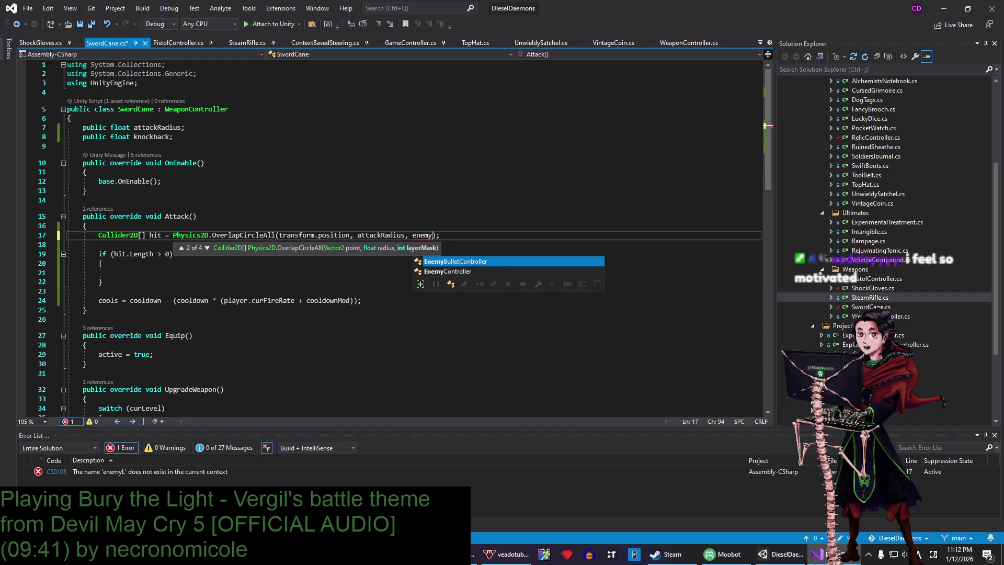
pyautogui.write('Layer')
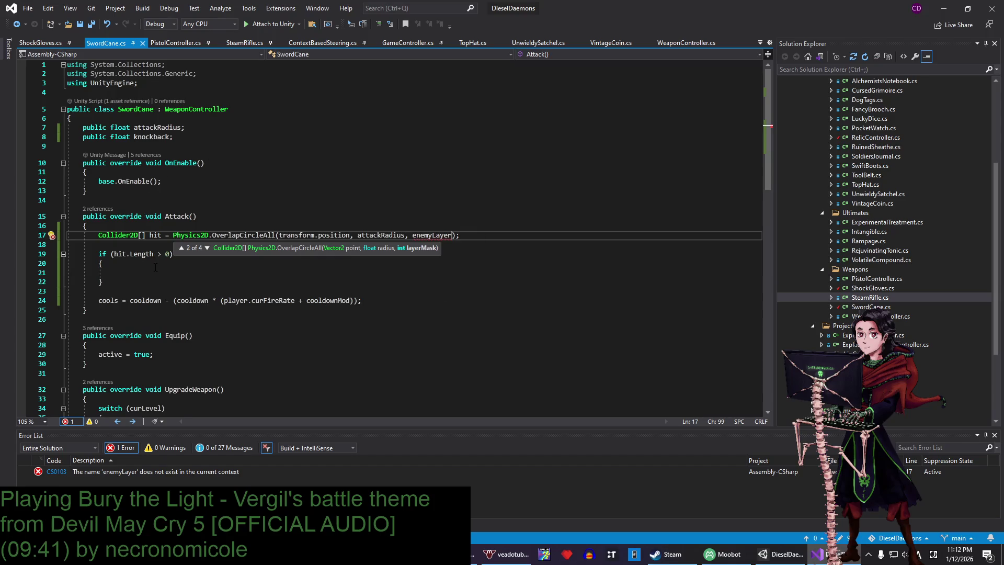
# - Add a 'public LayerMask enemyMask;' field under the knockback field and save
pyautogui.click(189, 138)
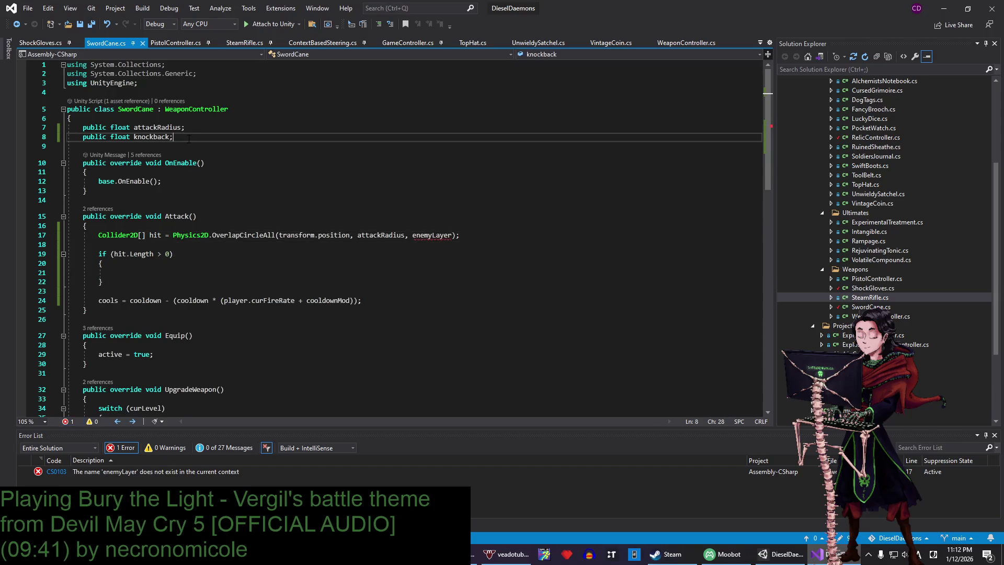
pyautogui.press('Return')
pyautogui.press('Return')
pyautogui.write('public')
pyautogui.hotkey('ctrl', 's')
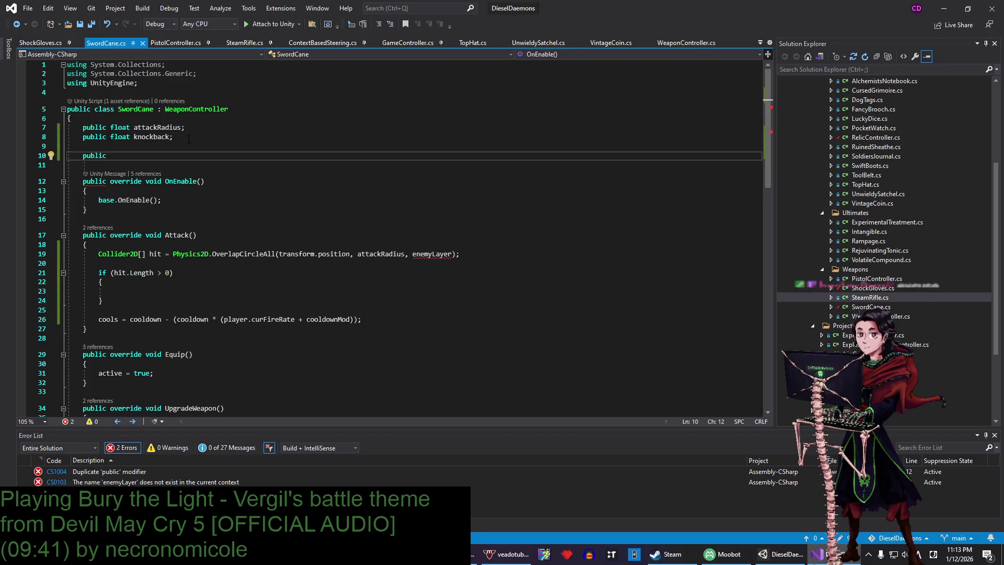
pyautogui.write('LayerMask')
pyautogui.hotkey('ctrl', 's')
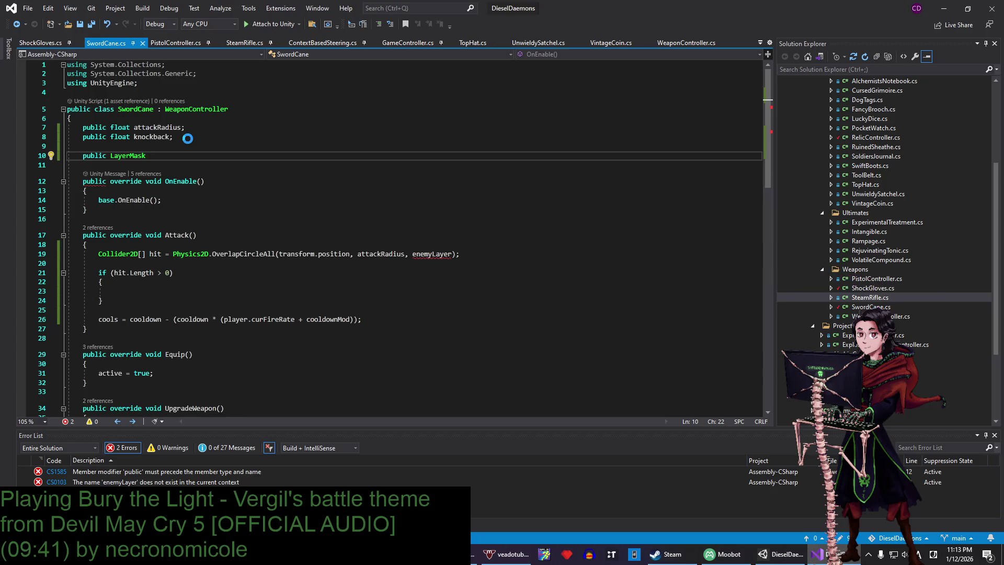
pyautogui.write('enemyMask;')
pyautogui.hotkey('ctrl', 's')
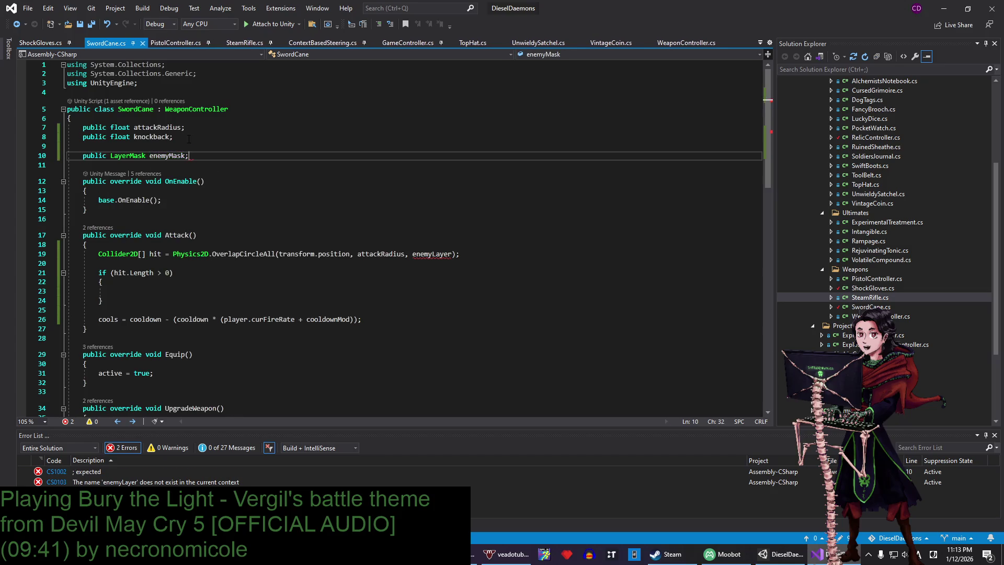
pyautogui.press('Up')
pyautogui.press('Up')
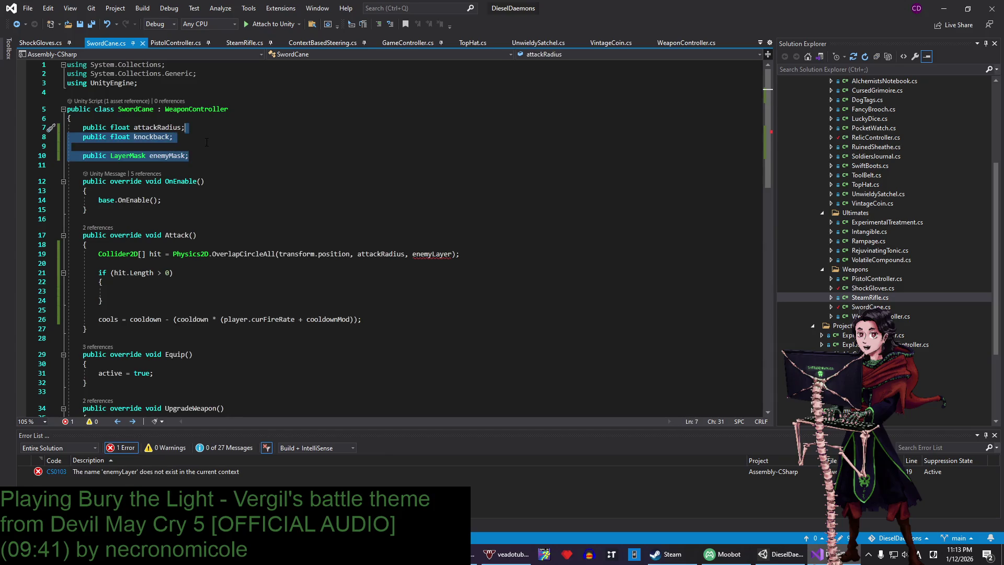
pyautogui.click(205, 158)
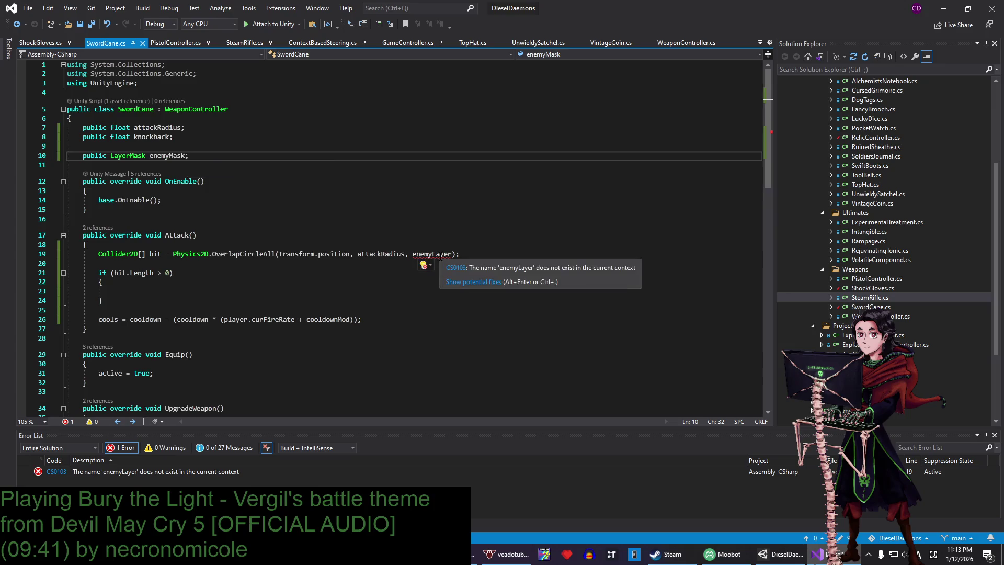
# - Replace enemyLayer with enemyMask in the OverlapCircleAll call and save
pyautogui.doubleClick(441, 255)
pyautogui.write('eneyMa')
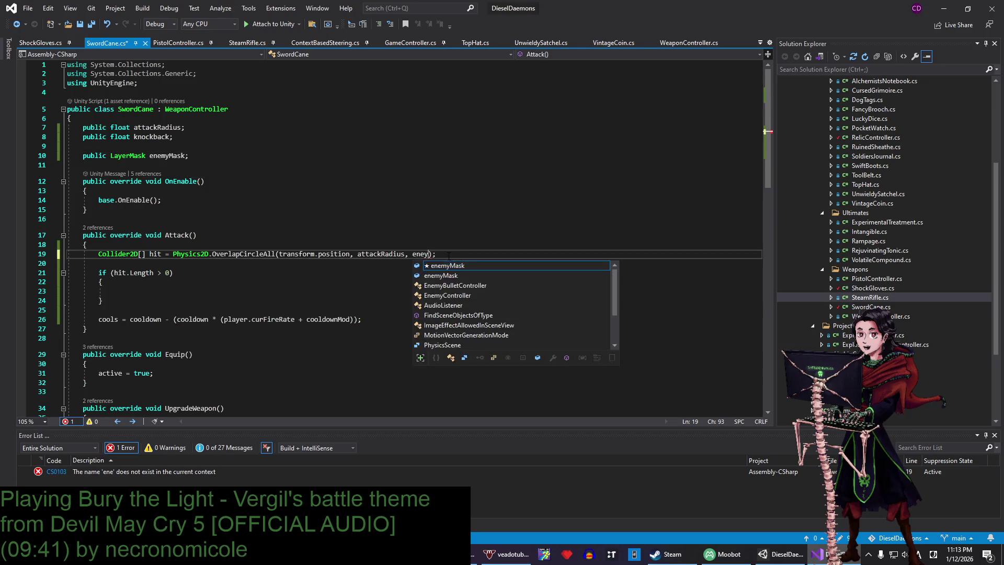
pyautogui.press('BackSpace')
pyautogui.press('BackSpace')
pyautogui.press('BackSpace')
pyautogui.write('my')
pyautogui.write('Ma')
pyautogui.press('Tab')
pyautogui.hotkey('ctrl', 's')
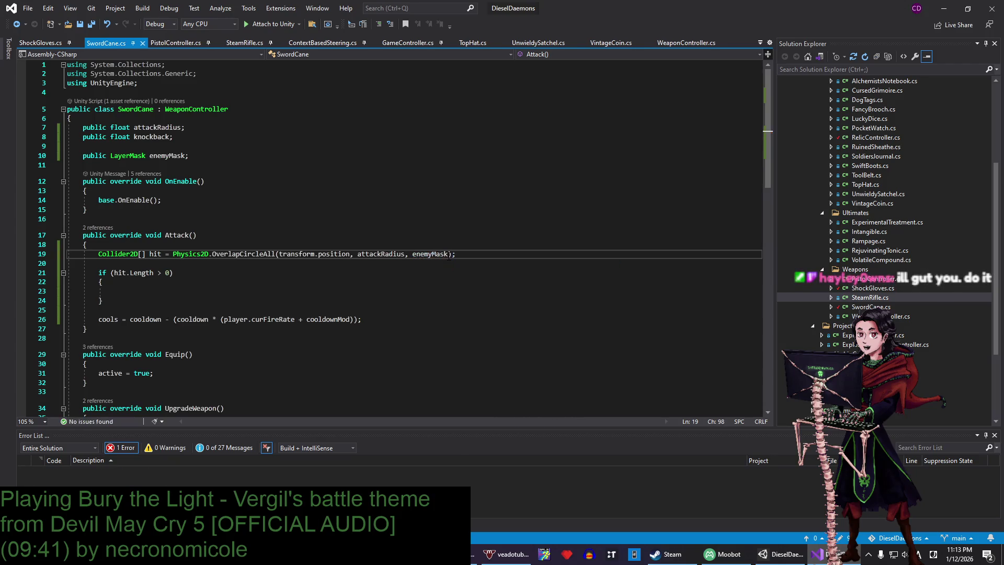
pyautogui.doubleClick(446, 255)
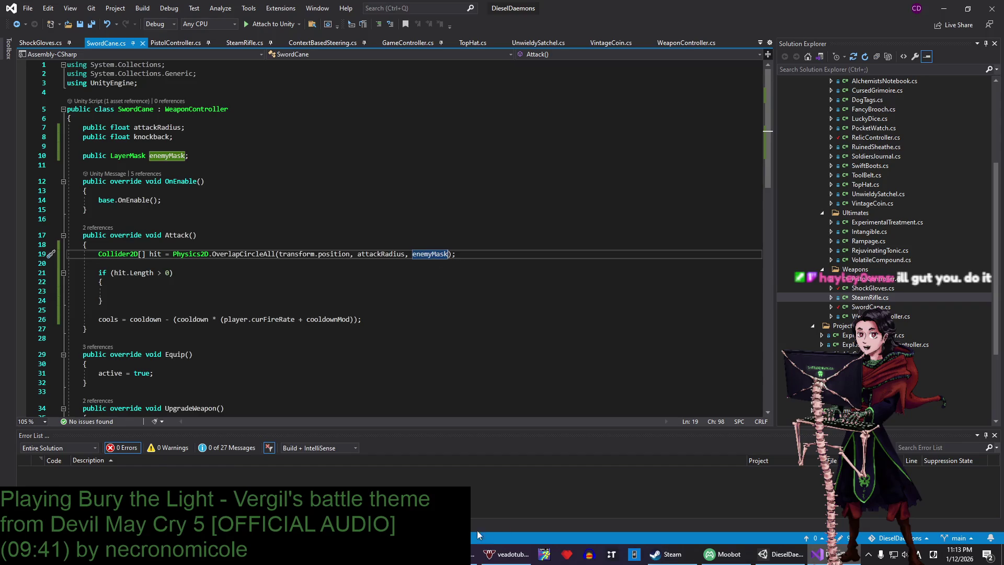
pyautogui.click(669, 554)
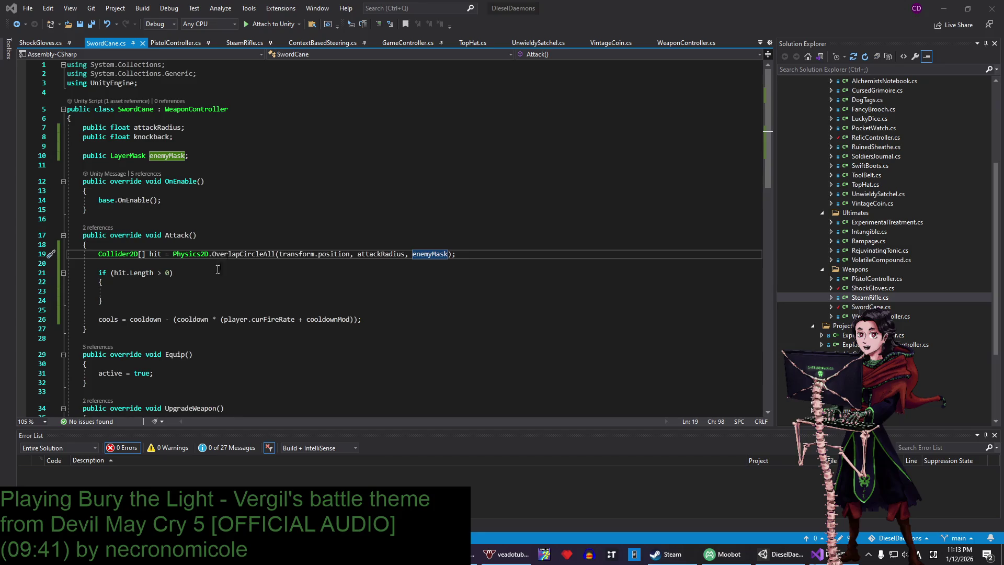
# - Write foreach (EnemyController e in hit) inside the hit block, browsing hit's members along the way
pyautogui.click(525, 254)
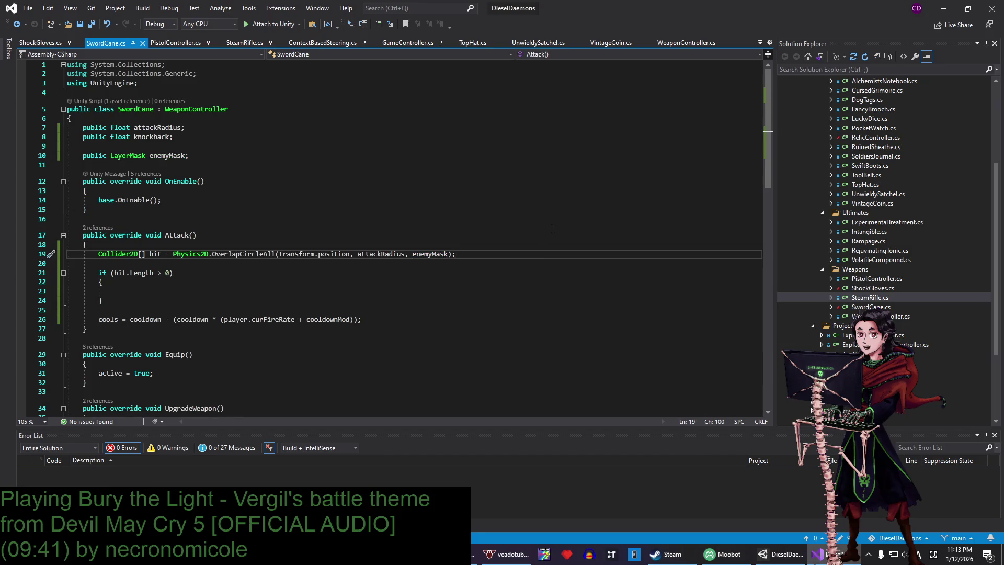
pyautogui.click(163, 290)
pyautogui.write('fore')
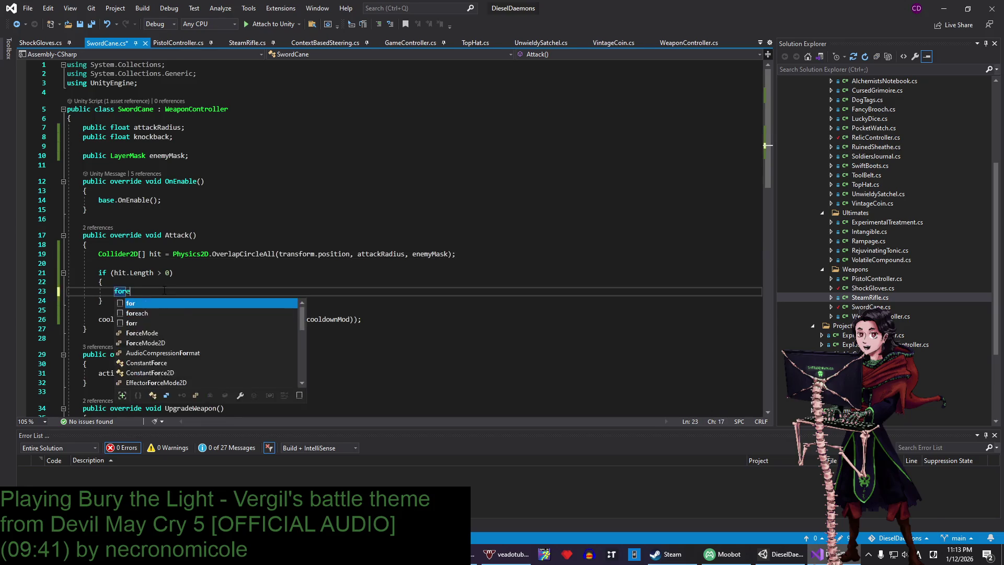
pyautogui.write('ach (EnemyCont')
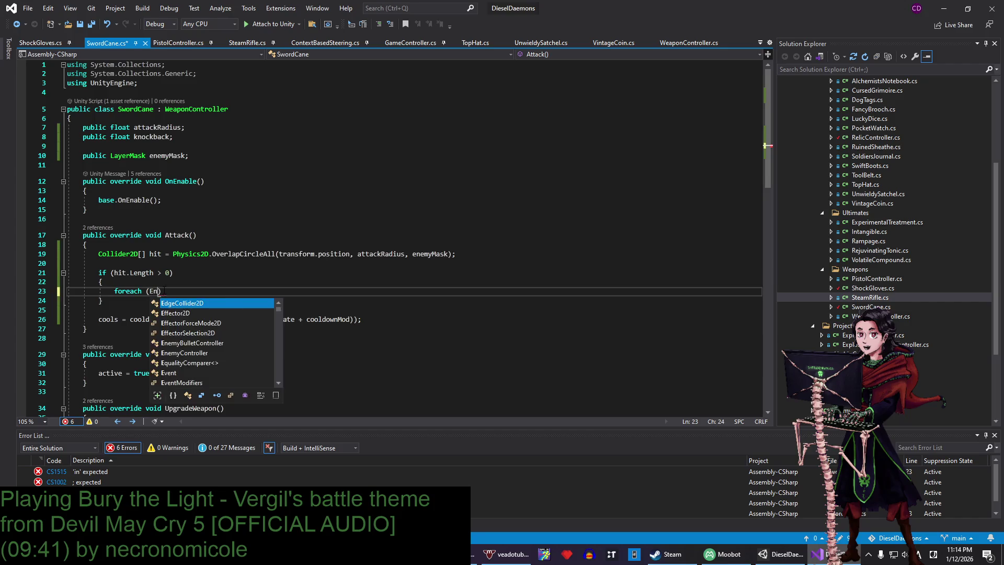
pyautogui.write('roller e in ')
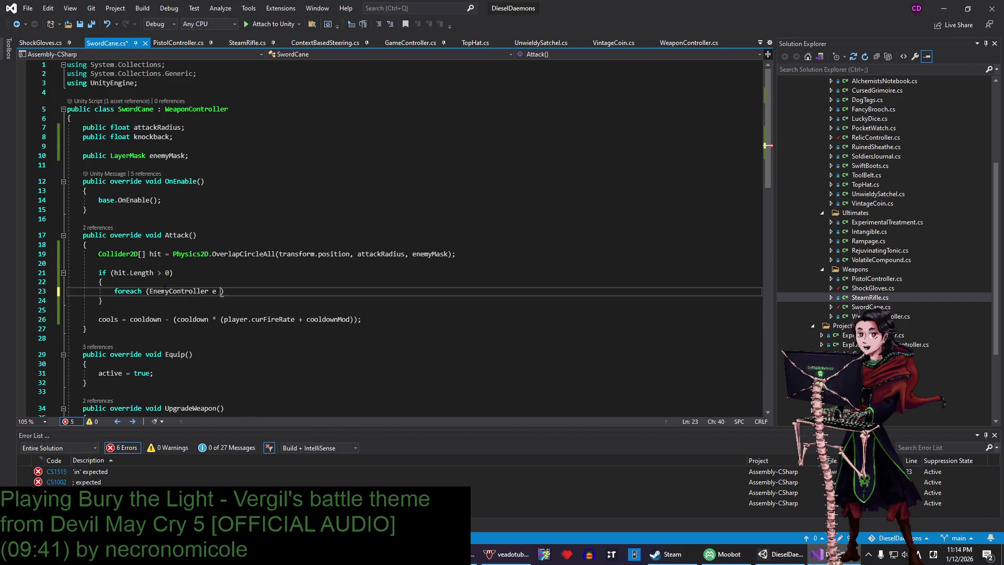
pyautogui.write('hit')
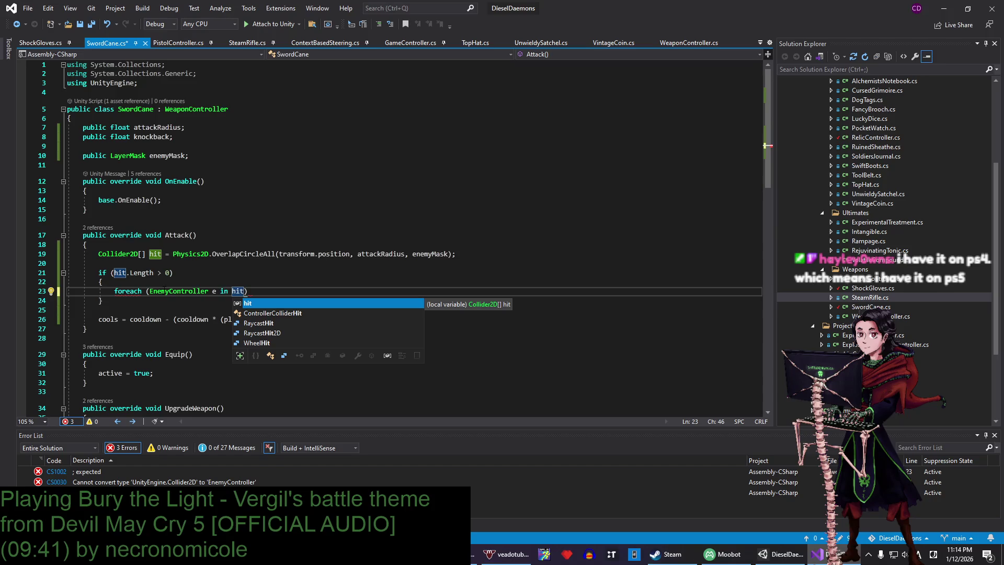
pyautogui.write('.GetCo')
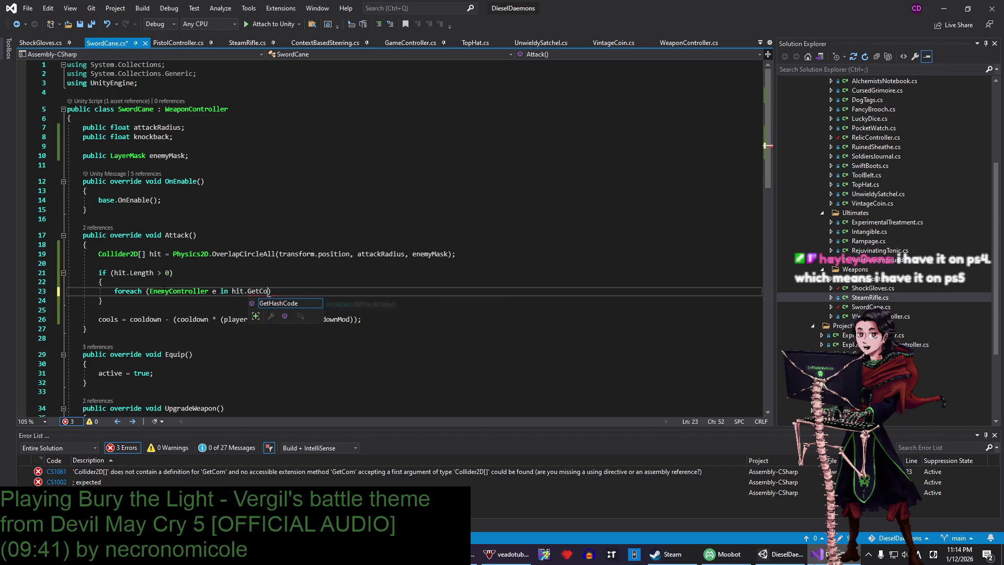
pyautogui.press('BackSpace')
pyautogui.press('BackSpace')
pyautogui.press('BackSpace')
pyautogui.press('BackSpace')
pyautogui.press('BackSpace')
pyautogui.press('BackSpace')
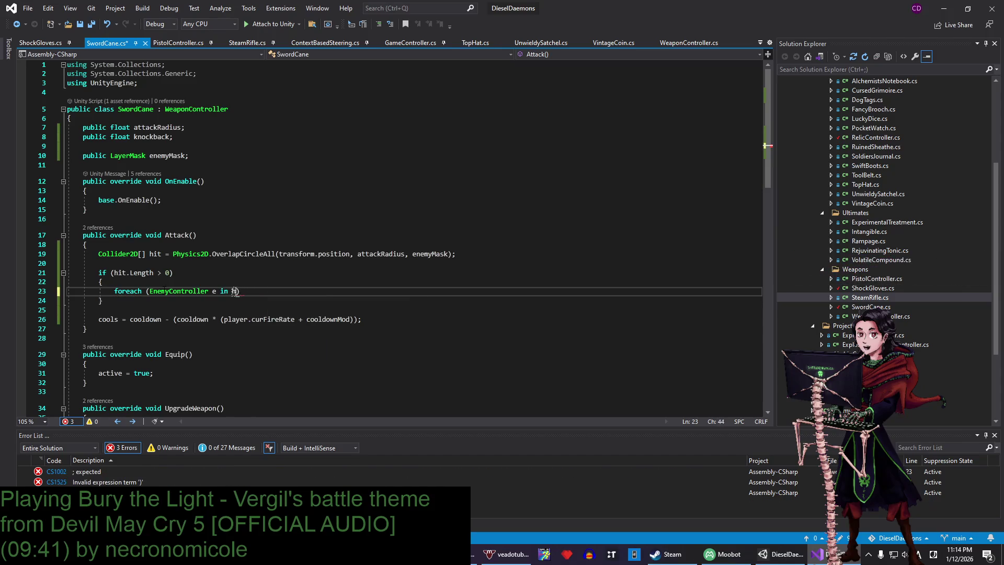
pyautogui.hotkey('ctrl', 'space')
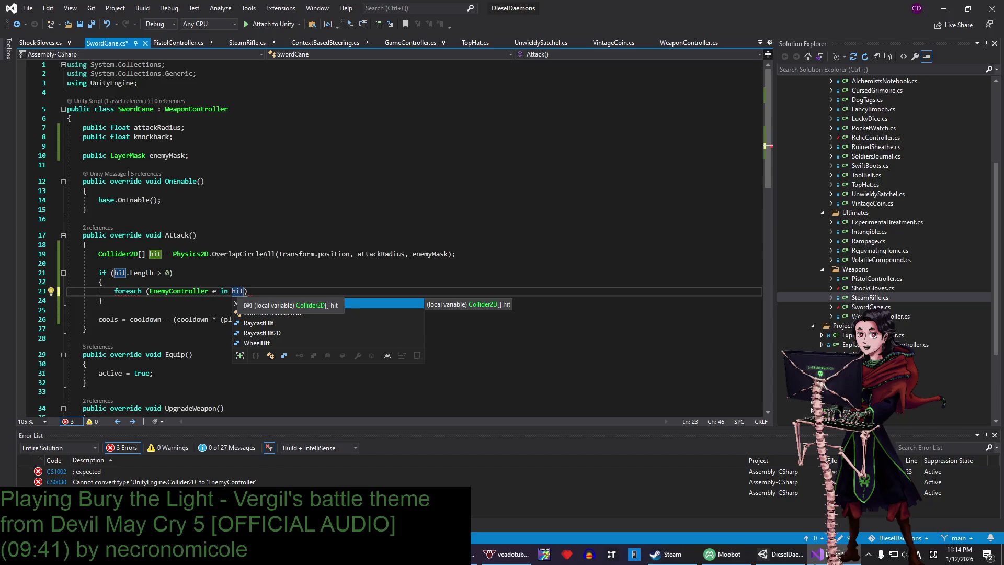
pyautogui.write('.obj')
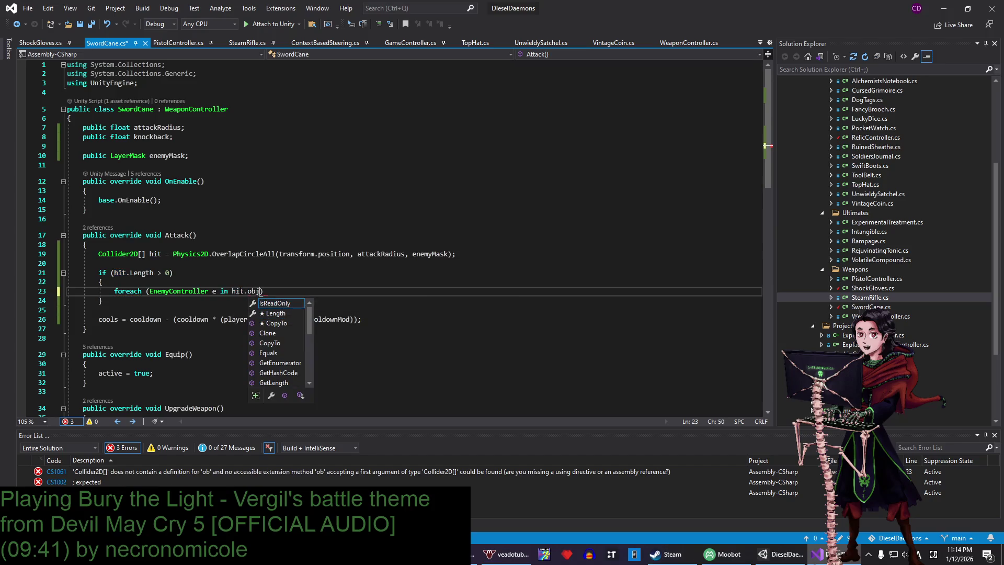
pyautogui.press('BackSpace')
pyautogui.press('BackSpace')
pyautogui.press('BackSpace')
pyautogui.press('BackSpace')
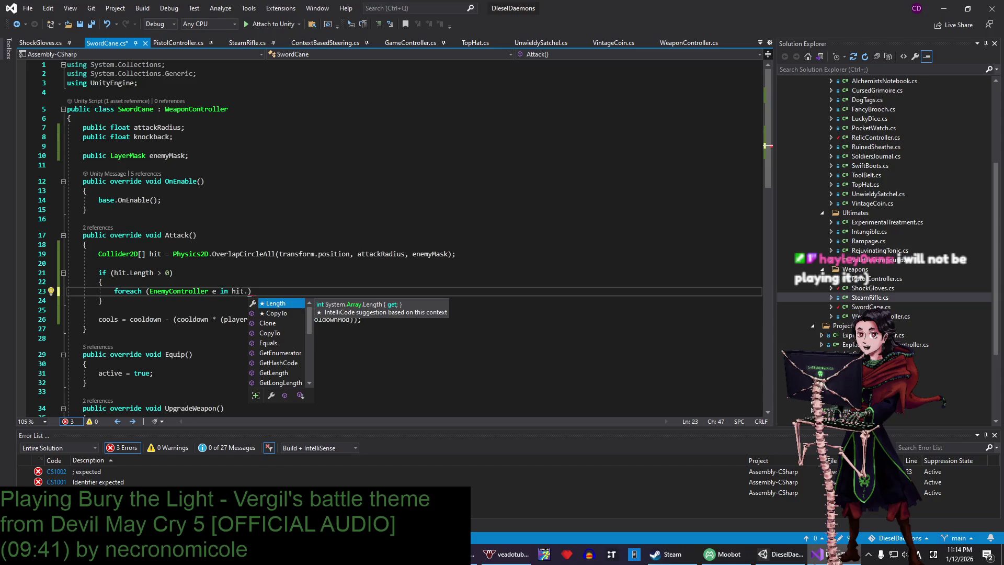
pyautogui.press('Down')
pyautogui.press('Down')
pyautogui.press('Down')
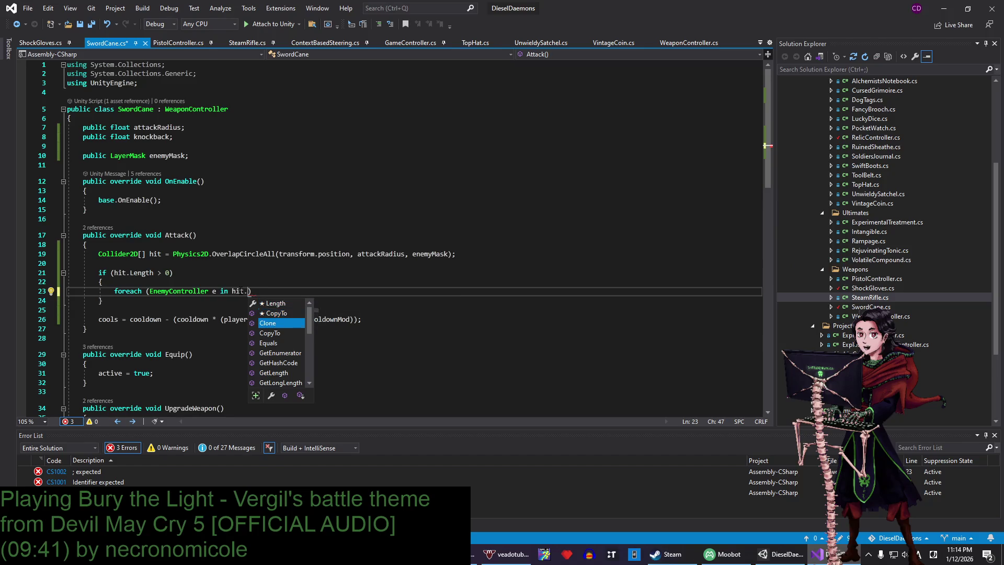
pyautogui.press('Up')
pyautogui.press('Up')
pyautogui.press('Up')
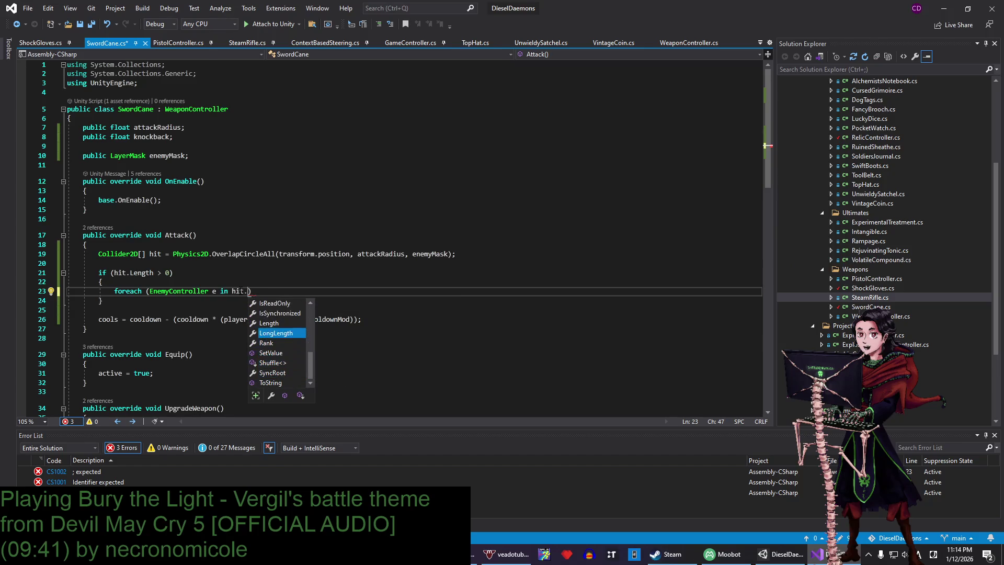
pyautogui.press('Up')
pyautogui.press('Up')
pyautogui.press('Up')
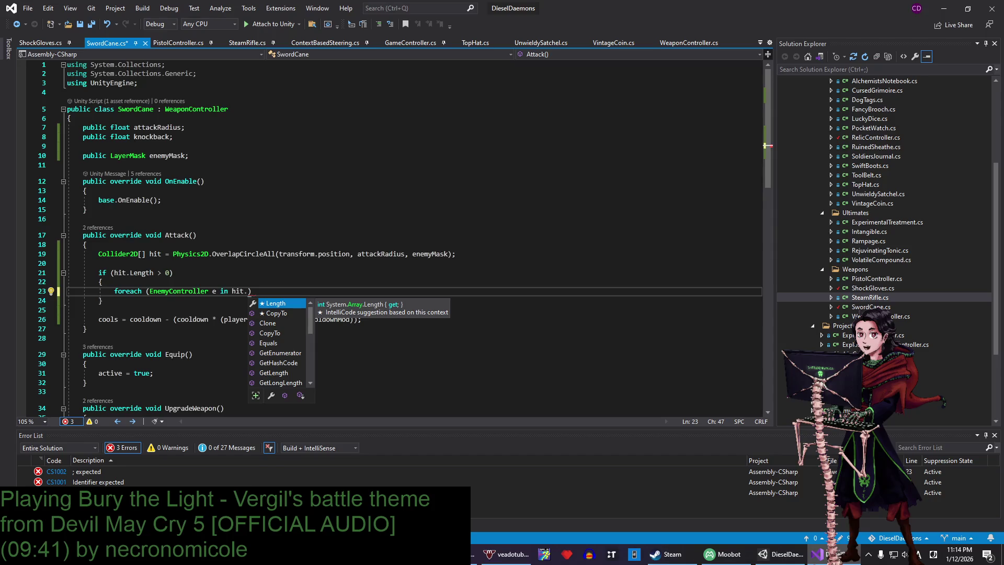
pyautogui.press('Escape')
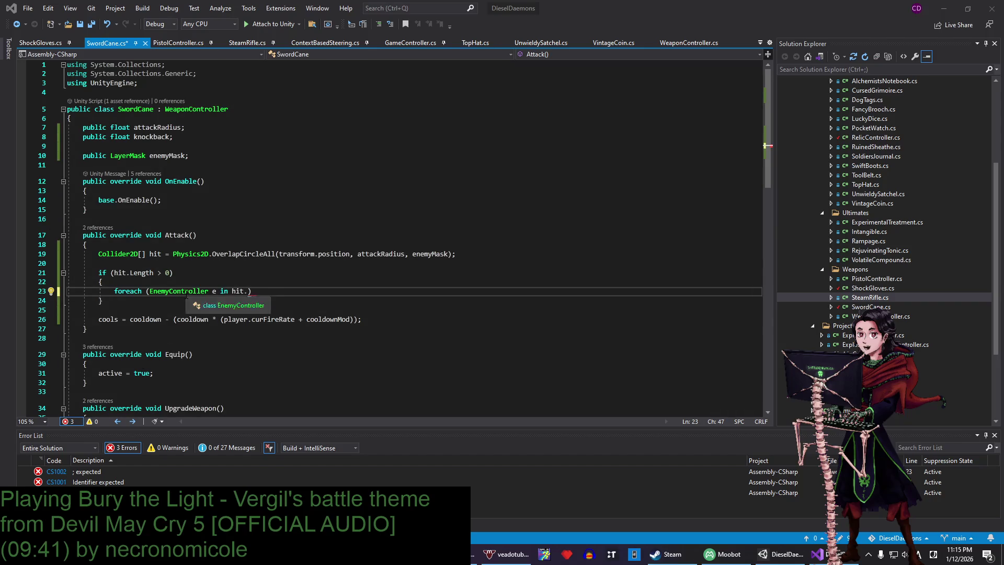
# - Change the loop variable type to Collider2D, remove the stray dot, and start the loop body
pyautogui.doubleClick(190, 291)
pyautogui.write('Collider2D')
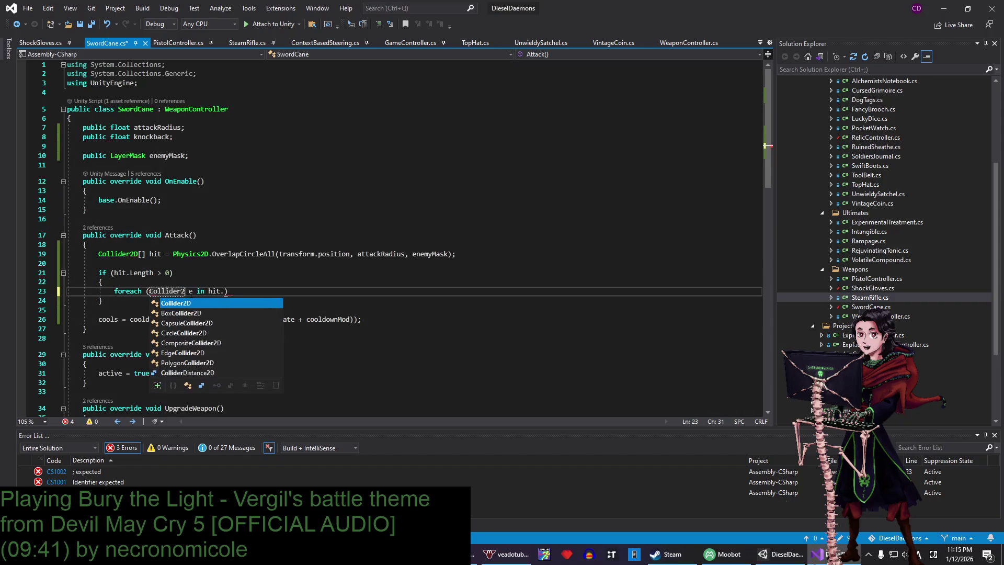
pyautogui.click(230, 292)
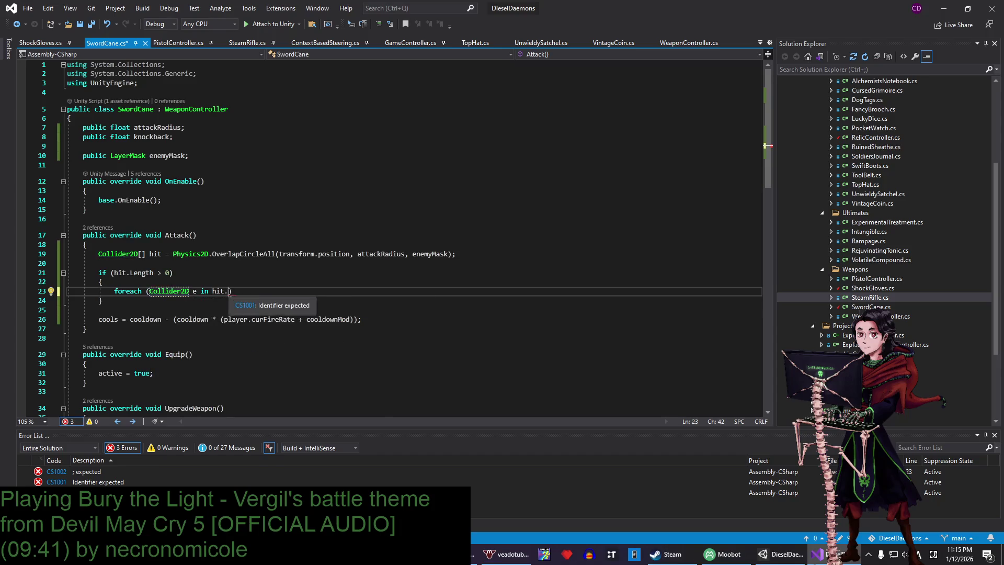
pyautogui.press('BackSpace')
pyautogui.press('End')
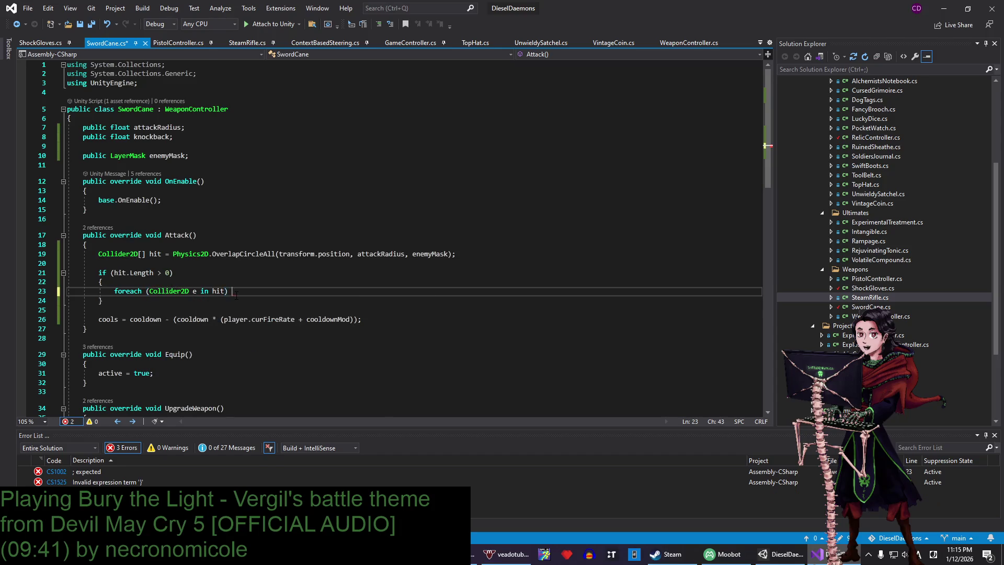
pyautogui.press('Return')
# - Open the loop body with e.GetComponent<EnemyController>(); and save
pyautogui.write('{')
pyautogui.press('Return')
pyautogui.write('e.GetComponent')
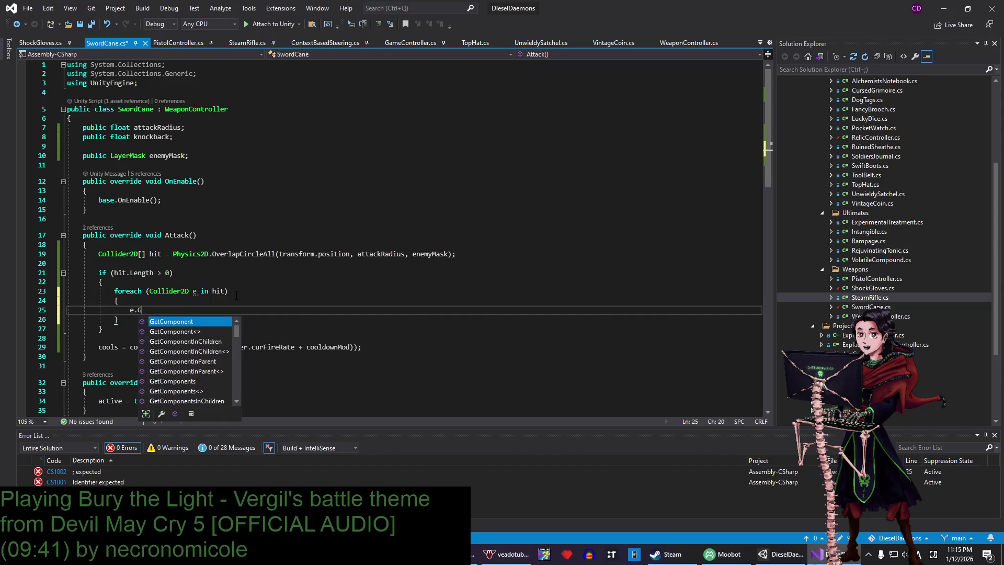
pyautogui.hotkey('ctrl', 's')
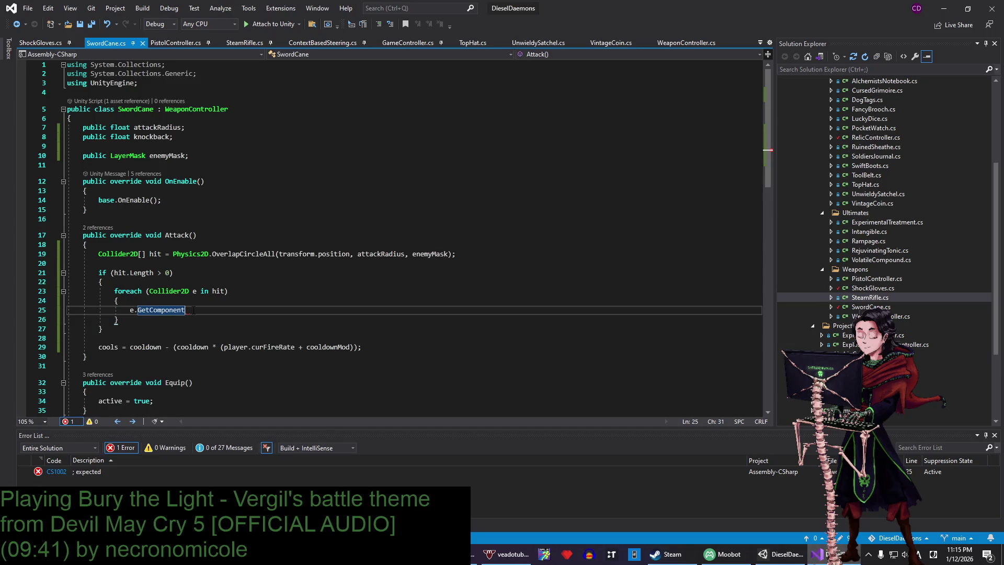
pyautogui.write('<')
pyautogui.write('EnemyController')
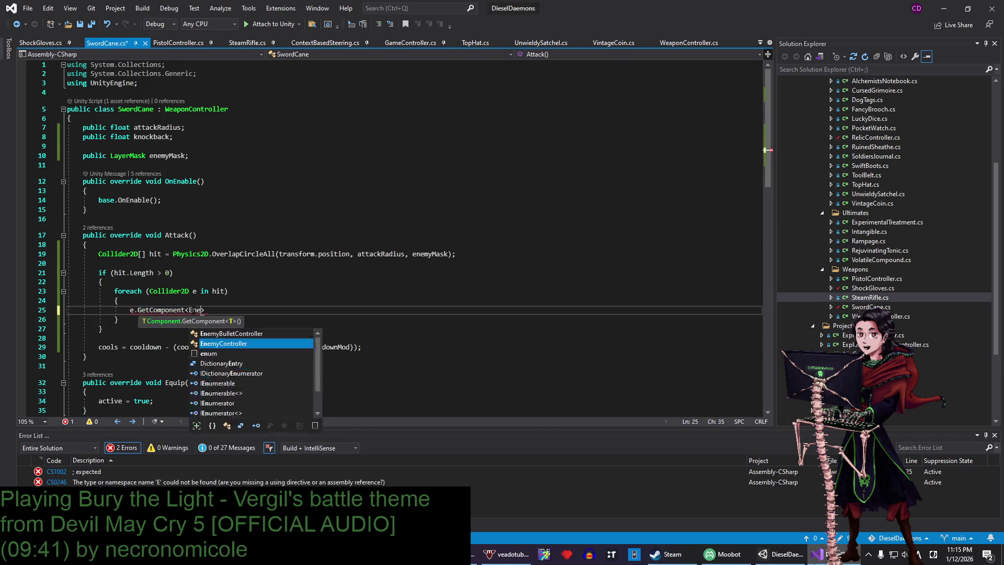
pyautogui.write('>()')
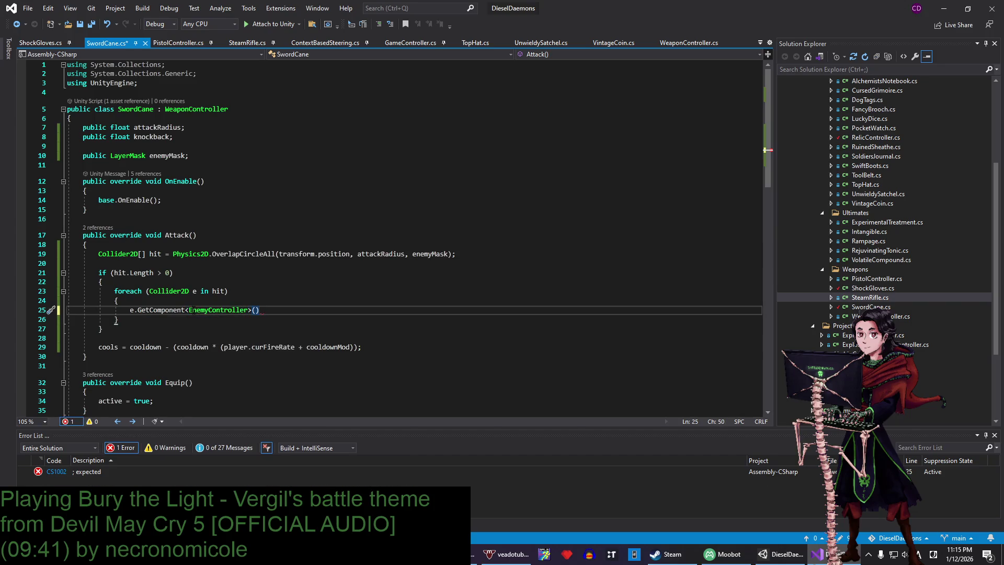
pyautogui.write(';')
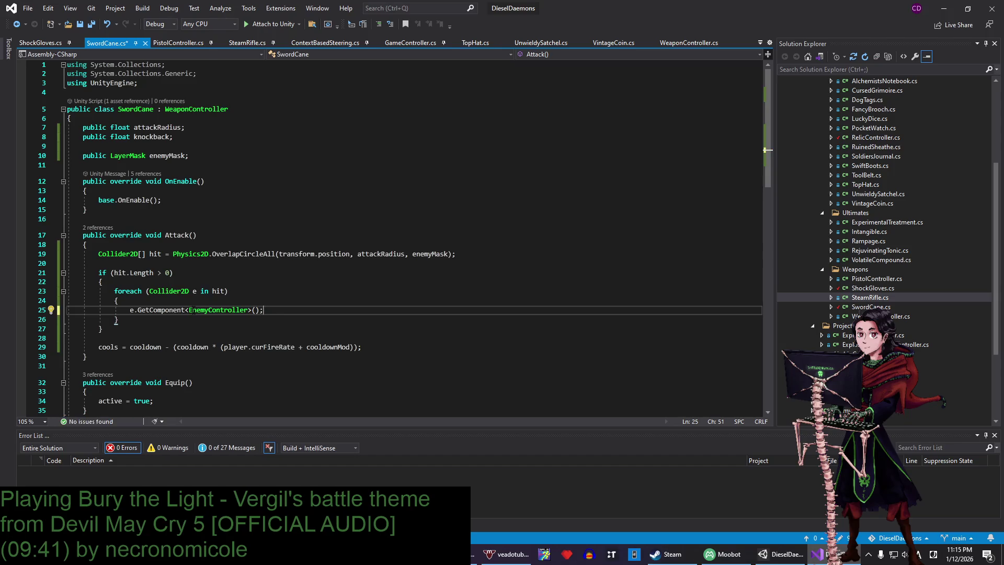
pyautogui.press('Return')
pyautogui.hotkey('ctrl', 's')
# - Remove the extra blank line and append .Damage(dmg) to the GetComponent call, then save
pyautogui.moveTo(266, 310); pyautogui.dragTo(270, 320)
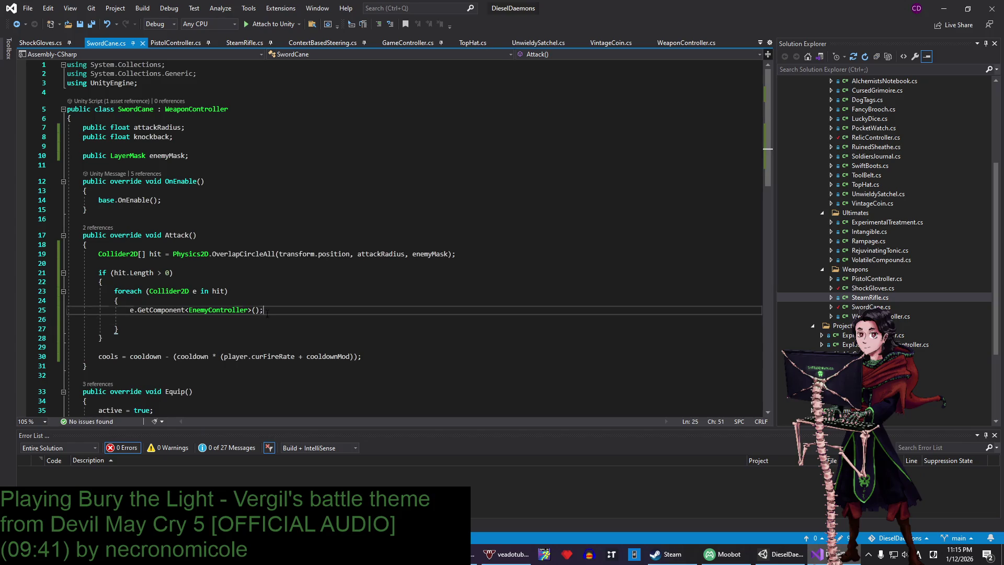
pyautogui.press('BackSpace')
pyautogui.press('Left')
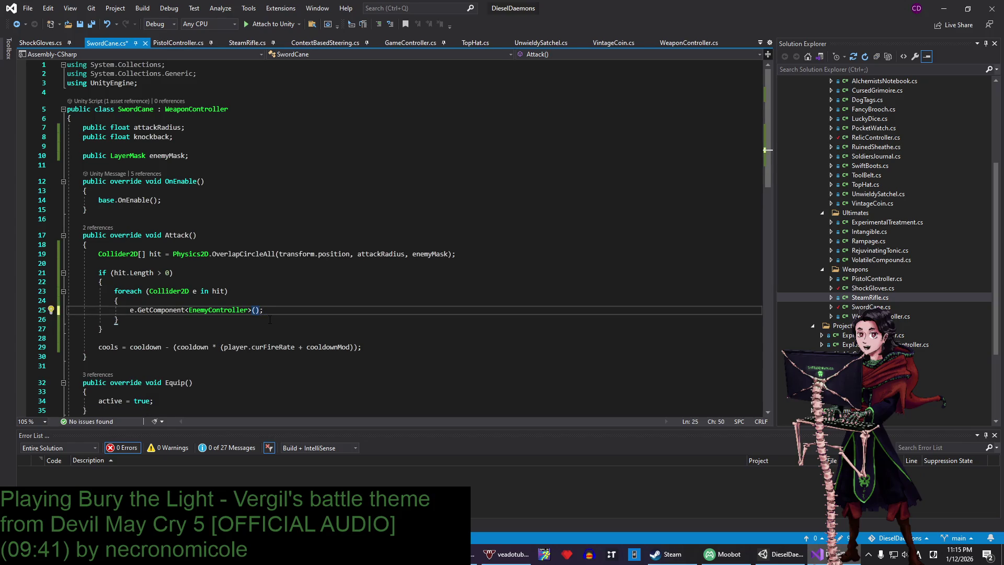
pyautogui.write('.Damage(')
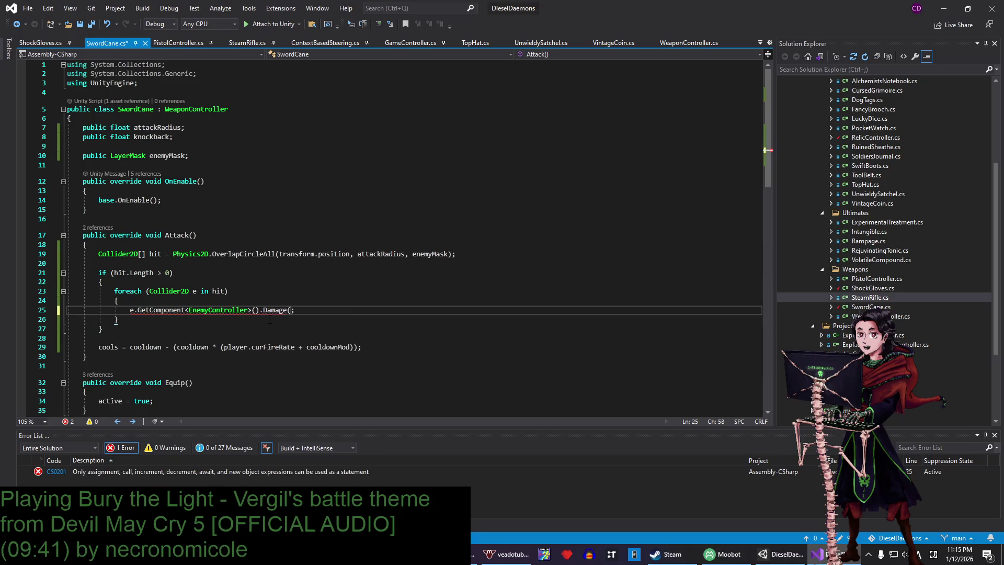
pyautogui.write('dmg)')
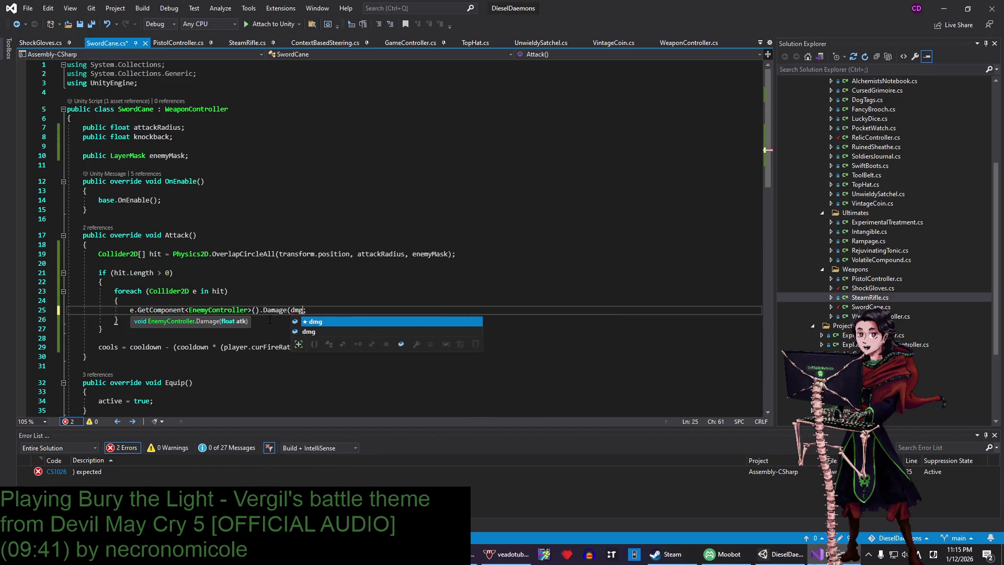
pyautogui.hotkey('ctrl', 's')
pyautogui.press('End')
pyautogui.scroll(-7, 325, 319)
pyautogui.scroll(6, 180, 303)
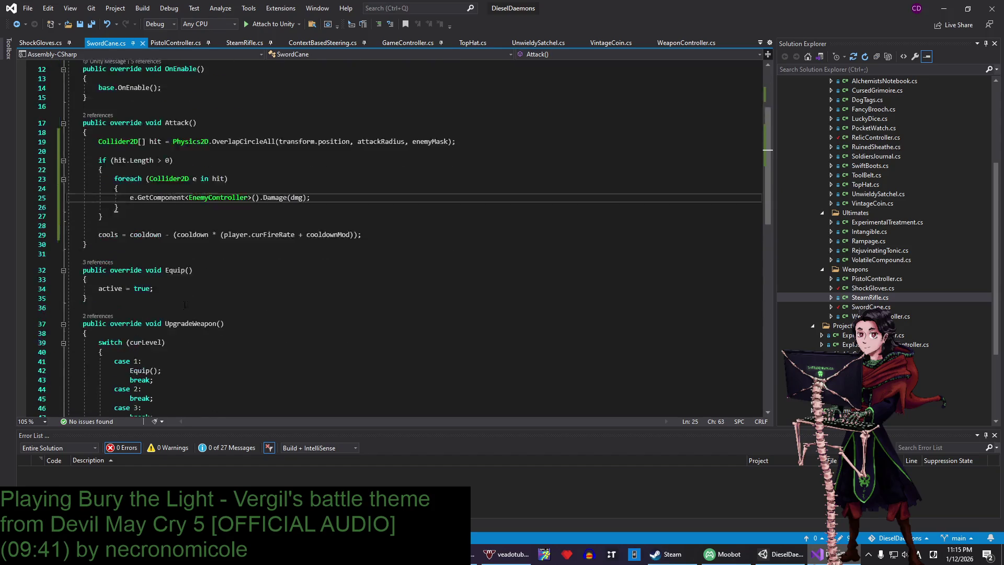
pyautogui.click(329, 149)
pyautogui.press('Up')
pyautogui.press('Up')
pyautogui.press('Up')
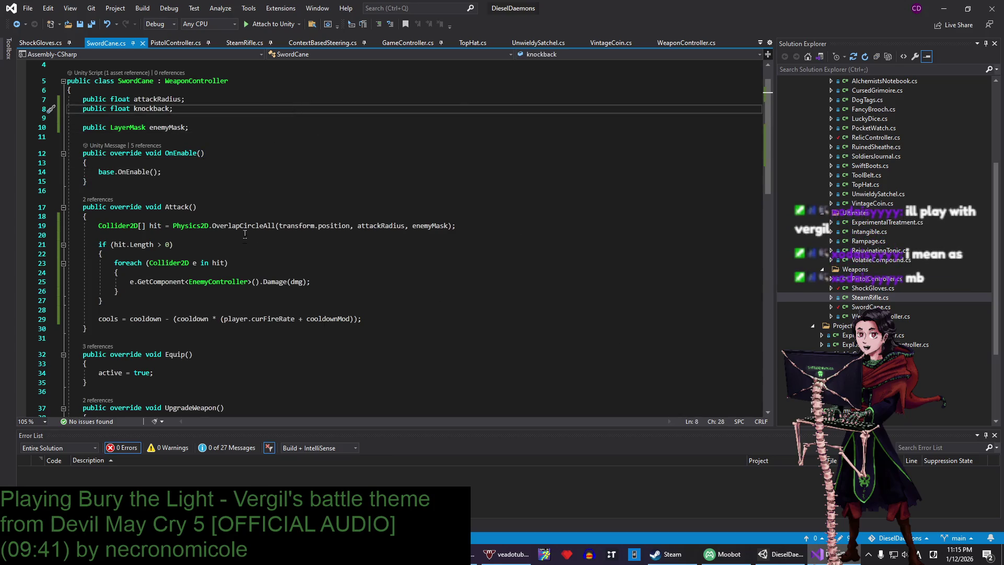
pyautogui.press('Down')
pyautogui.press('Down')
pyautogui.press('Down')
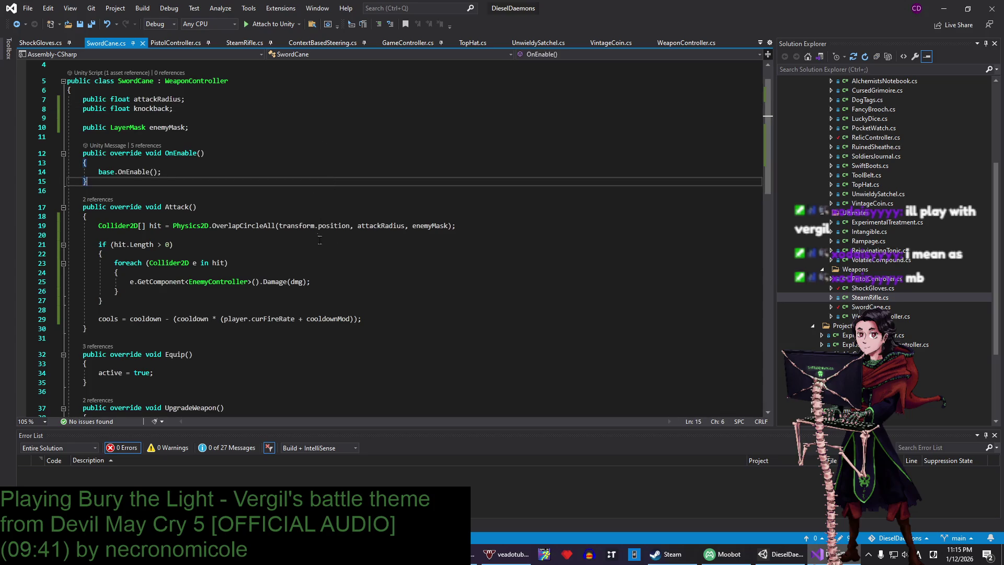
pyautogui.press('Down')
pyautogui.press('Down')
pyautogui.press('Down')
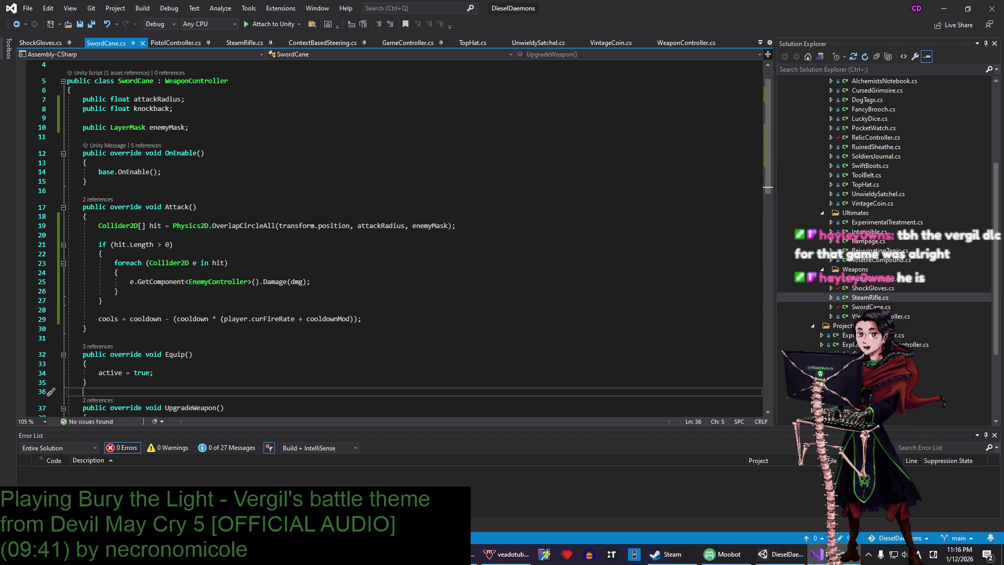
pyautogui.click(667, 554)
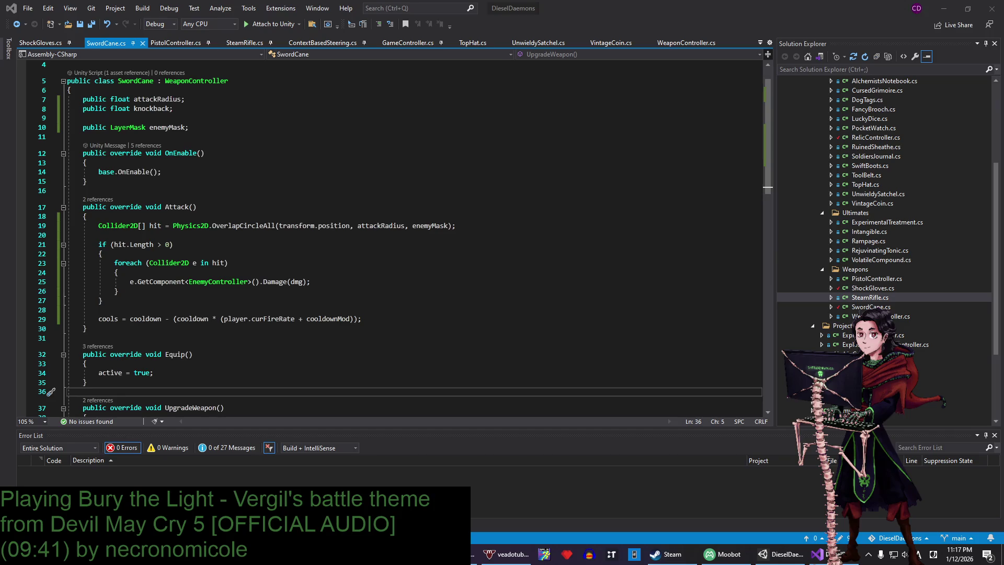
# - Review the Attack method's hit check and highlight the uses of attackRadius
pyautogui.click(601, 236)
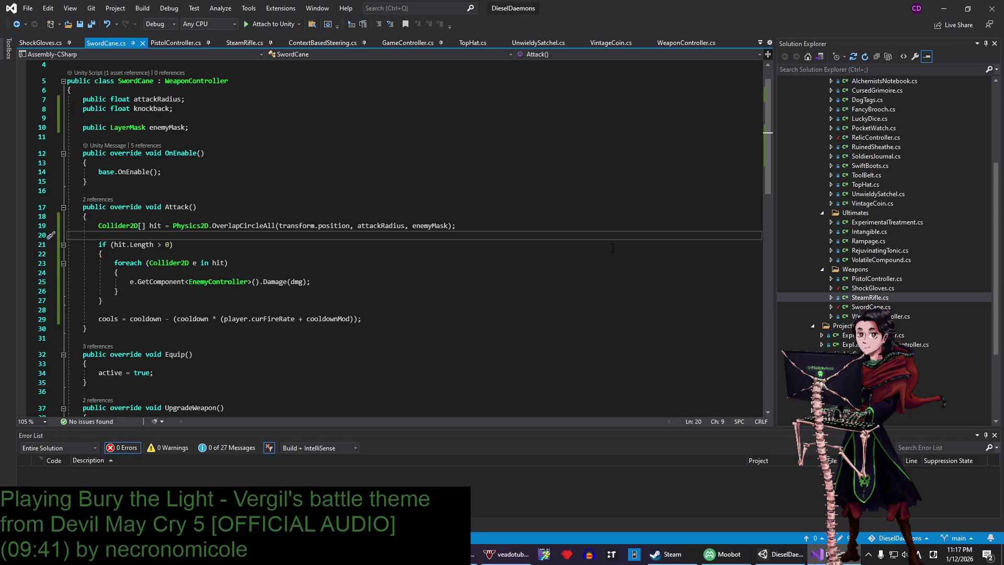
pyautogui.press('Up')
pyautogui.press('Up')
pyautogui.press('Down')
pyautogui.press('Down')
pyautogui.press('Down')
pyautogui.press('End')
pyautogui.press('Down')
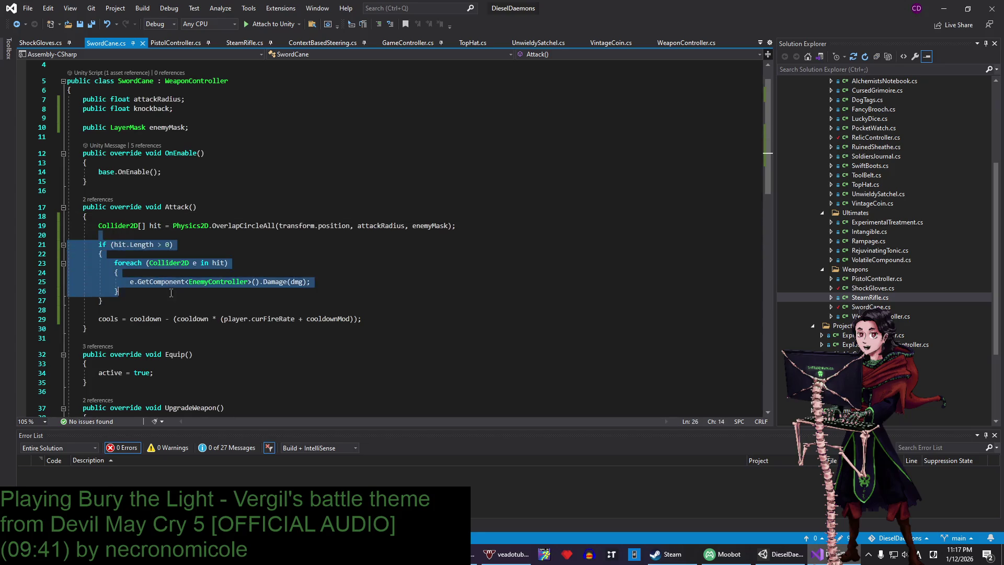
pyautogui.moveTo(103, 300); pyautogui.dragTo(208, 320)
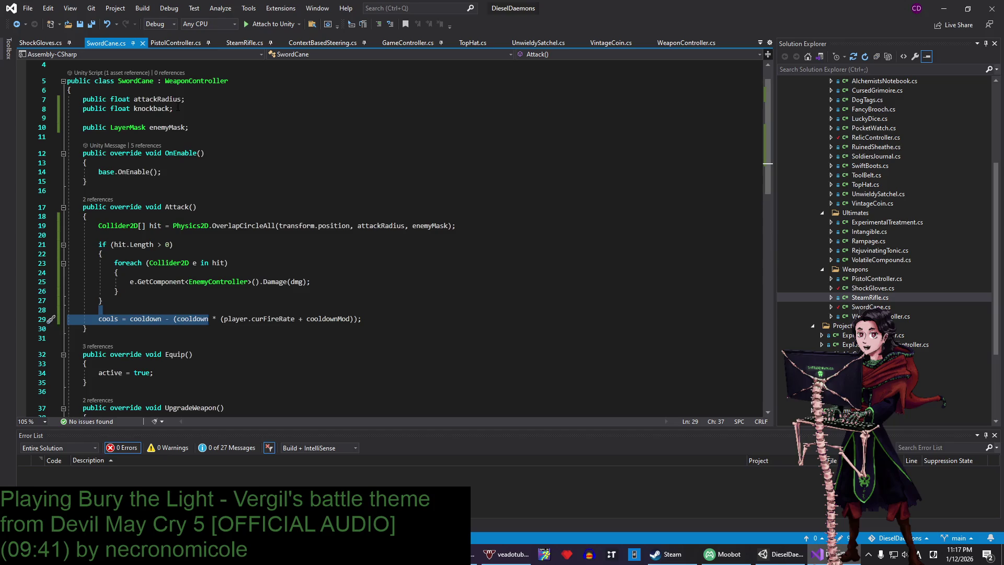
pyautogui.doubleClick(149, 100)
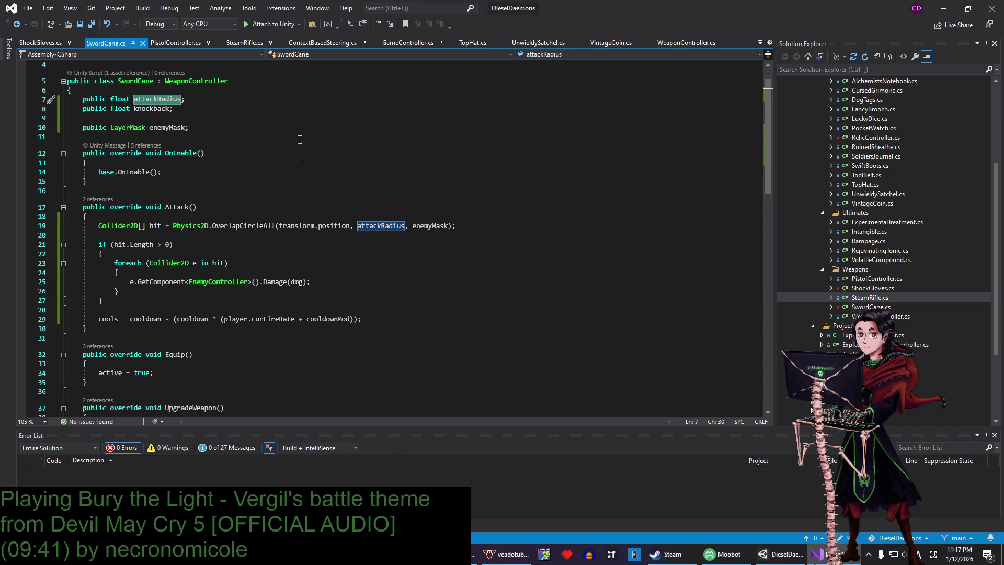
# - Store e.GetComponent<EnemyController>() in a new ec variable and call ec.Damage(dmg), then save
pyautogui.click(351, 281)
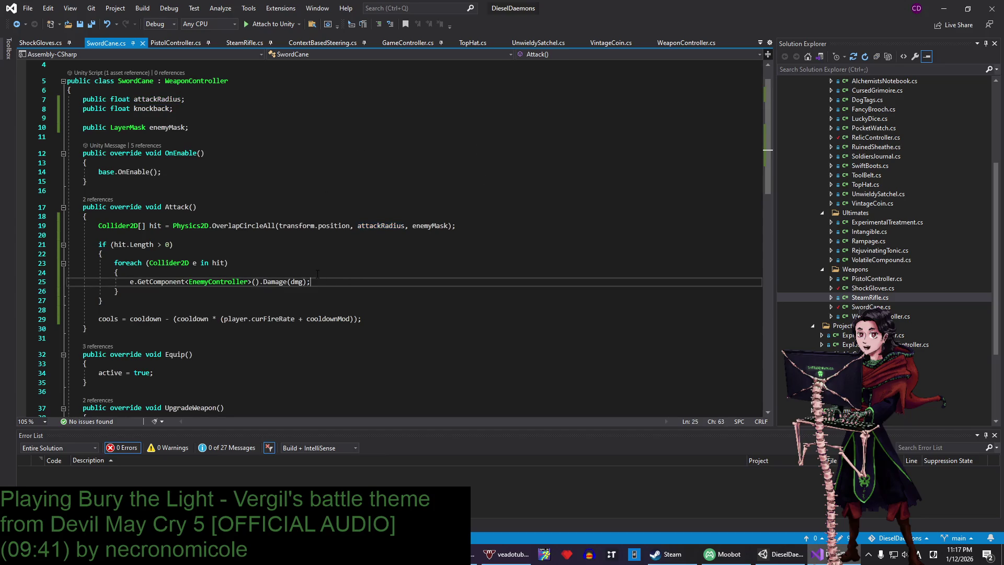
pyautogui.click(243, 272)
pyautogui.press('Return')
pyautogui.write('Ene')
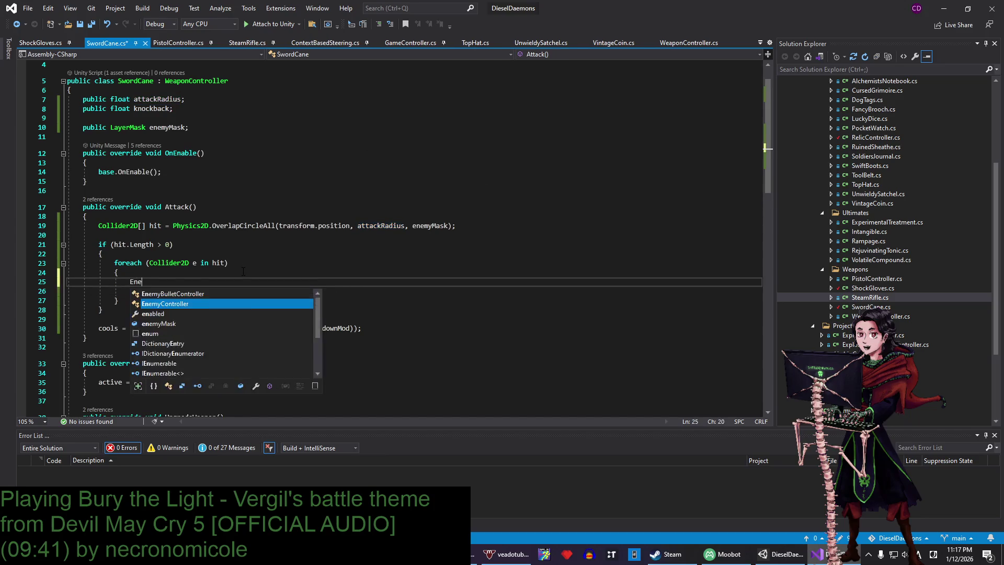
pyautogui.write('myController e')
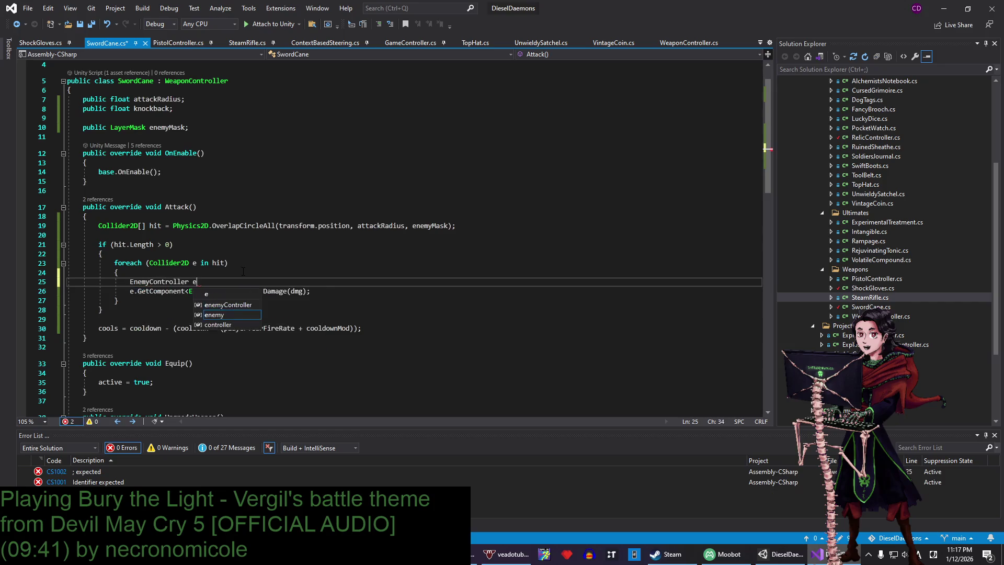
pyautogui.write('c =')
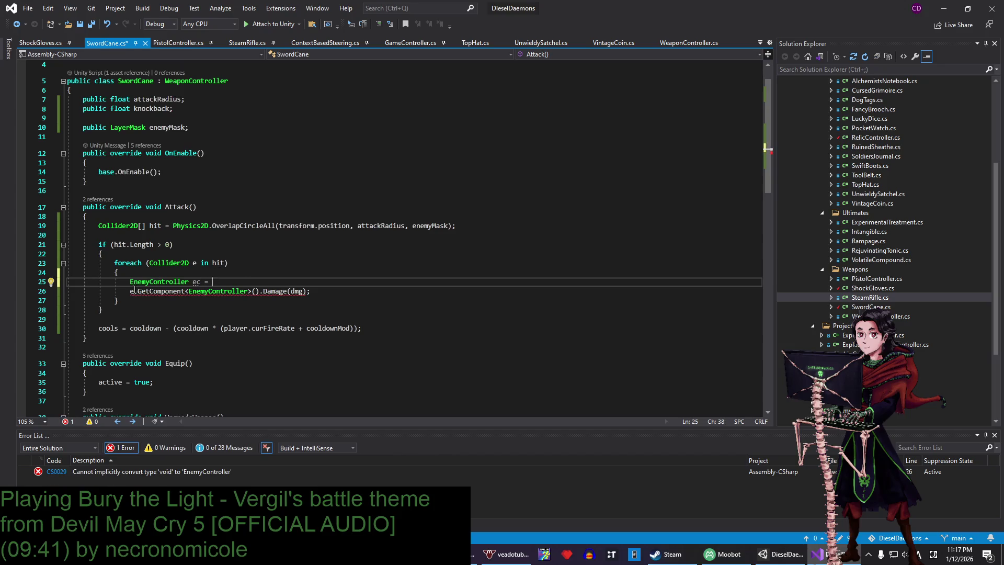
pyautogui.click(131, 291)
pyautogui.write('c')
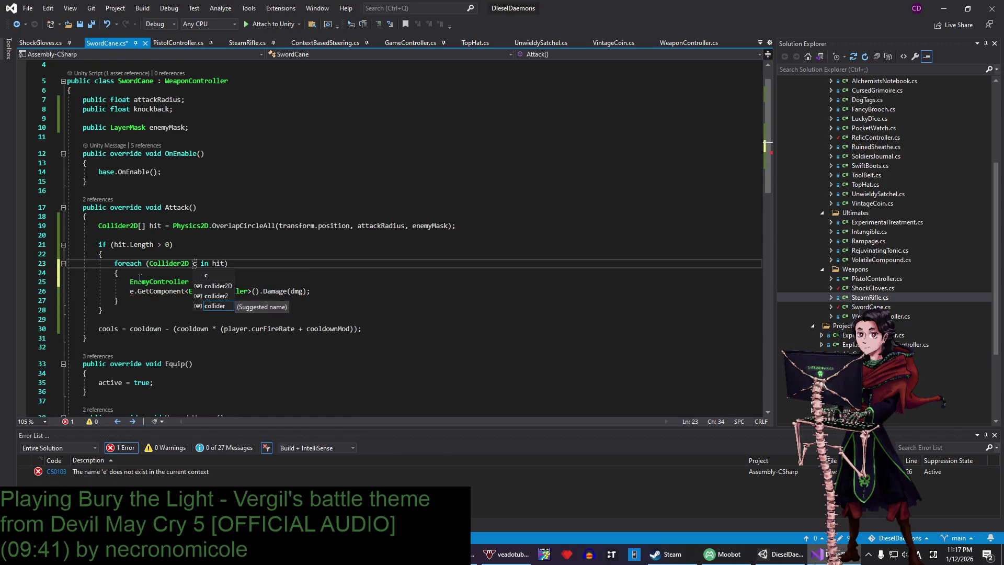
pyautogui.press('Delete')
pyautogui.write('c')
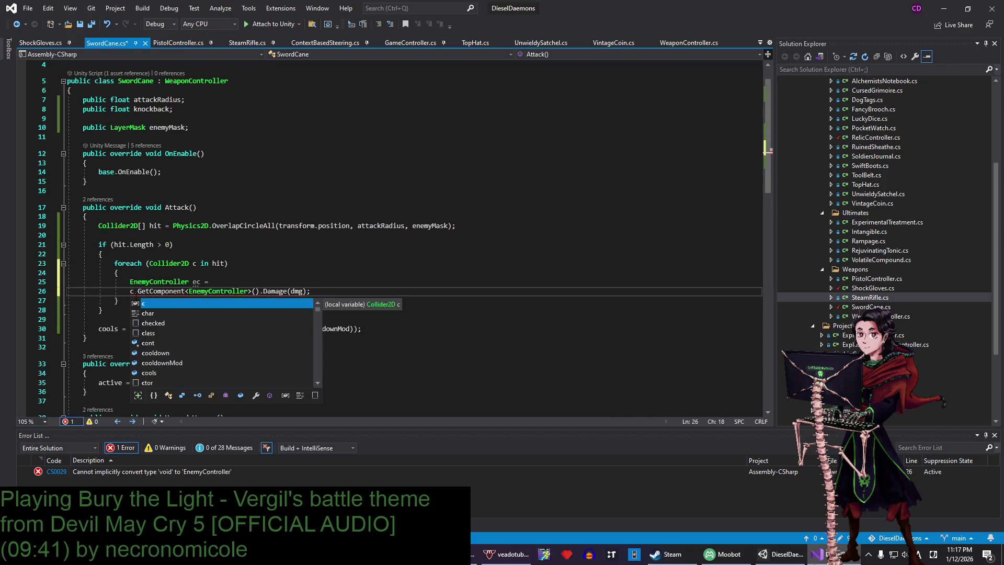
pyautogui.moveTo(131, 292); pyautogui.dragTo(255, 290)
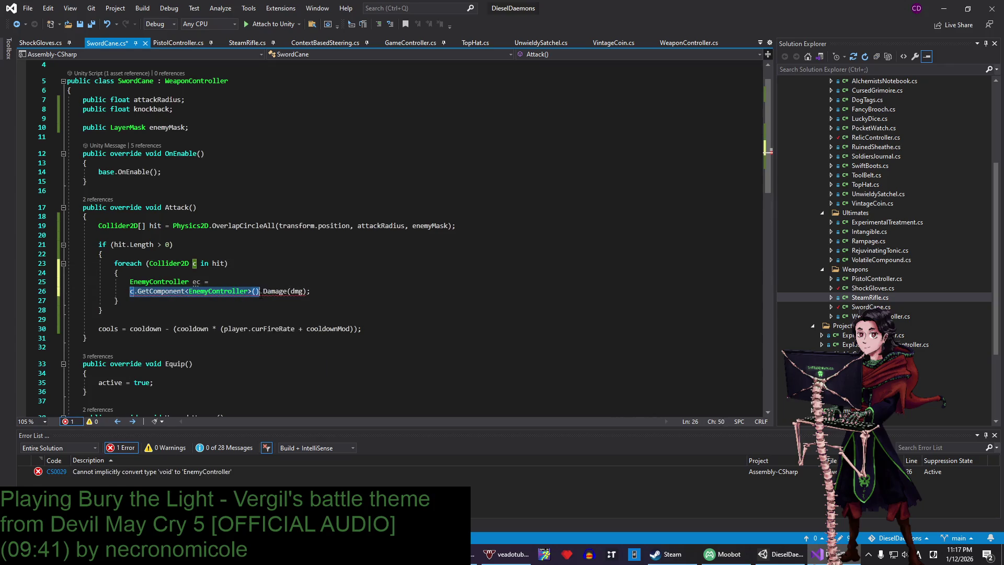
pyautogui.hotkey('ctrl', 'x')
pyautogui.write('ec')
pyautogui.click(237, 283)
pyautogui.hotkey('ctrl', 'v')
pyautogui.write(';')
pyautogui.hotkey('ctrl', 's')
# - Rename the call on line 26 to ec.DamageKnockback(dmg)
pyautogui.click(203, 291)
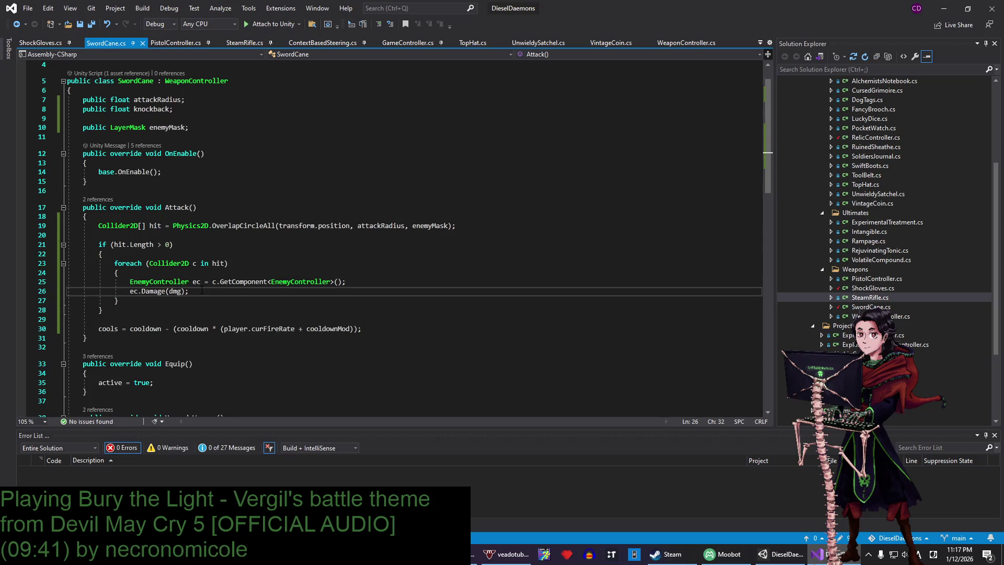
pyautogui.click(166, 291)
pyautogui.write('Knockback')
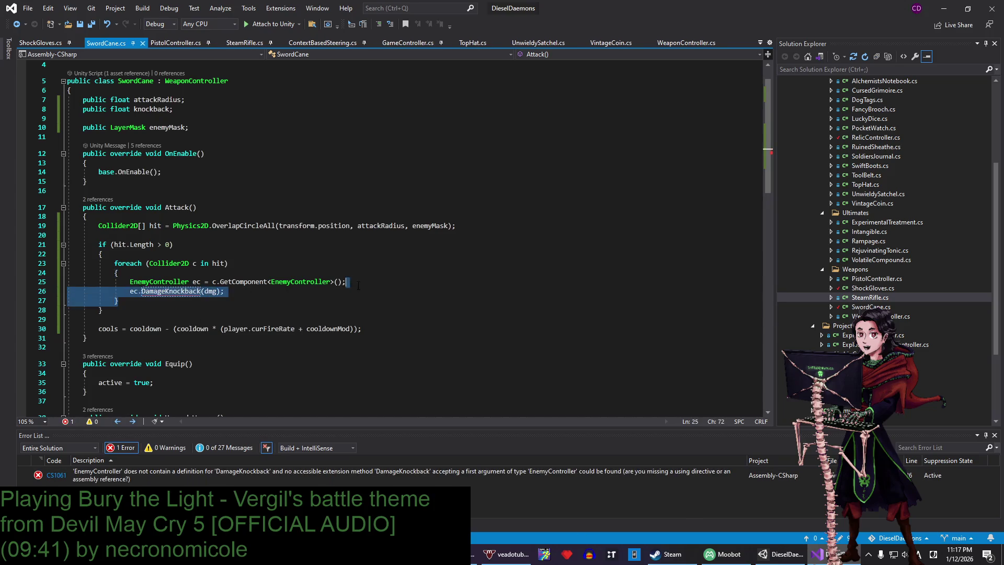
pyautogui.doubleClick(183, 292)
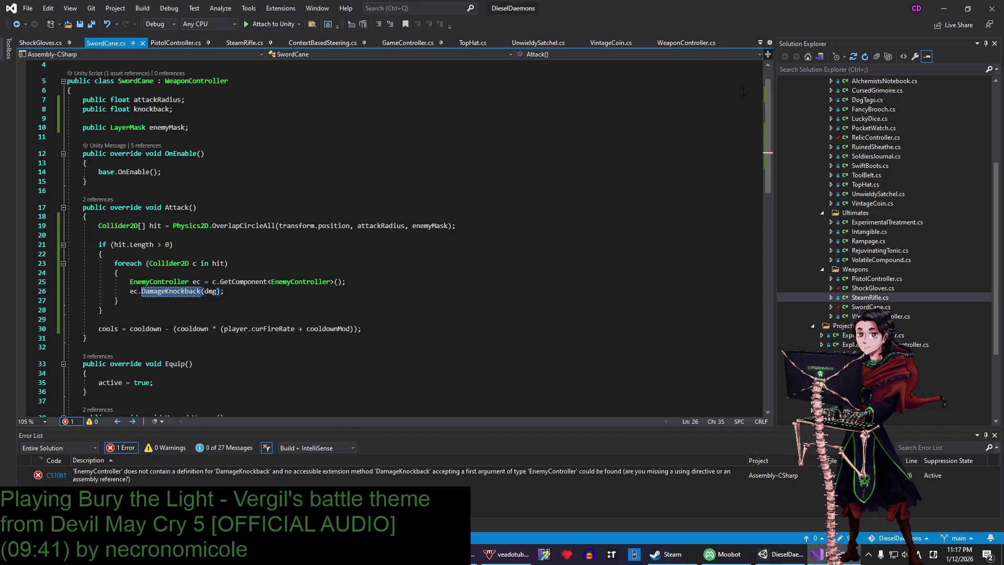
# - Open EnemyController.cs and search for 'damage' to step through its damage methods
pyautogui.scroll(-1, 884, 297)
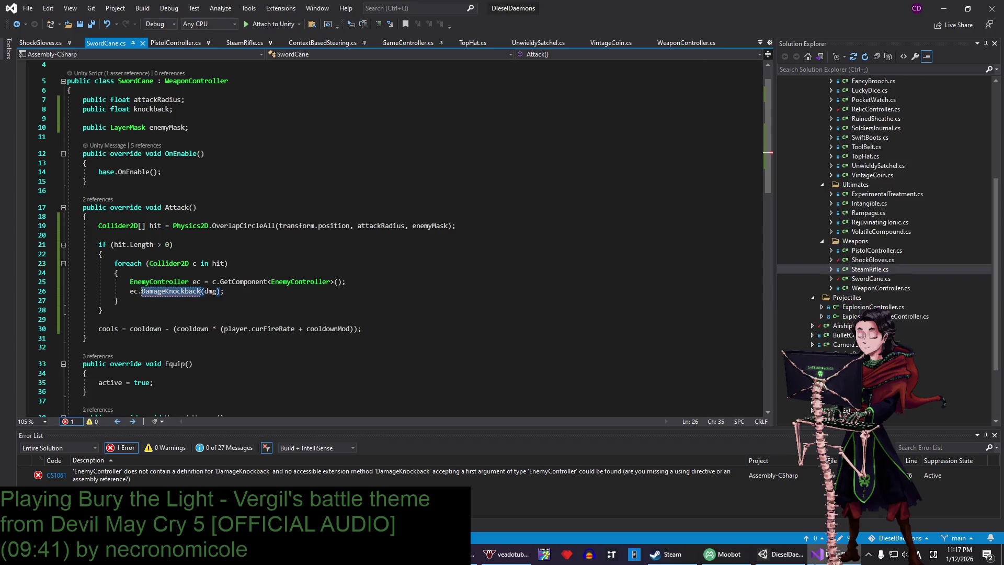
pyautogui.doubleClick(857, 382)
pyautogui.hotkey('ctrl', 'f')
pyautogui.write('damage')
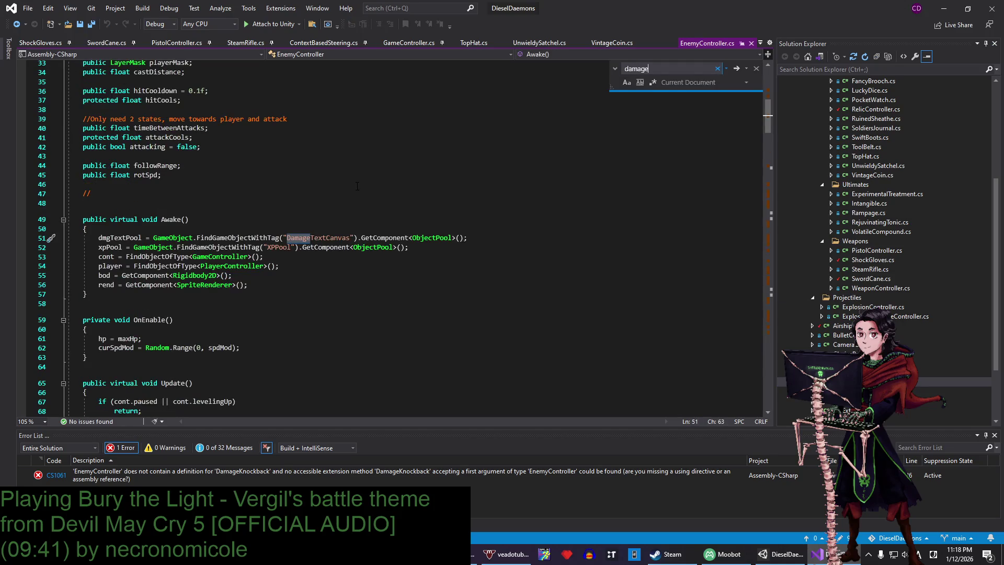
pyautogui.press('Return')
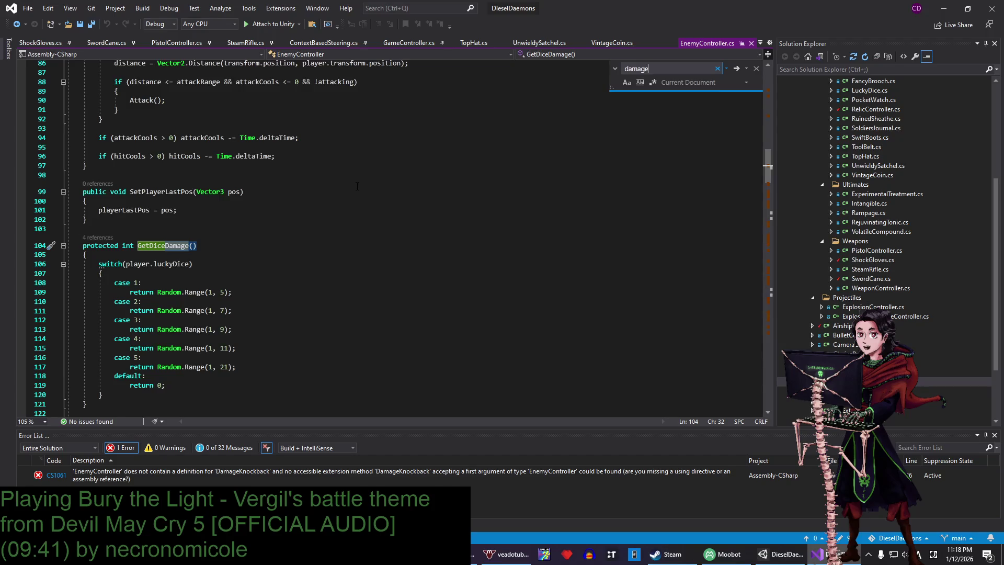
pyautogui.press('Return')
pyautogui.press('Return')
pyautogui.press('Return')
pyautogui.press('Return')
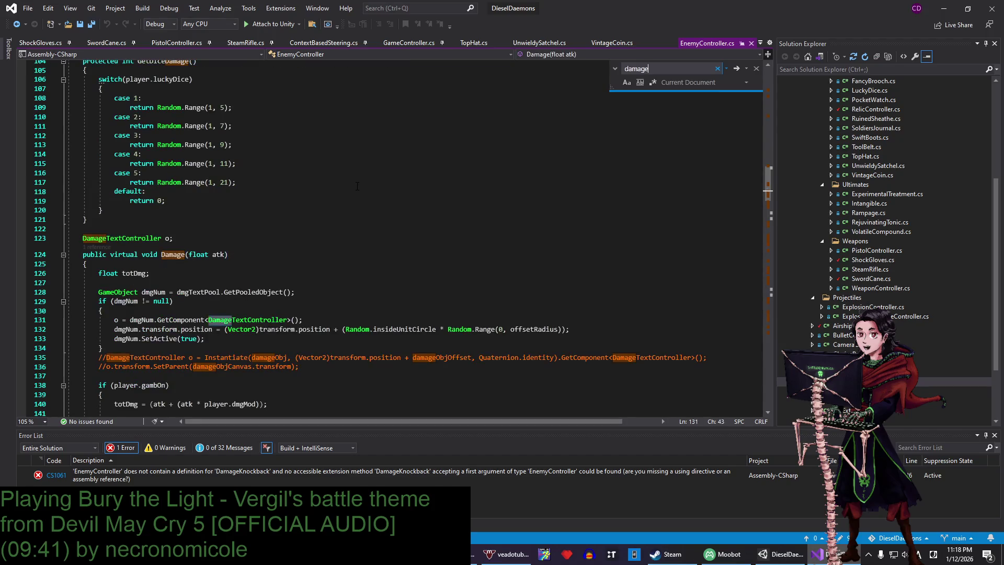
pyautogui.press('Return')
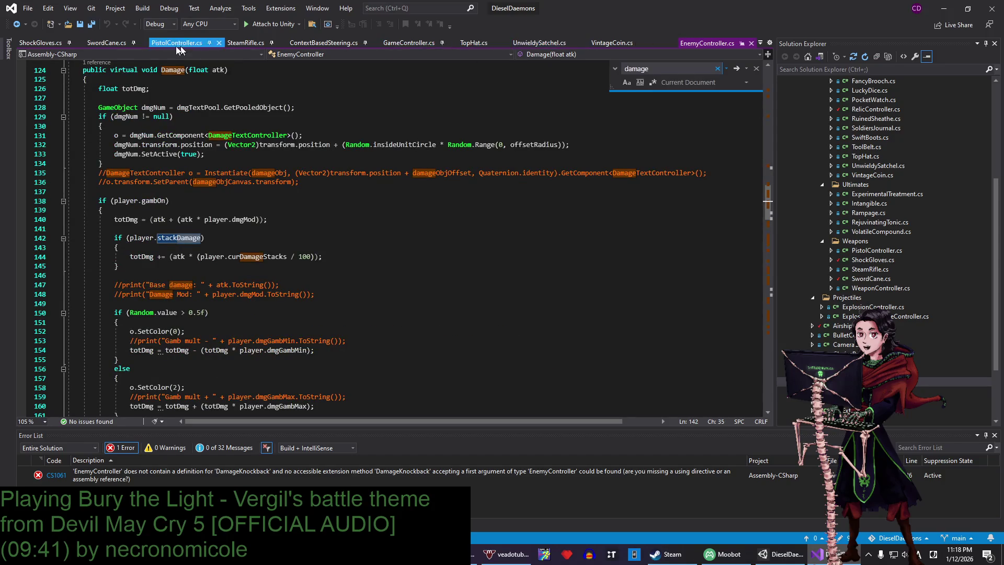
# - Back in SwordCane.cs, remove 'Knockback' so line 26 reads ec.Damage(dmg)
pyautogui.click(101, 43)
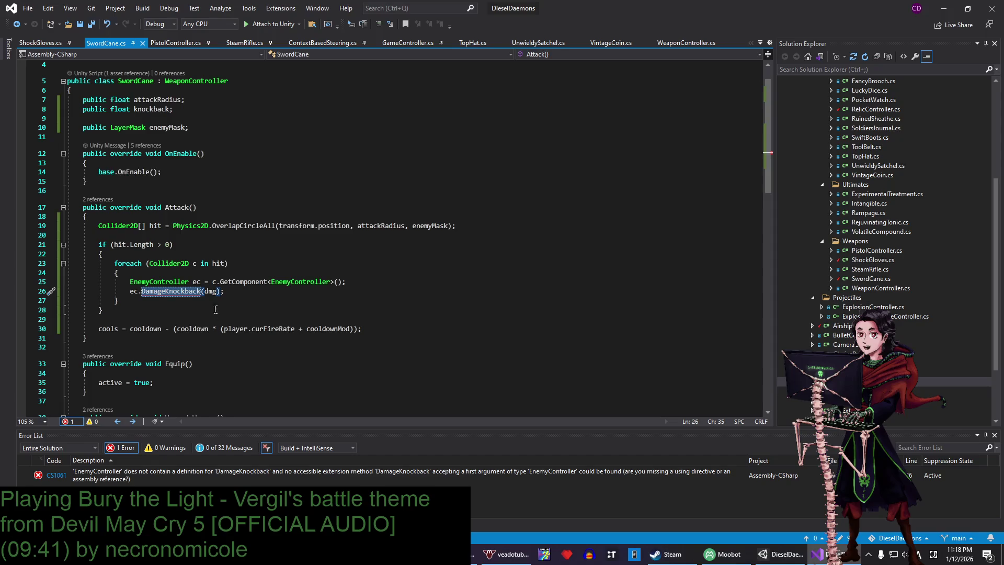
pyautogui.click(201, 291)
pyautogui.click(168, 291)
pyautogui.press('BackSpace')
pyautogui.press('Delete')
pyautogui.press('Delete')
pyautogui.press('Delete')
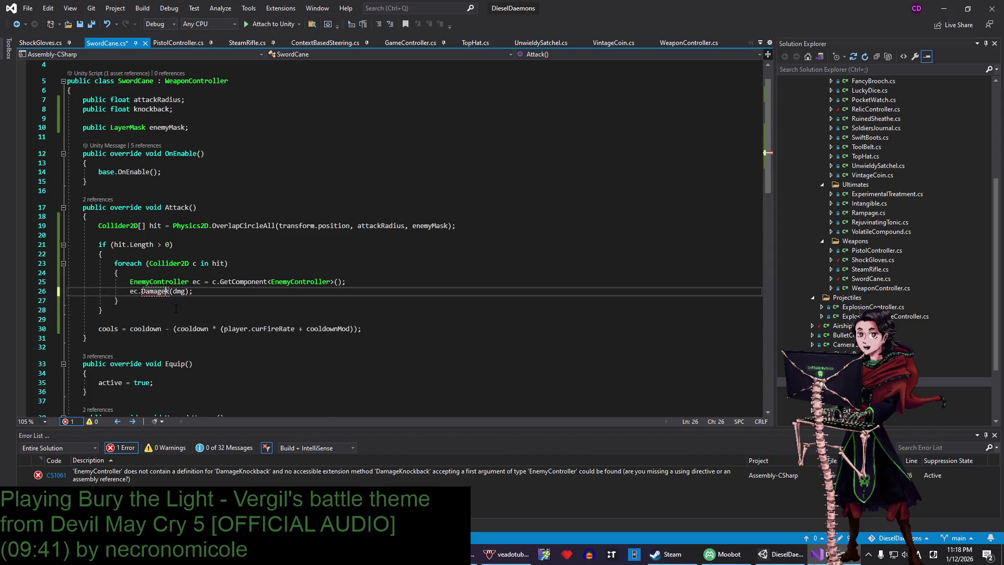
pyautogui.click(350, 283)
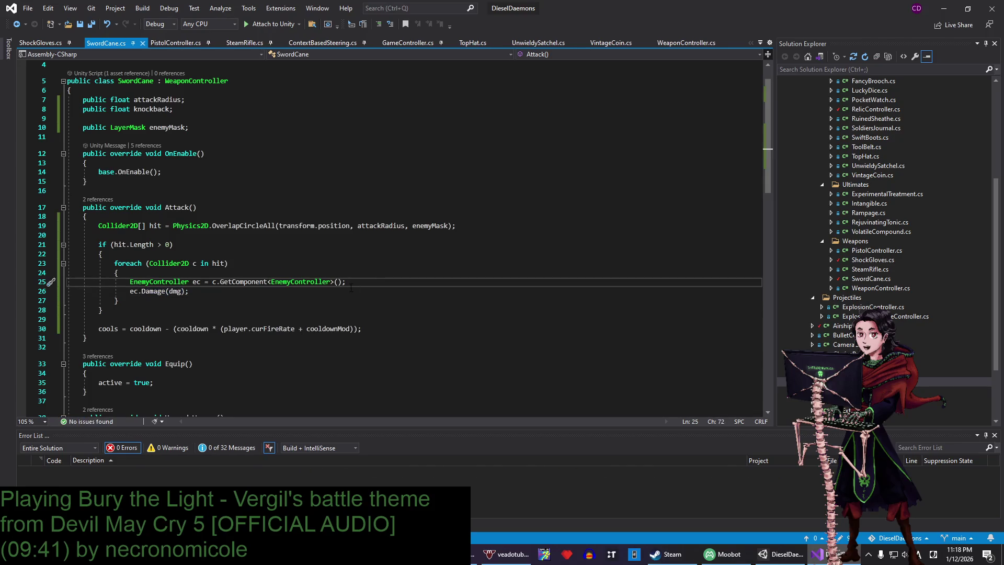
# - Insert ec.Knockback(transform.position, knockback); above ec.Damage(dmg) and save SwordCane.cs
pyautogui.press('Return')
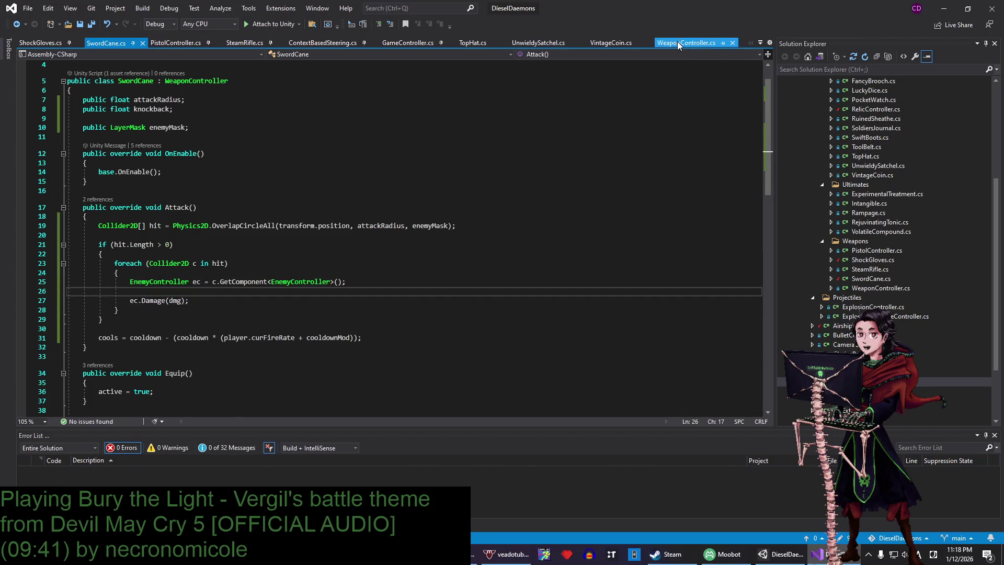
pyautogui.write('ec.Damage')
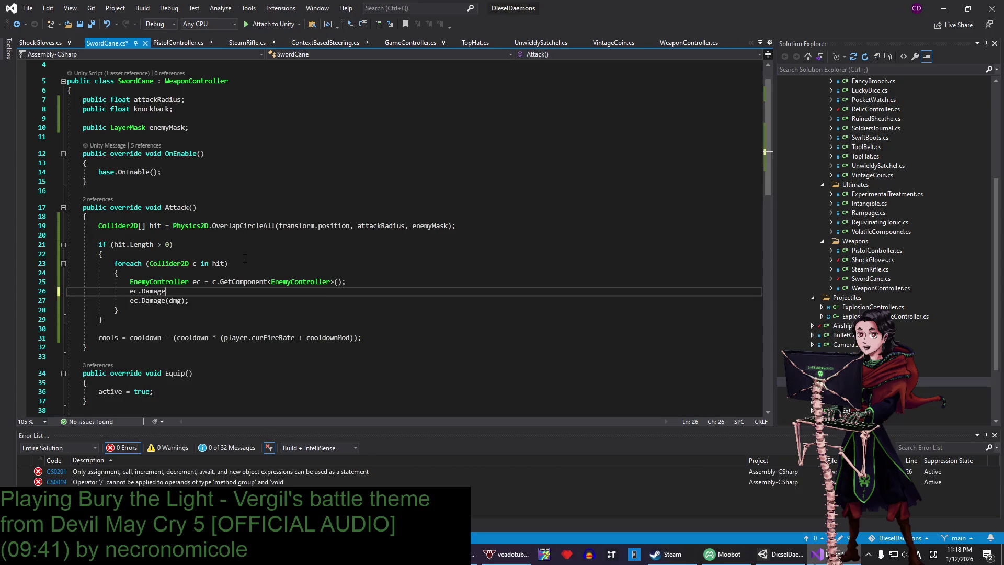
pyautogui.write('K')
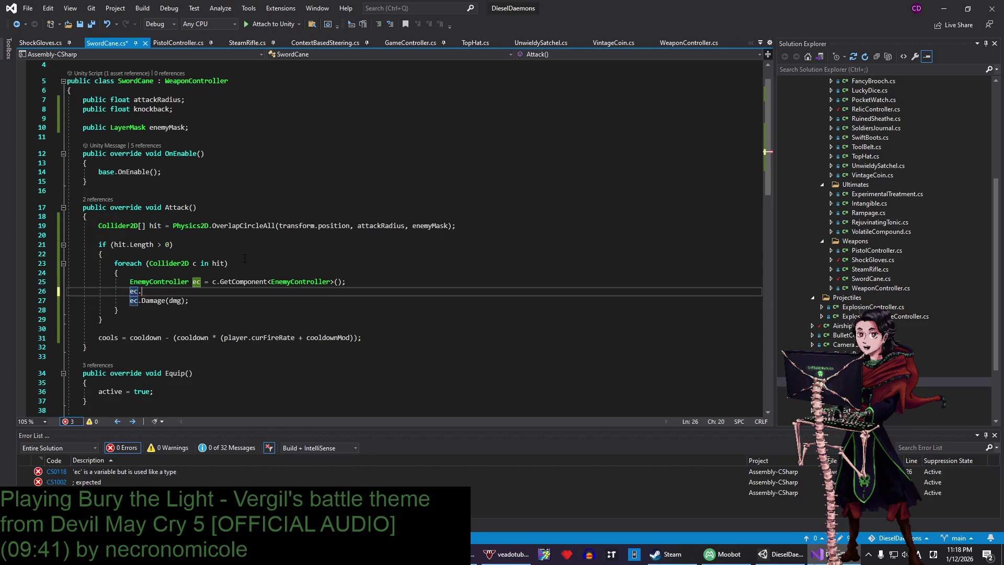
pyautogui.write('nock')
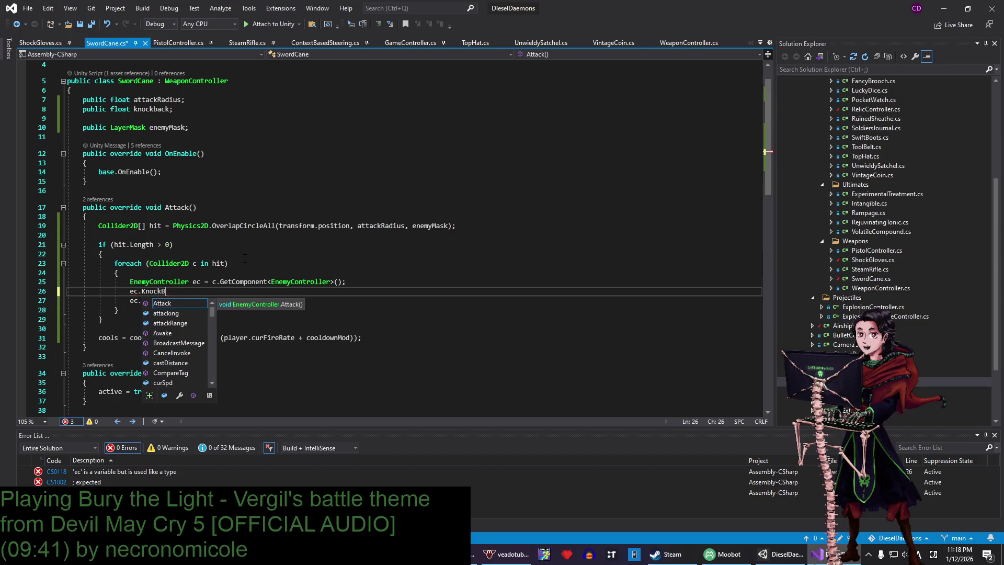
pyautogui.write('back')
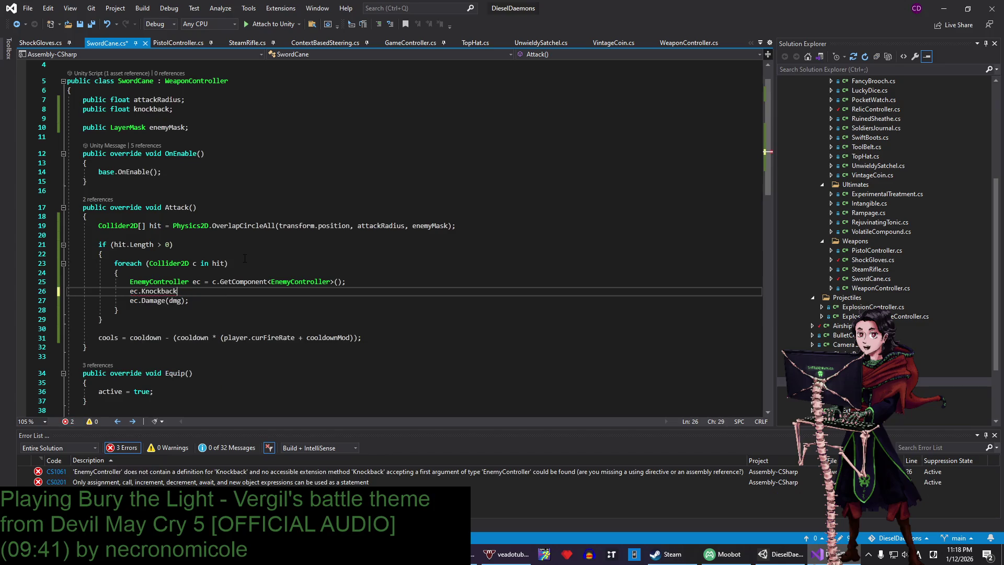
pyautogui.write('(knockback);')
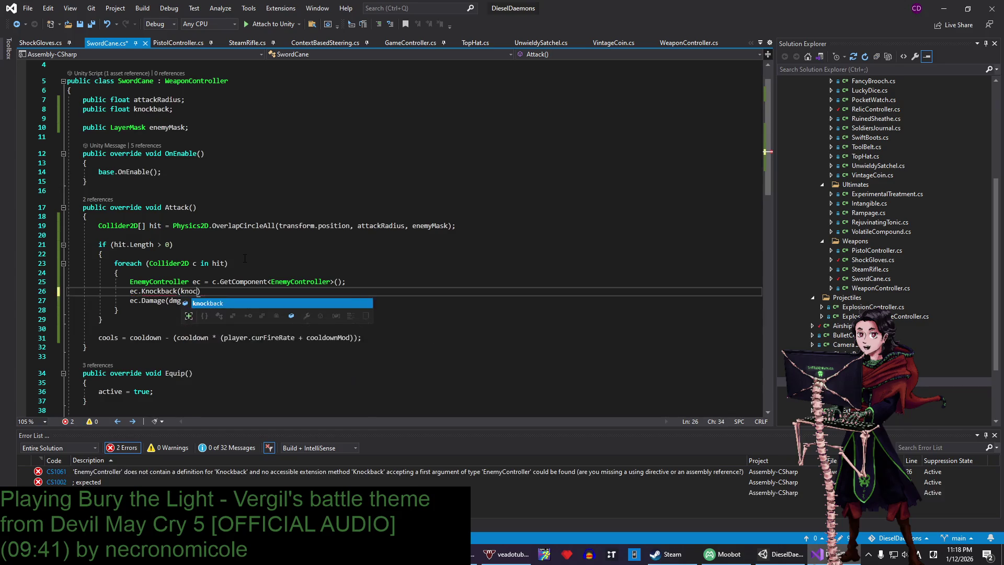
pyautogui.click(164, 291)
pyautogui.press('Right')
pyautogui.press('Right')
pyautogui.press('Right')
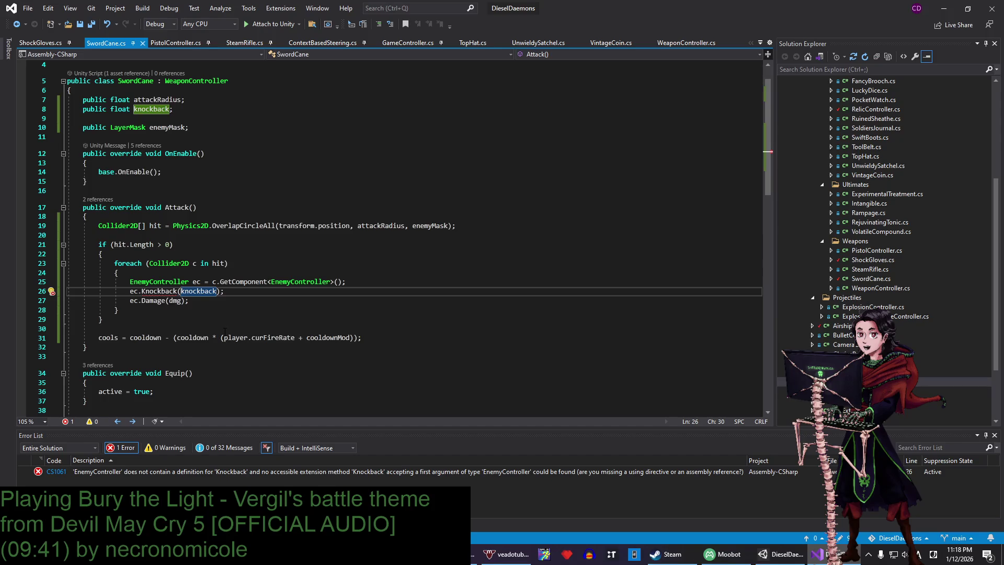
pyautogui.write(',')
pyautogui.press('Left')
pyautogui.press('Left')
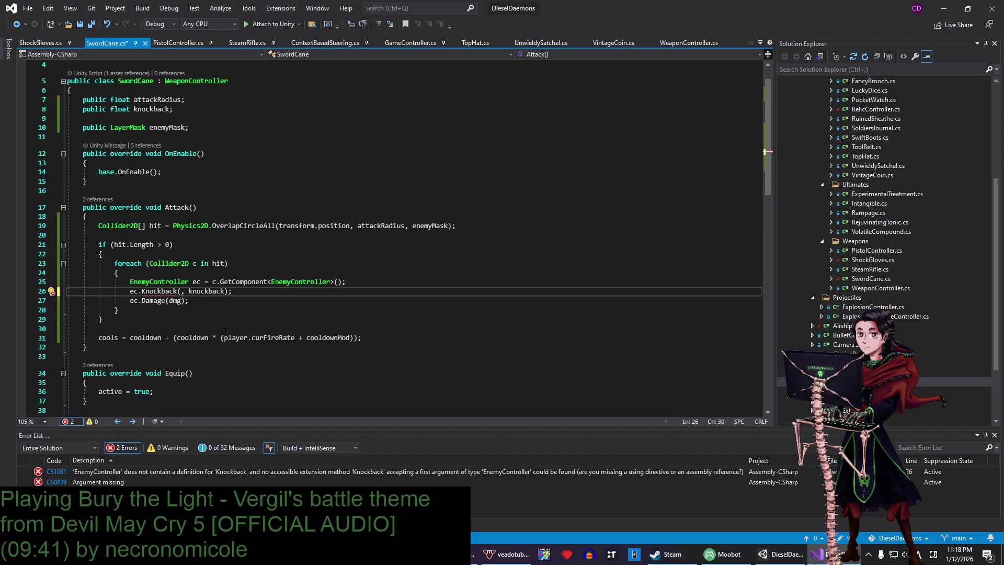
pyautogui.write('transform.position')
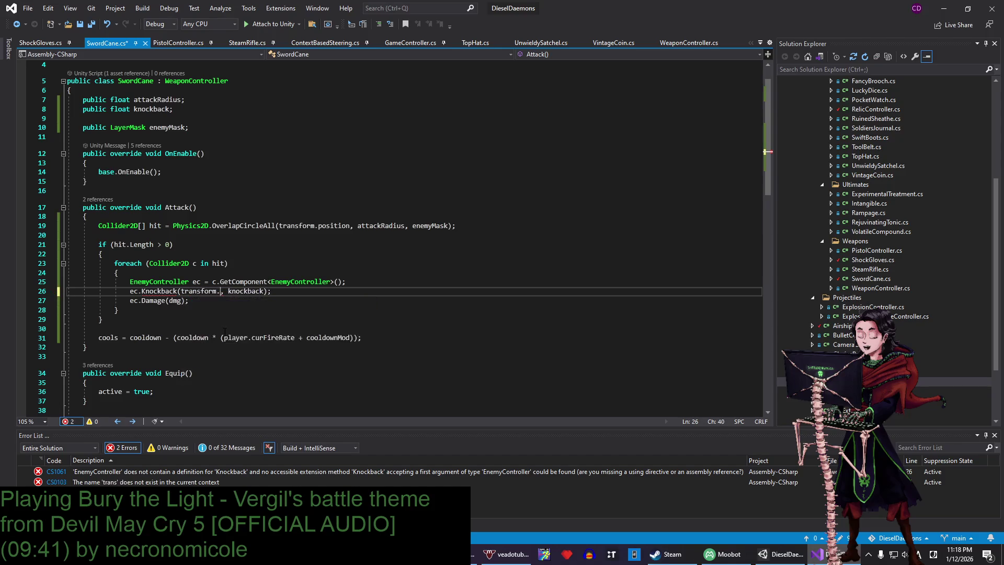
pyautogui.hotkey('ctrl', 's')
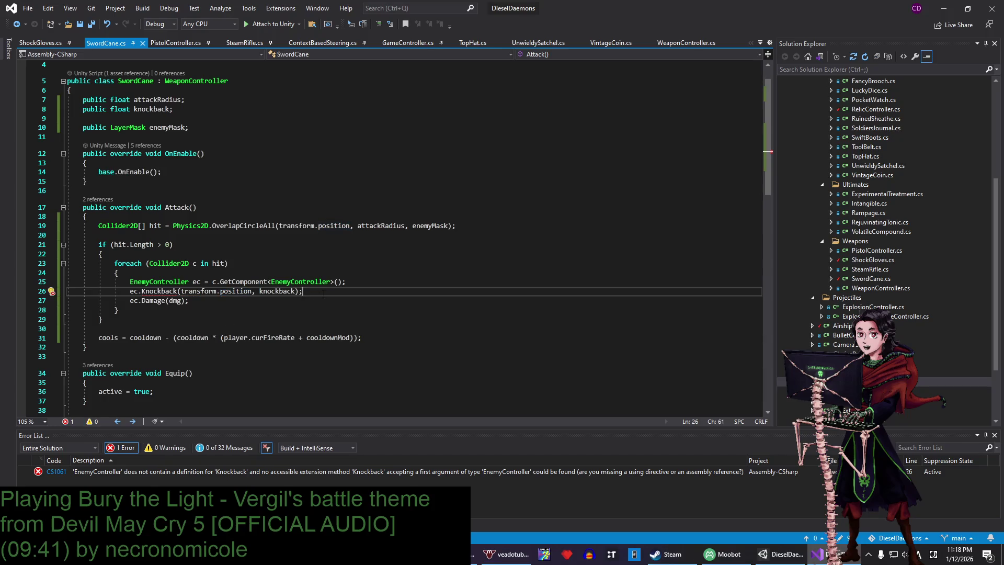
# - Select the new Knockback line, then open EnemyController.cs as a permanent tab
pyautogui.moveTo(314, 291); pyautogui.dragTo(389, 283)
pyautogui.click(389, 283)
pyautogui.moveTo(324, 291); pyautogui.dragTo(137, 291)
pyautogui.hotkey('ctrl', 'c')
pyautogui.click(208, 281)
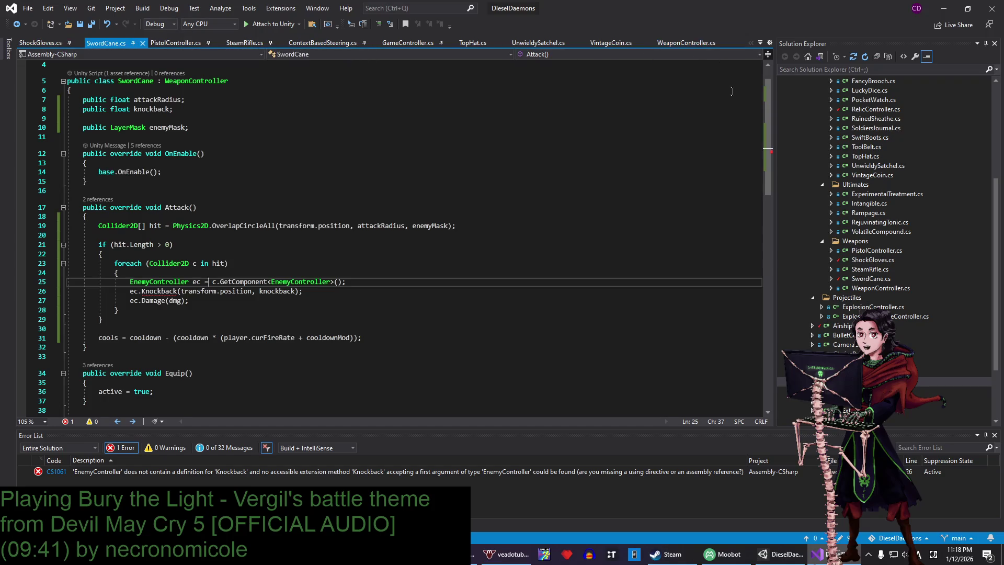
pyautogui.click(837, 382)
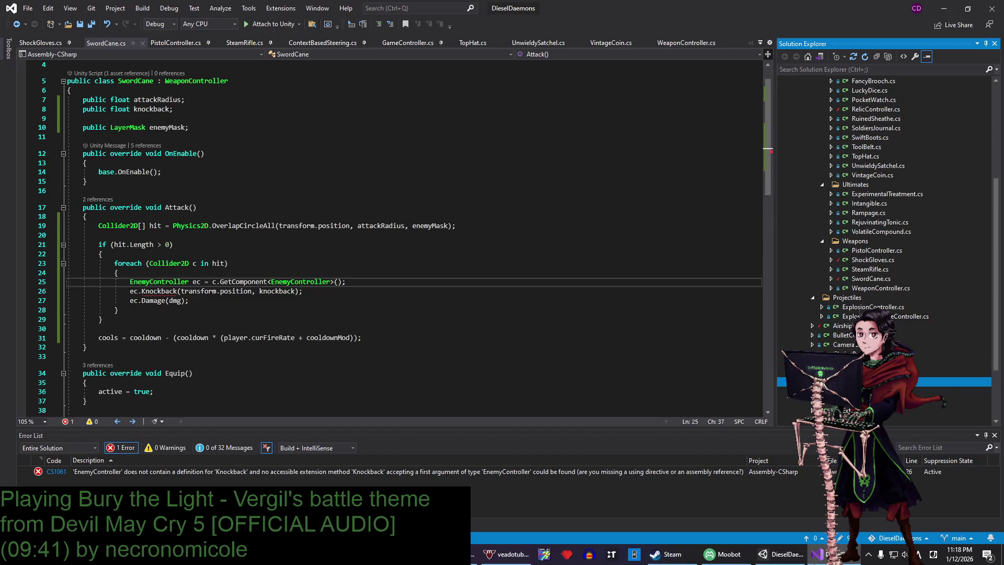
pyautogui.click(742, 43)
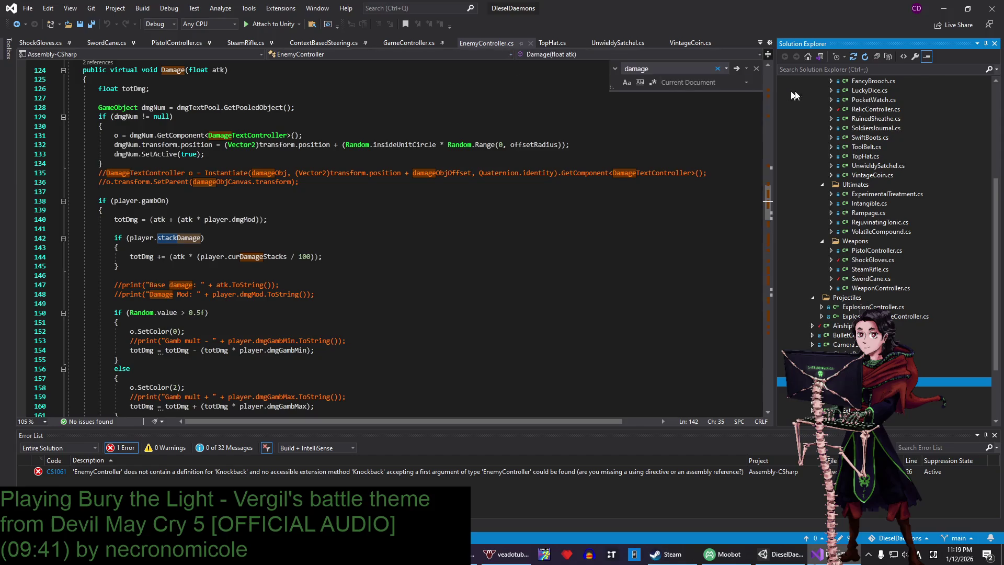
# - Add a public void Knockback method with an empty body below GetDiceDamage in EnemyController
pyautogui.scroll(6, 134, 194)
pyautogui.click(135, 194)
pyautogui.click(134, 201)
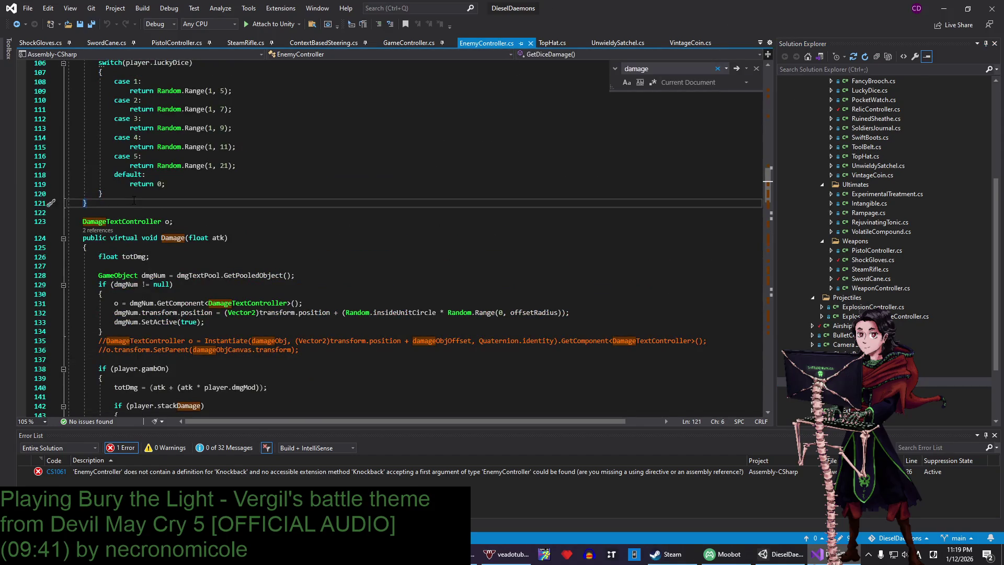
pyautogui.press('Return')
pyautogui.press('Return')
pyautogui.write('publc')
pyautogui.press('BackSpace')
pyautogui.write('ic void')
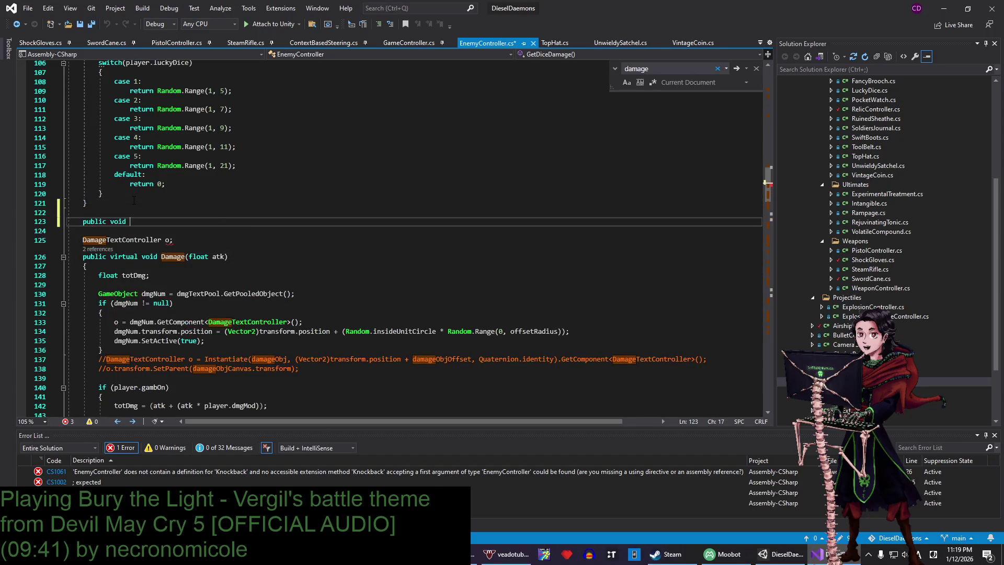
pyautogui.hotkey('ctrl', 'v')
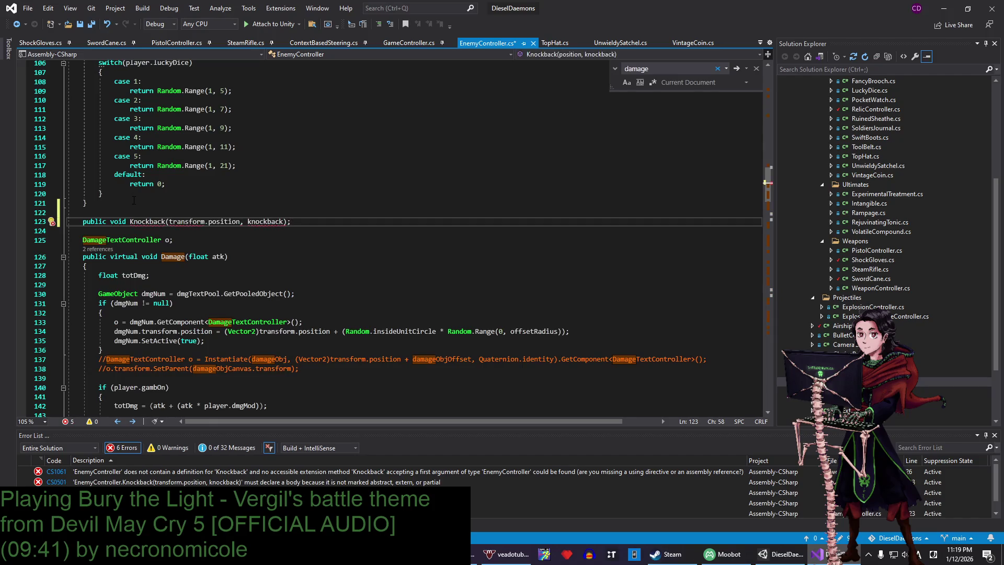
pyautogui.press('BackSpace')
pyautogui.write('{')
pyautogui.press('Return')
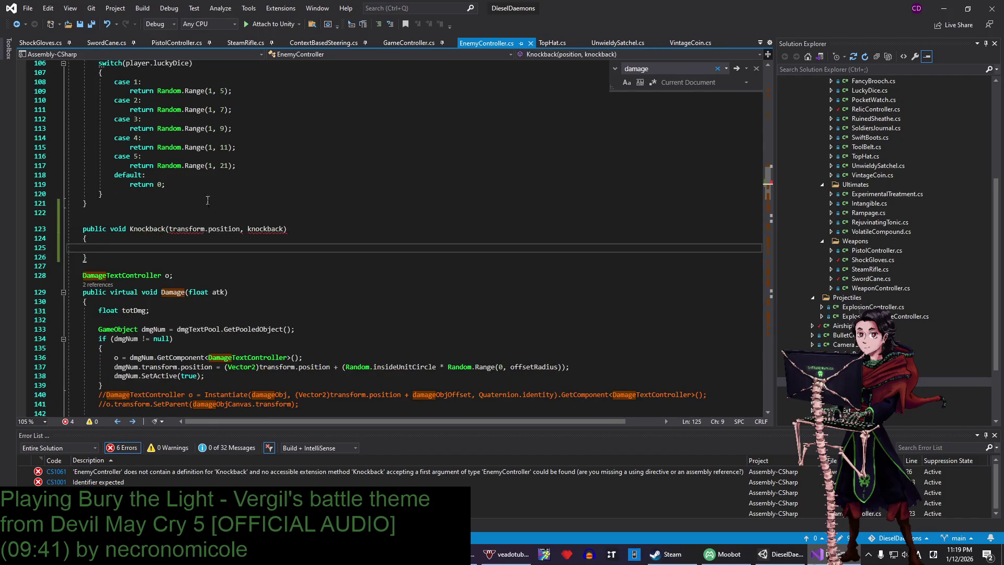
# - Change Knockback's parameters to Vector3 otherPos and float kb, and save EnemyController.cs
pyautogui.click(170, 229)
pyautogui.moveTo(170, 228); pyautogui.dragTo(240, 230)
pyautogui.press('BackSpace')
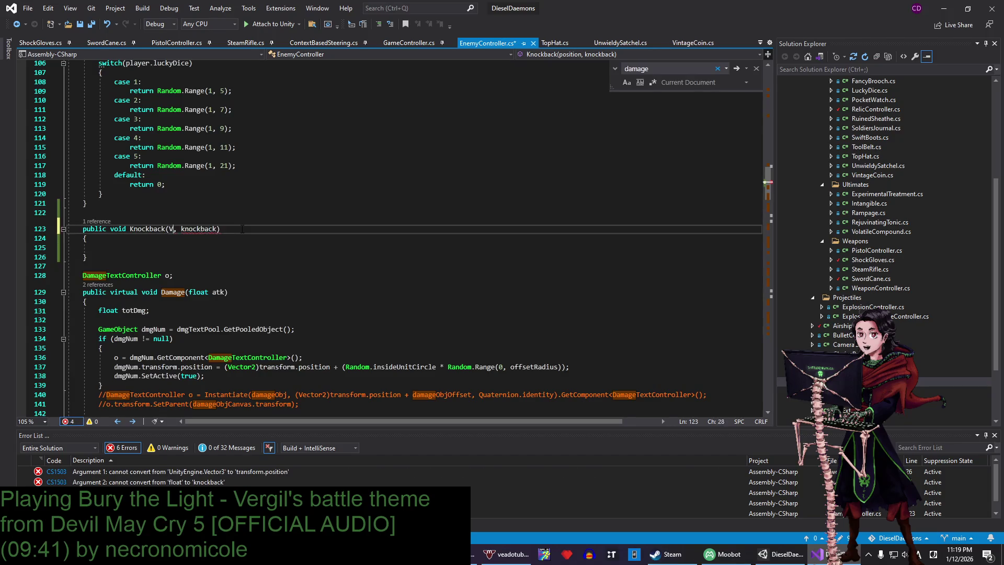
pyautogui.write('Vector3 oth')
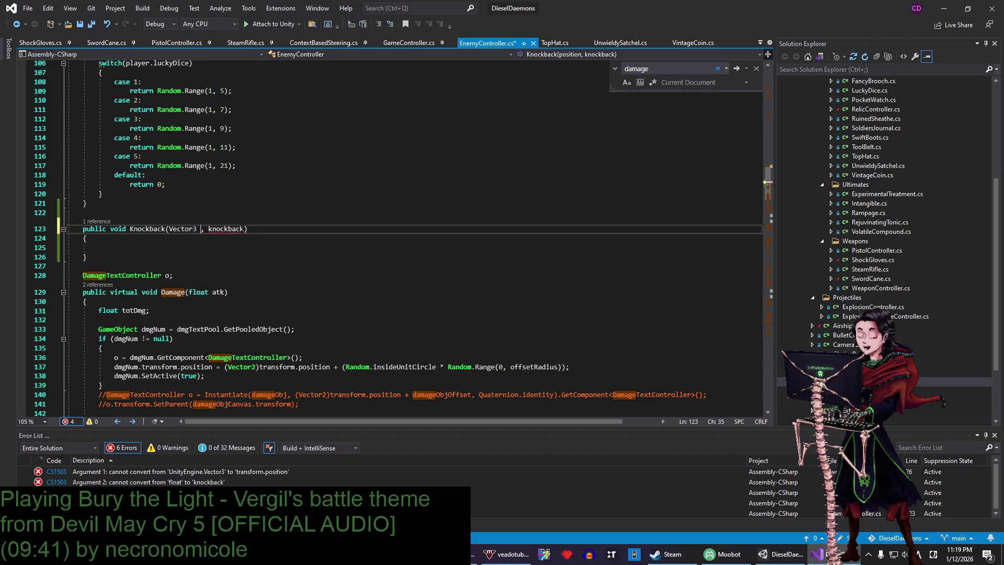
pyautogui.write('erPos')
pyautogui.doubleClick(242, 229)
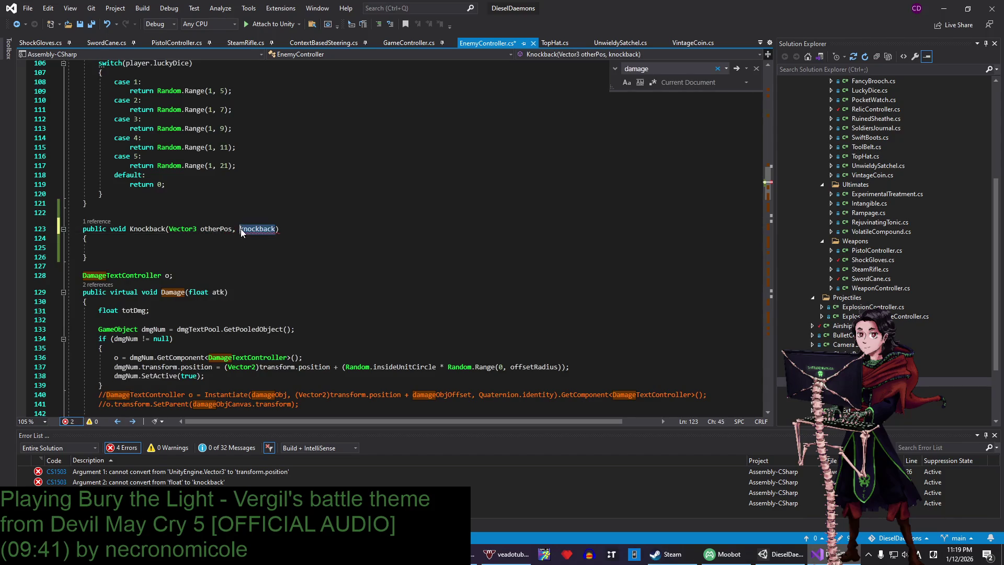
pyautogui.write('float kno')
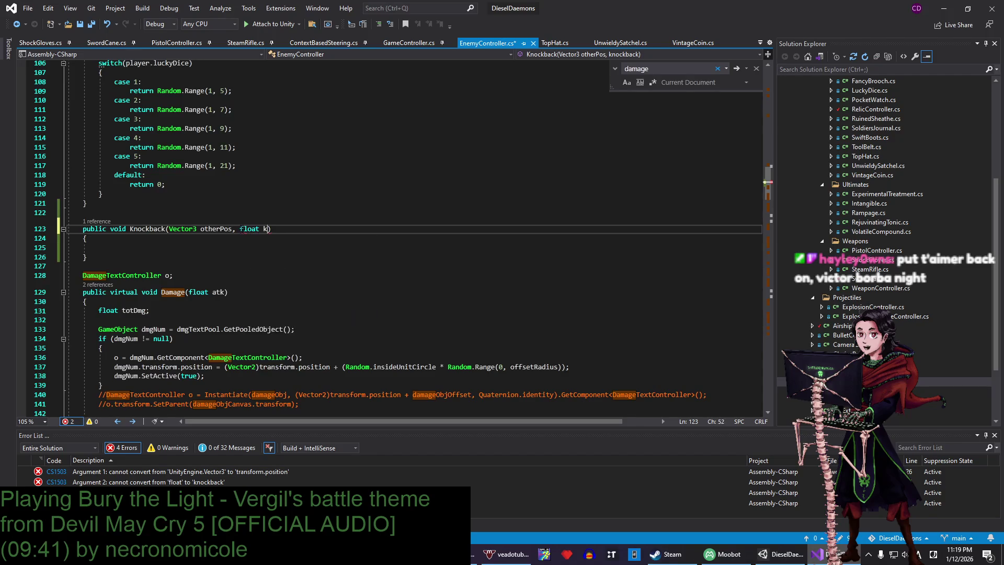
pyautogui.press('BackSpace')
pyautogui.press('BackSpace')
pyautogui.write('l')
pyautogui.hotkey('ctrl', 's')
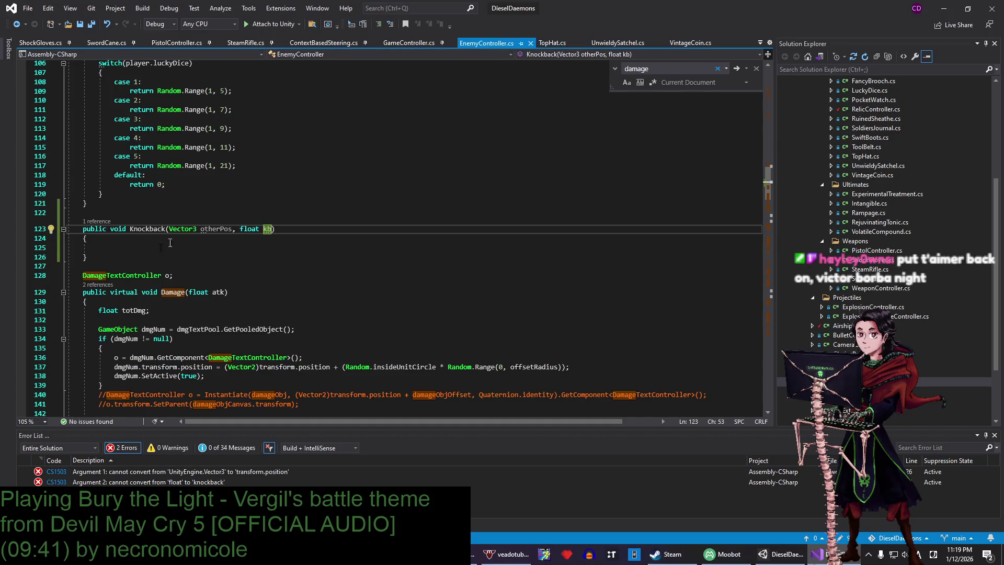
pyautogui.click(153, 250)
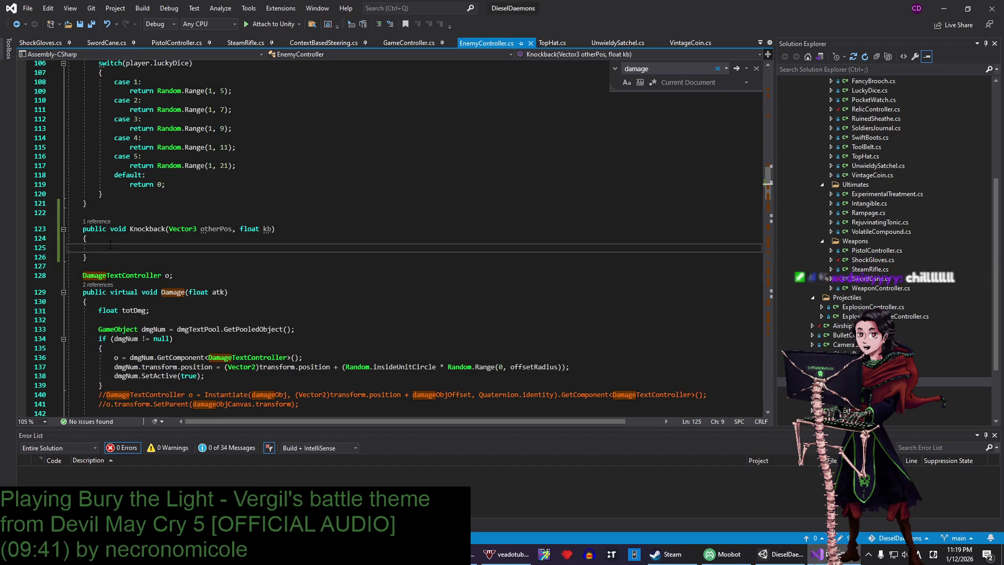
pyautogui.write('V')
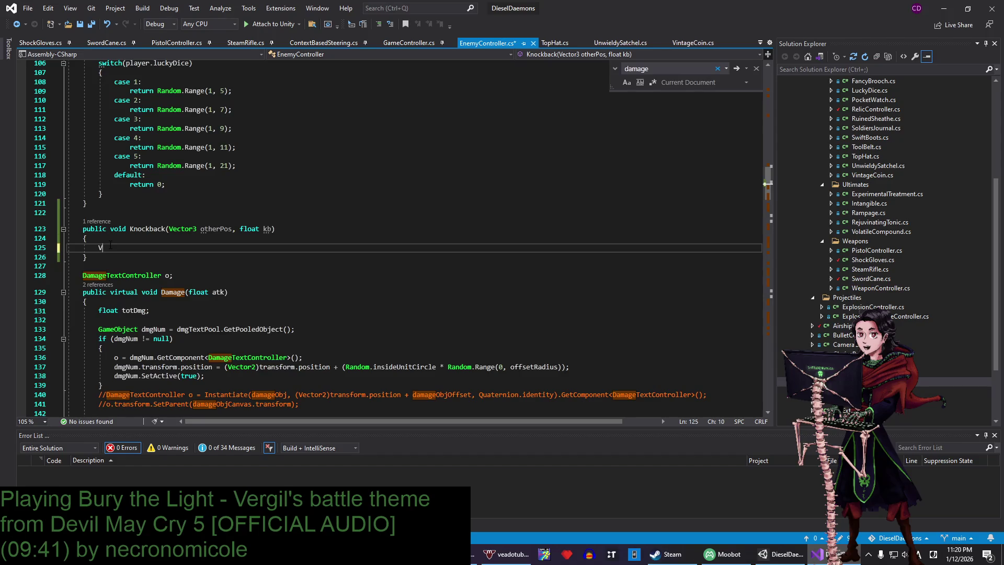
pyautogui.write('ector3 ')
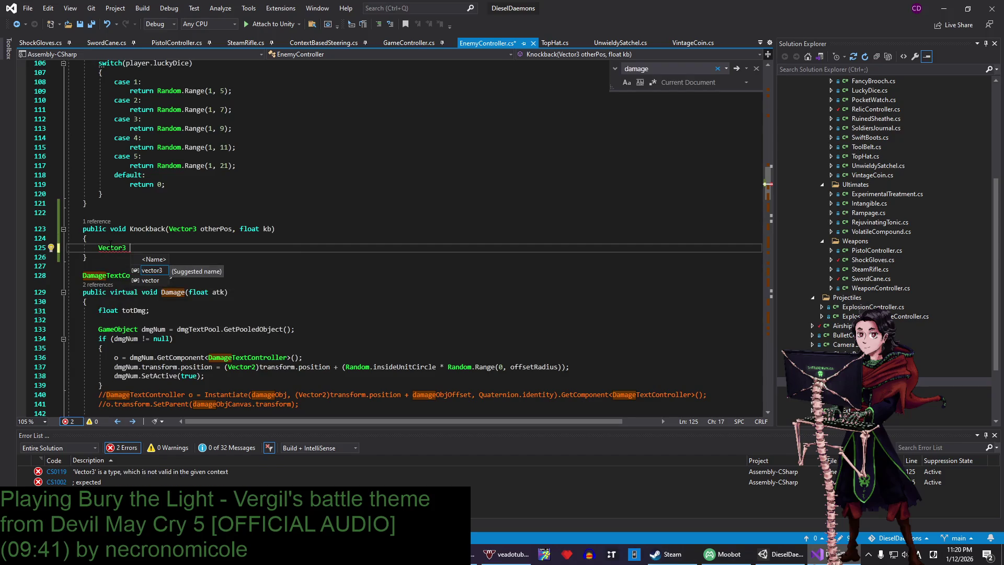
pyautogui.write('pushDir')
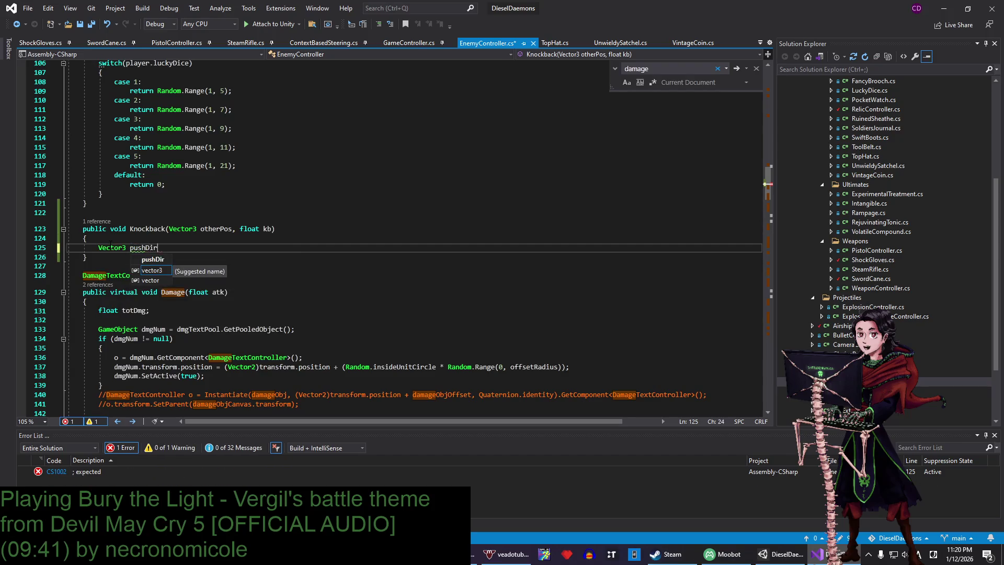
pyautogui.write(' ~ = ')
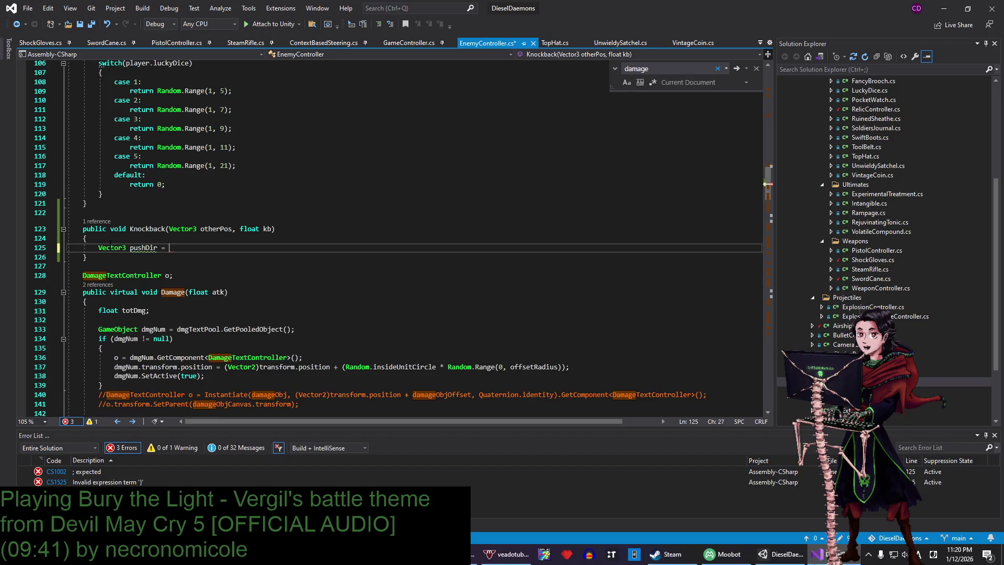
pyautogui.write('transform.pos')
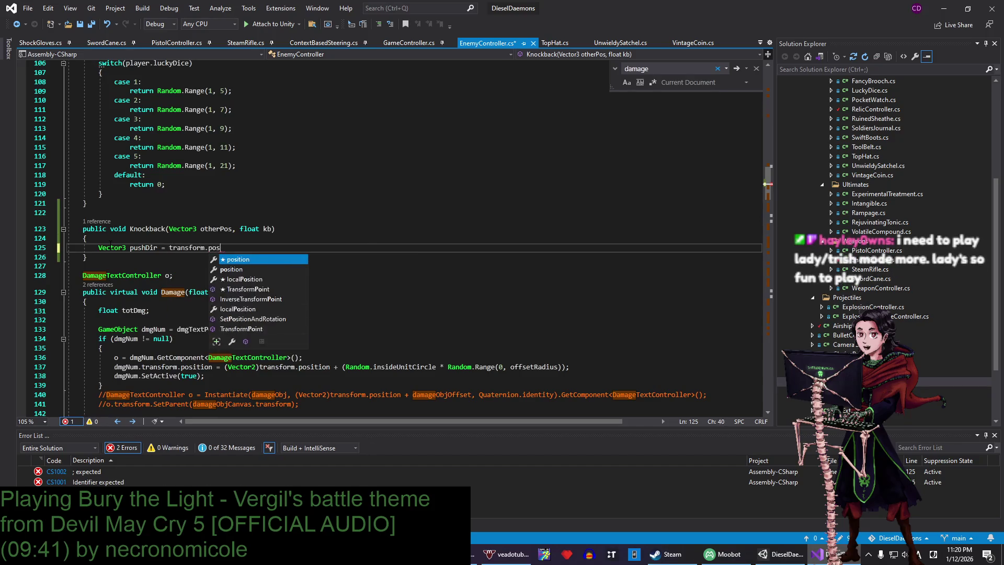
pyautogui.write('ition - otherPos;')
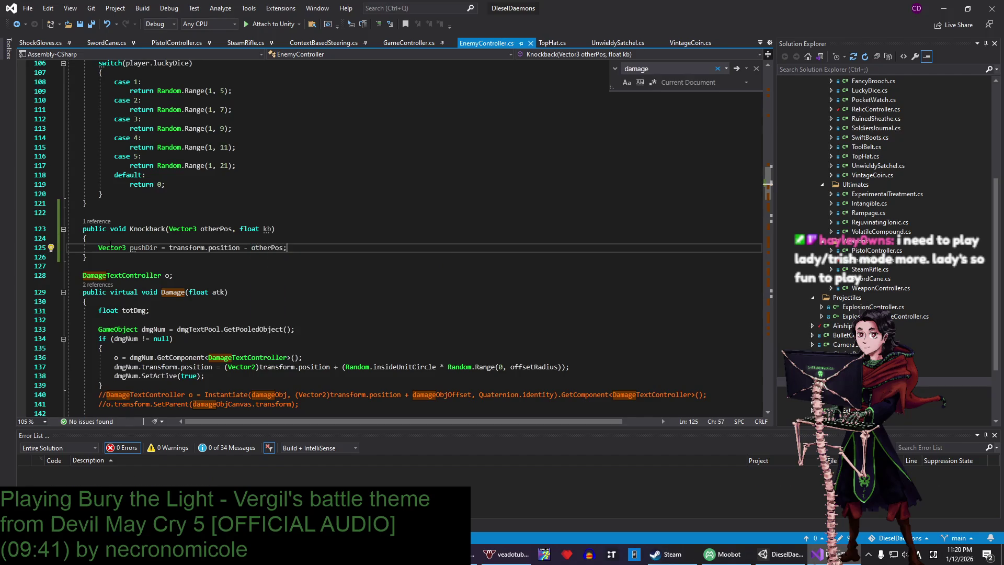
pyautogui.write('(')
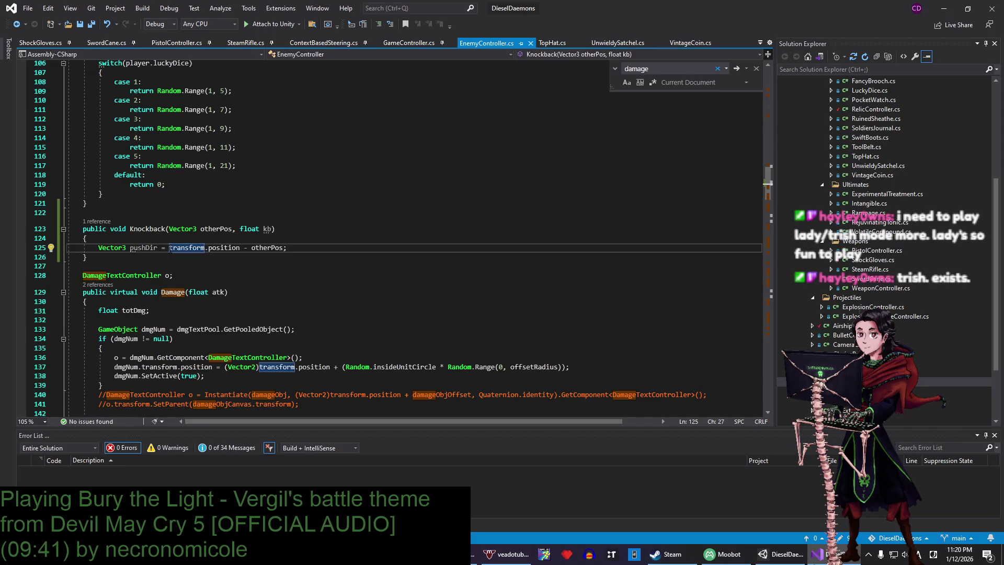
# - Finish the pushDir line as (transform.position - otherPos).normalized
pyautogui.click(287, 248)
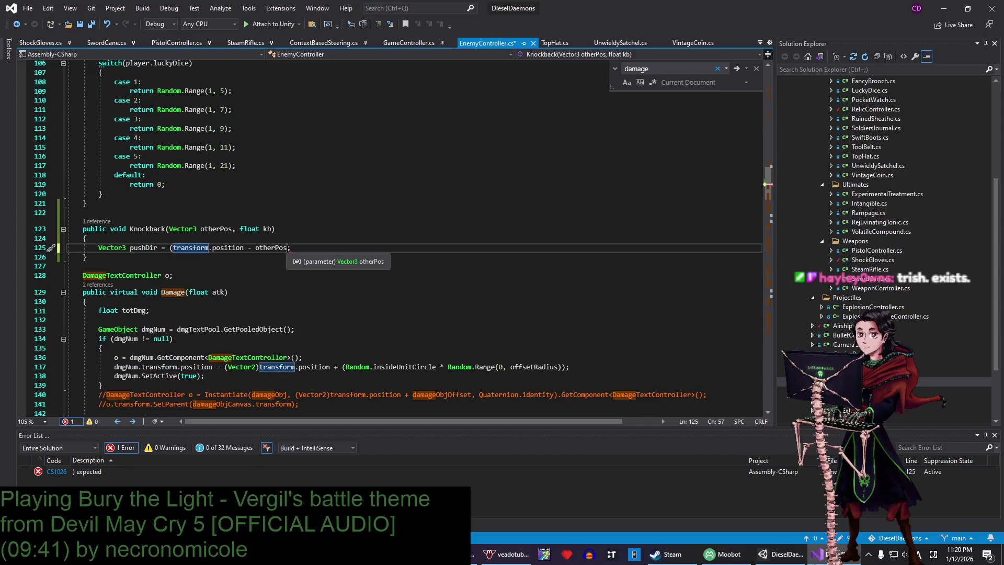
pyautogui.write(').')
pyautogui.write('normaliz')
pyautogui.press('BackSpace')
pyautogui.write('alized')
pyautogui.press('Escape')
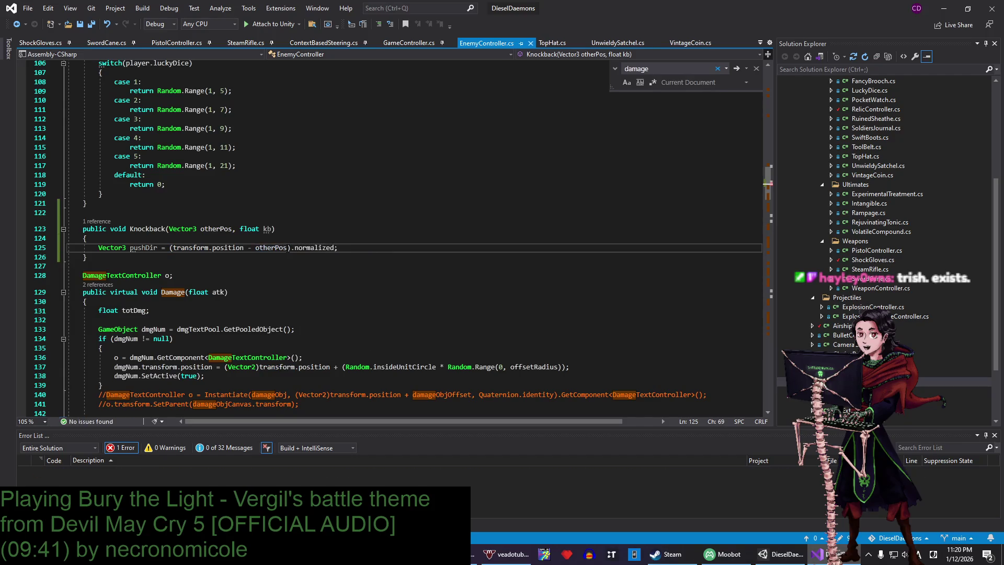
# - Add bod.AddForce(pushDir * kb); on a new line below pushDir
pyautogui.click(353, 248)
pyautogui.press('Return')
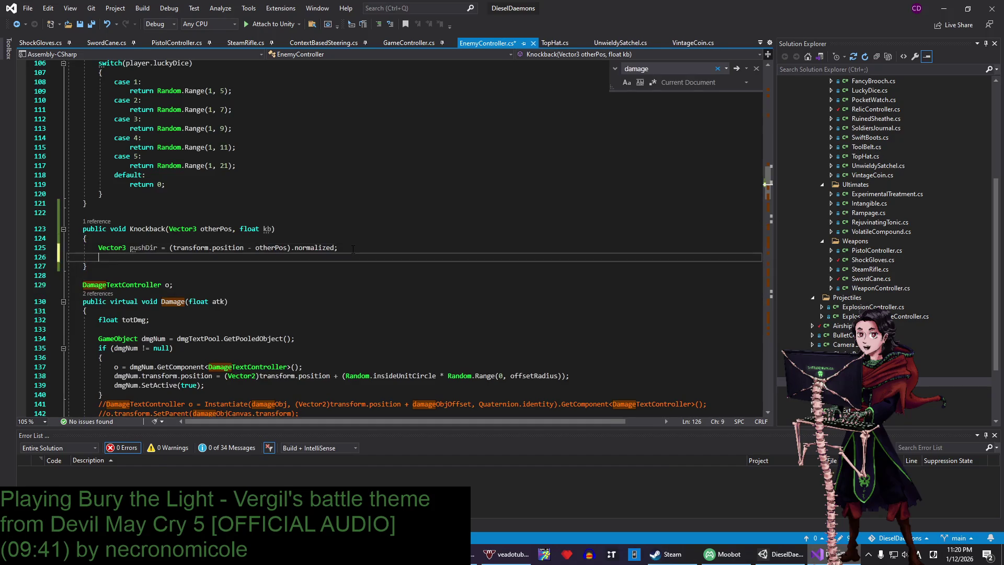
pyautogui.write('bod.AddForce')
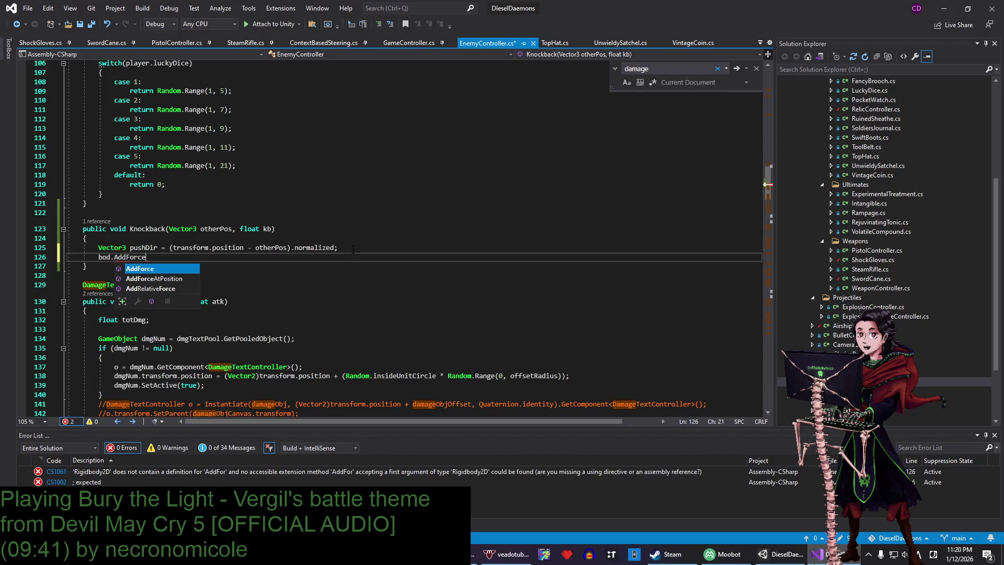
pyautogui.write('(pushDir * ')
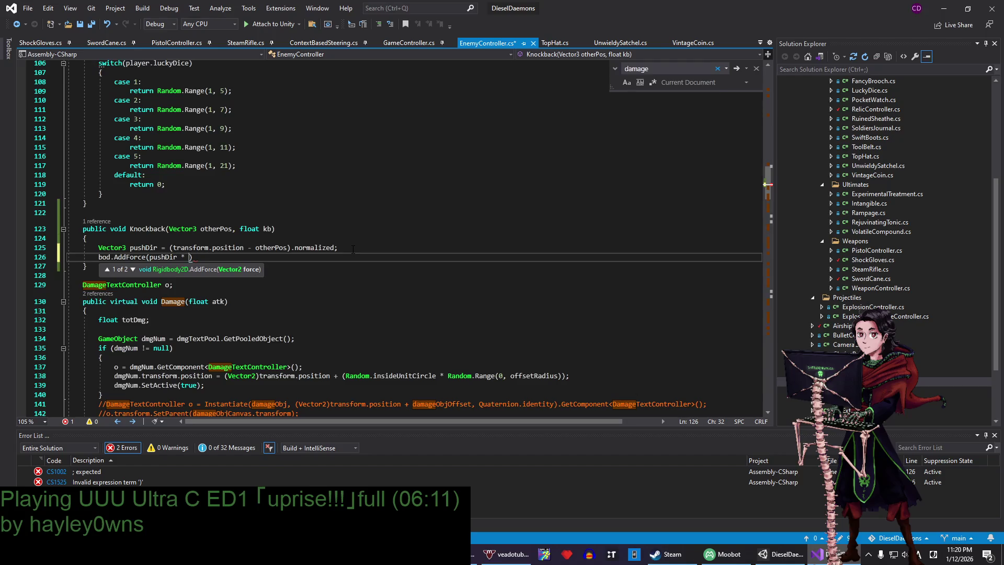
pyautogui.write('kb);')
pyautogui.click(370, 240)
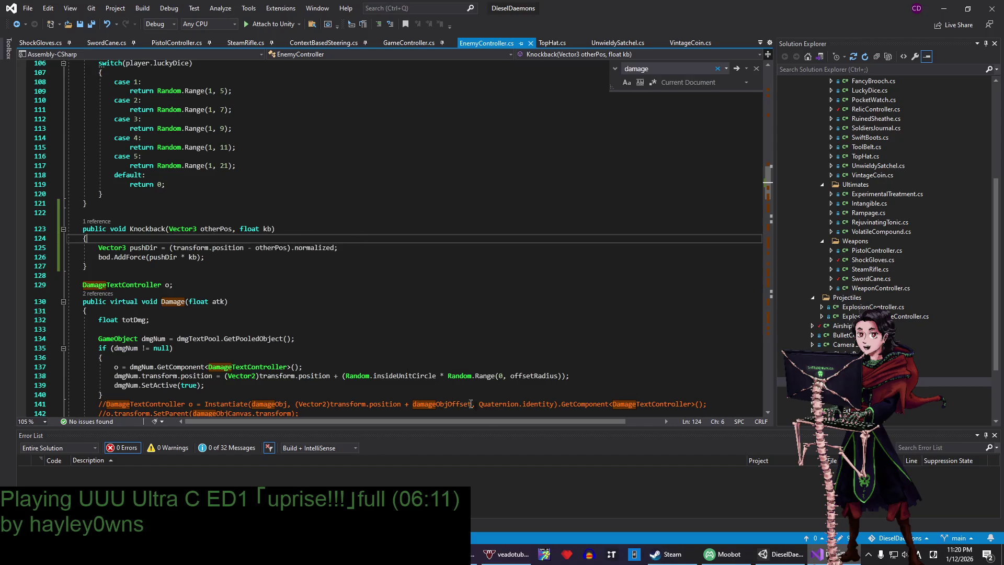
pyautogui.click(725, 554)
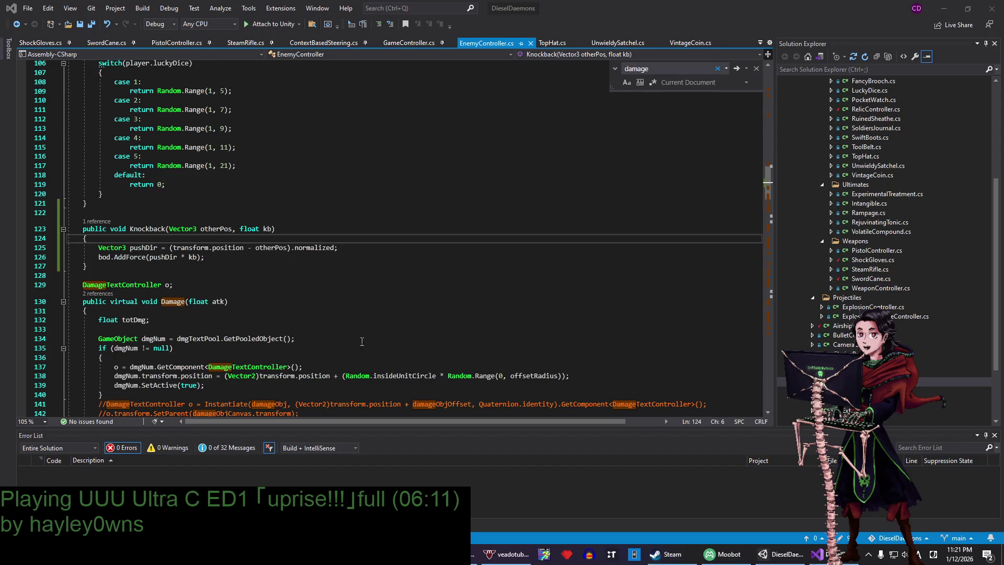
pyautogui.click(382, 330)
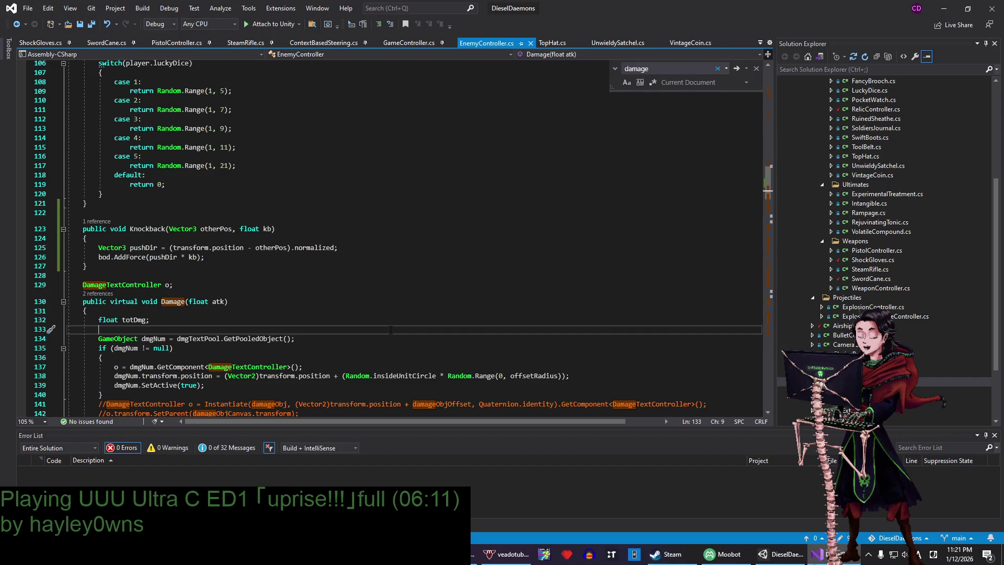
pyautogui.click(363, 306)
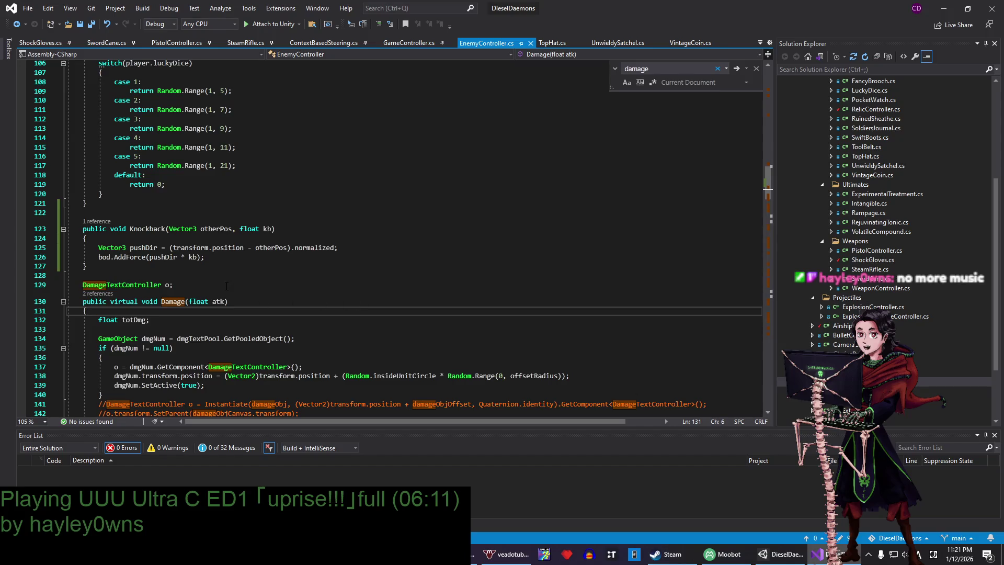
pyautogui.click(395, 260)
pyautogui.press('Up')
pyautogui.press('Up')
pyautogui.press('Up')
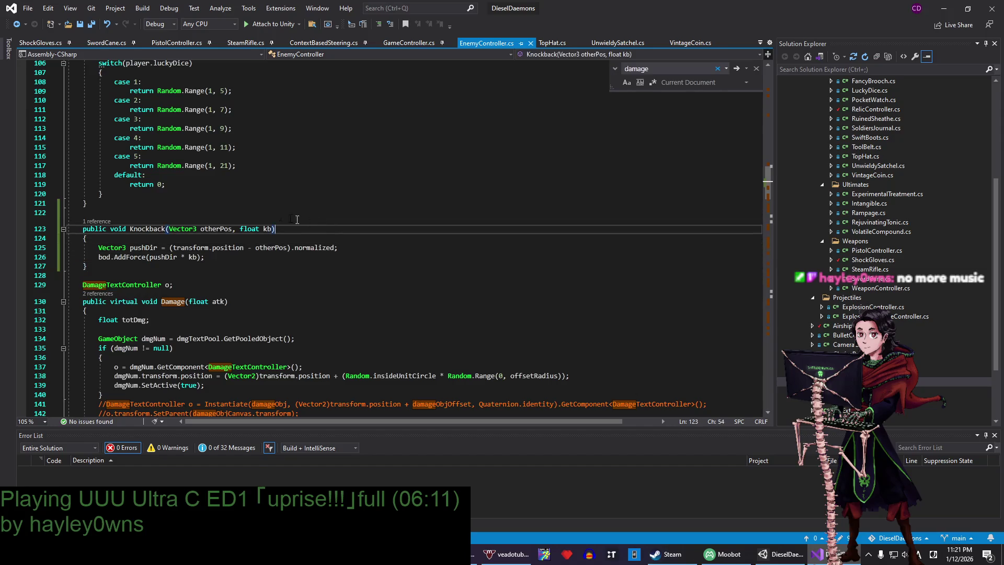
pyautogui.press('Up')
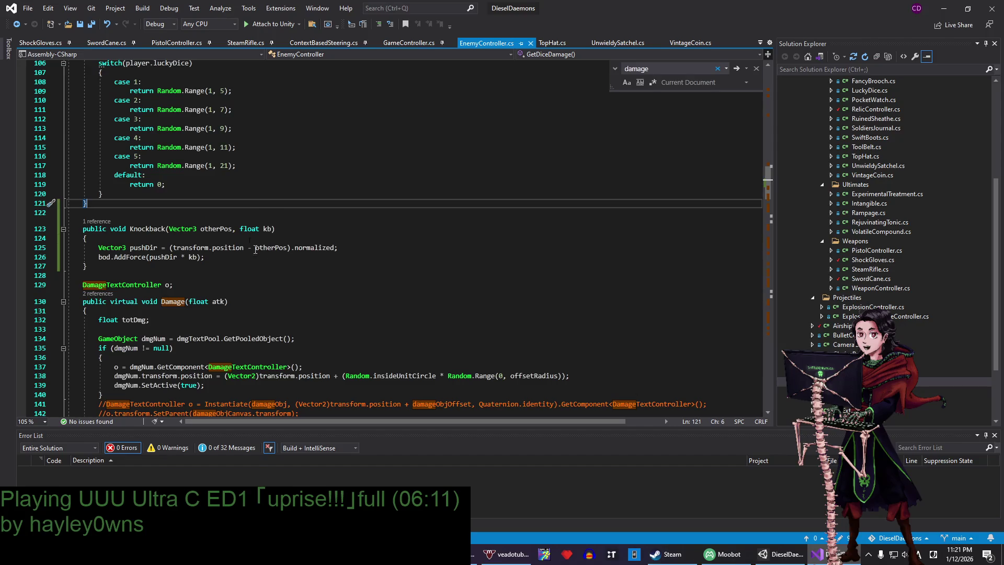
pyautogui.click(226, 196)
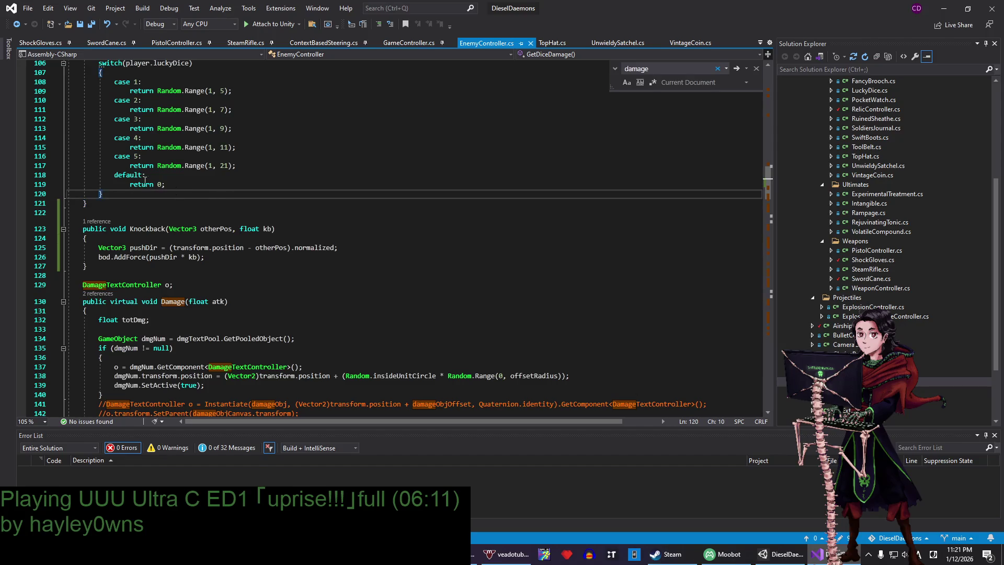
pyautogui.scroll(4, 149, 229)
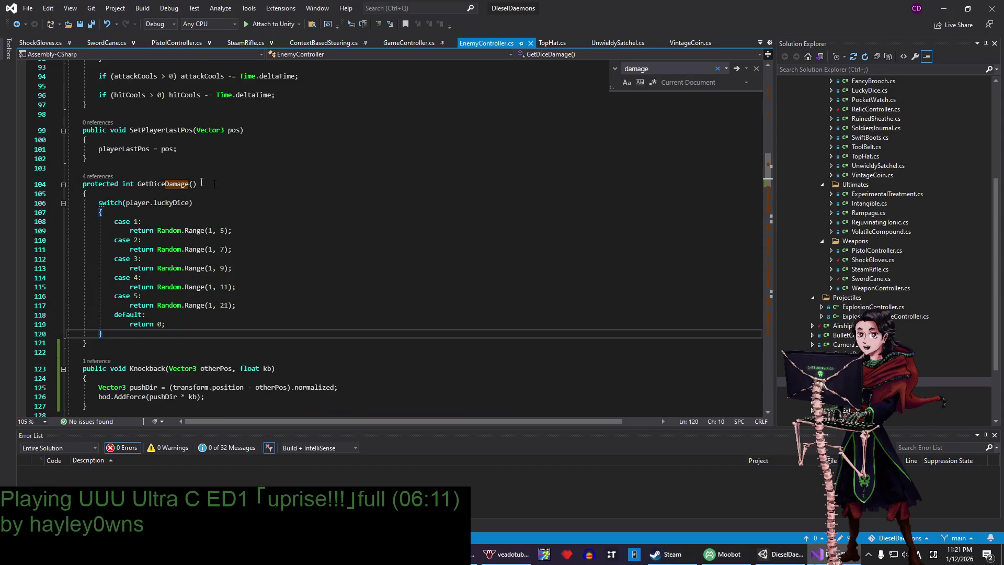
pyautogui.scroll(-4, 279, 221)
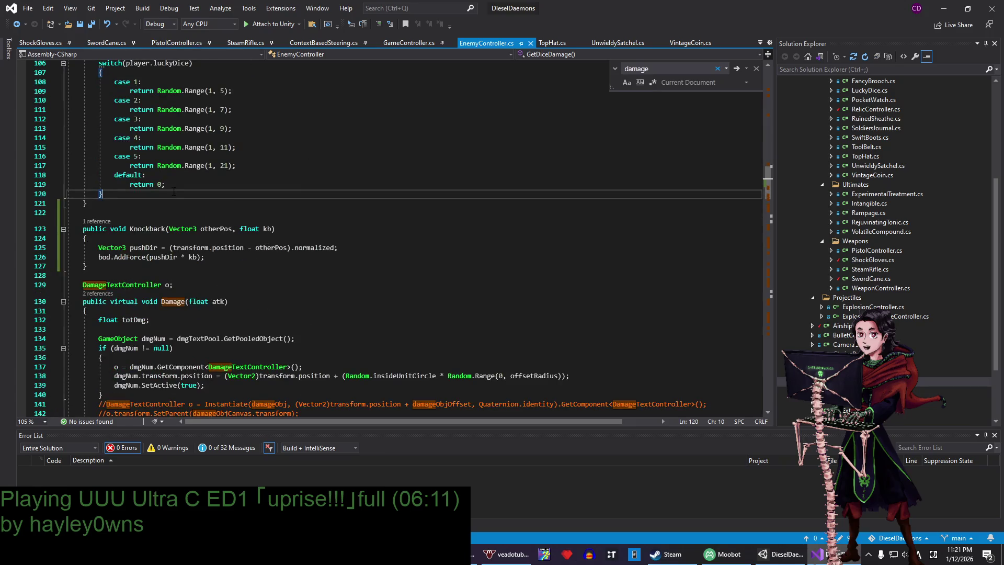
pyautogui.click(270, 257)
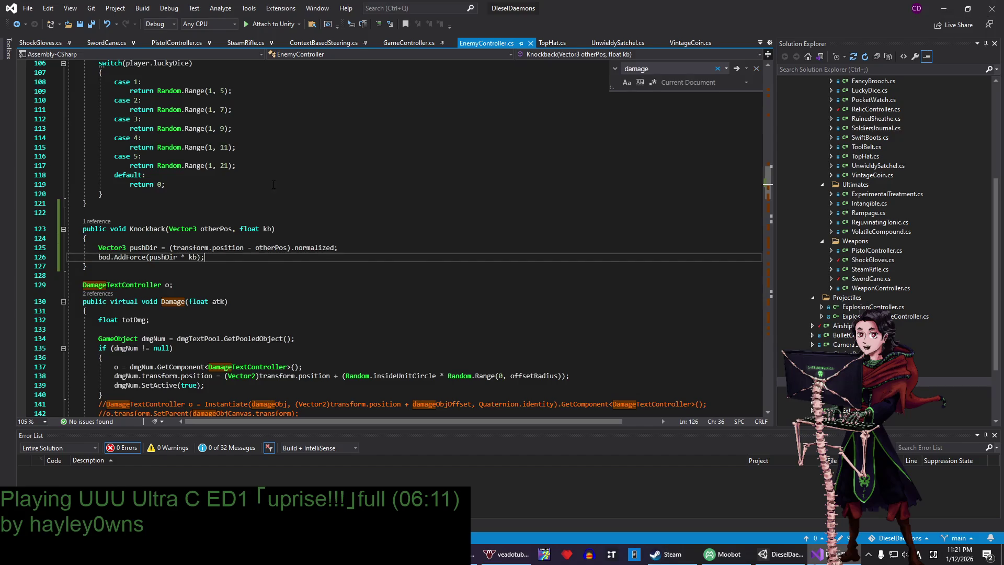
pyautogui.moveTo(307, 262)
pyautogui.mouseDown()
pyautogui.moveTo(86, 247)
pyautogui.moveTo(350, 257)
pyautogui.mouseUp()
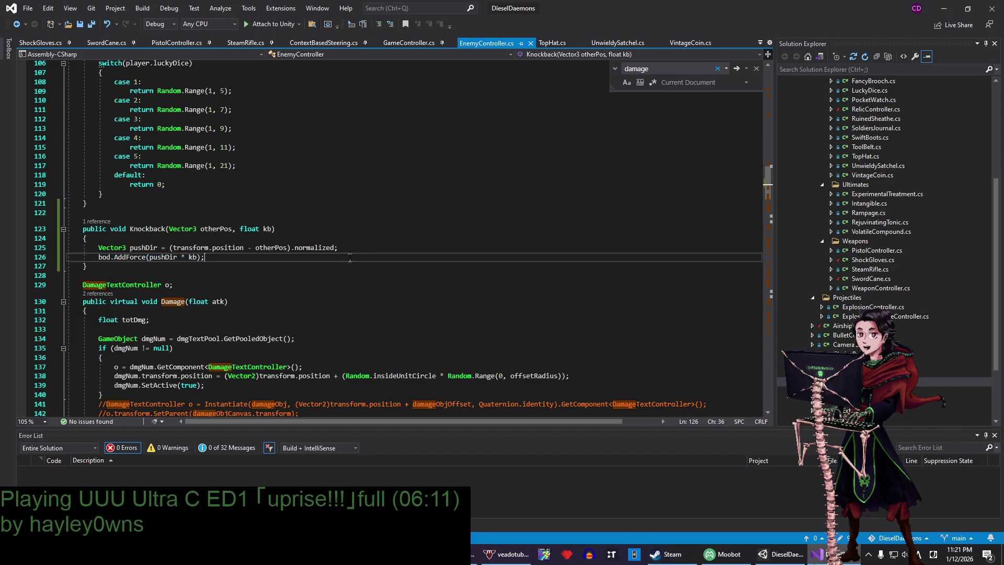
pyautogui.click(107, 43)
# - Confirm SwordCane.cs passes knockback in its Knockback call, then switch back to Unity
pyautogui.click(228, 302)
pyautogui.click(268, 290)
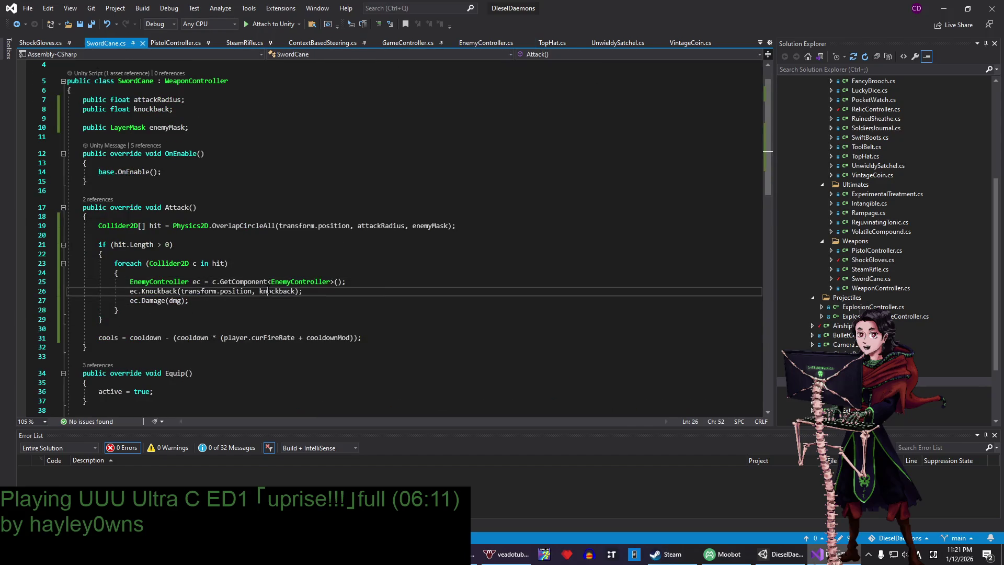
pyautogui.hotkey('alt', 'Tab')
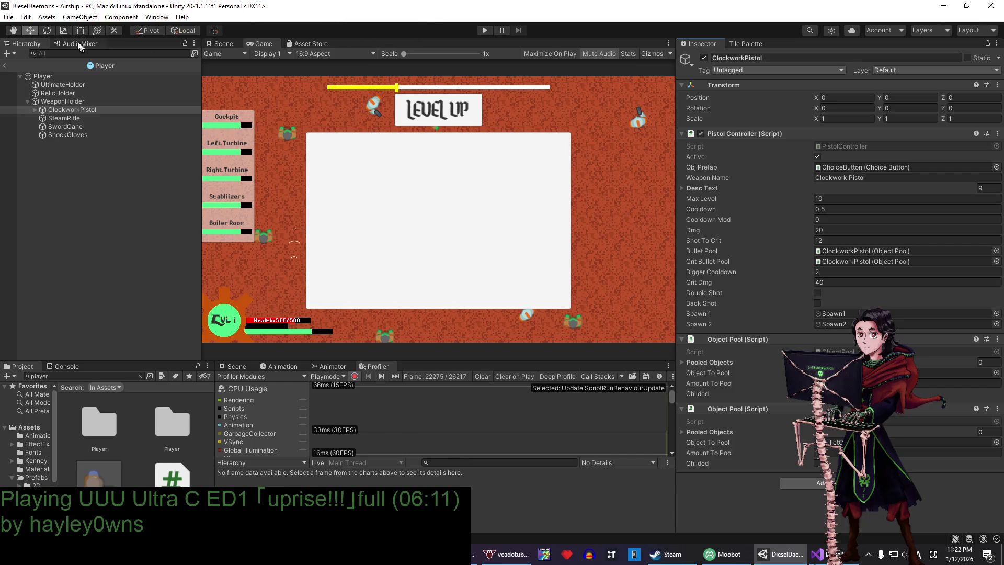
# - View the ShockGloves and SwordCane weapon settings in the Inspector, then return to SwordCane.cs
pyautogui.click(44, 77)
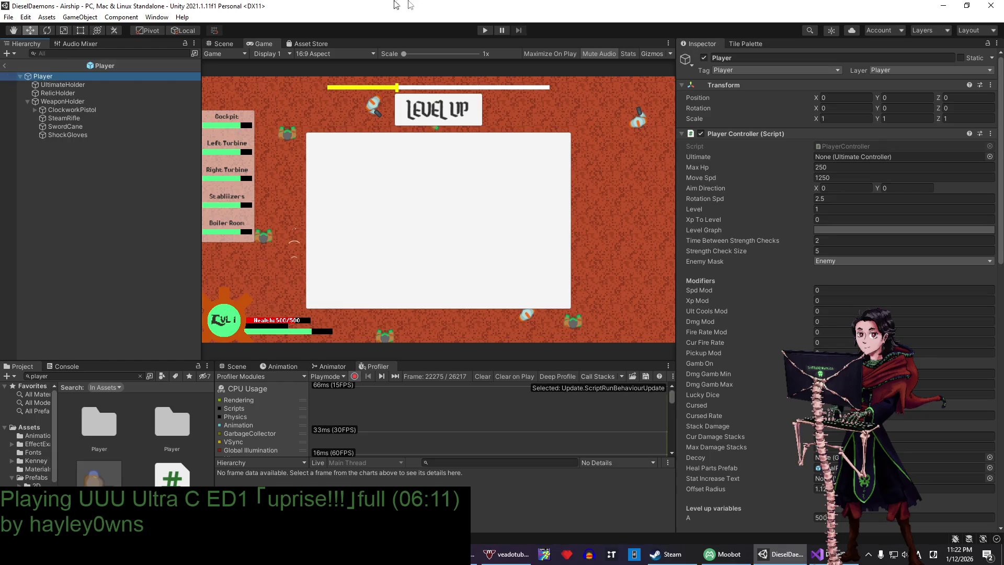
pyautogui.scroll(-9, 780, 213)
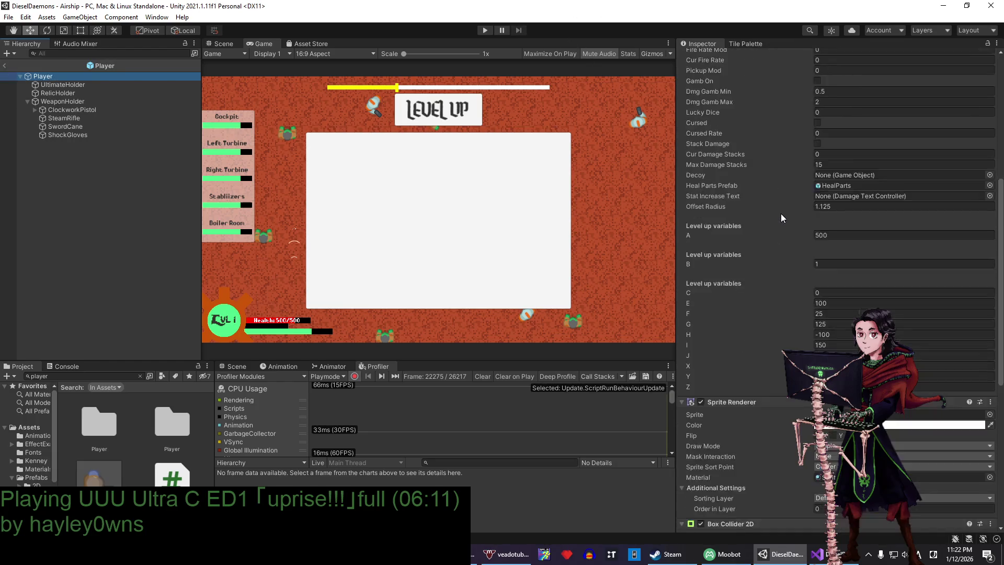
pyautogui.click(71, 134)
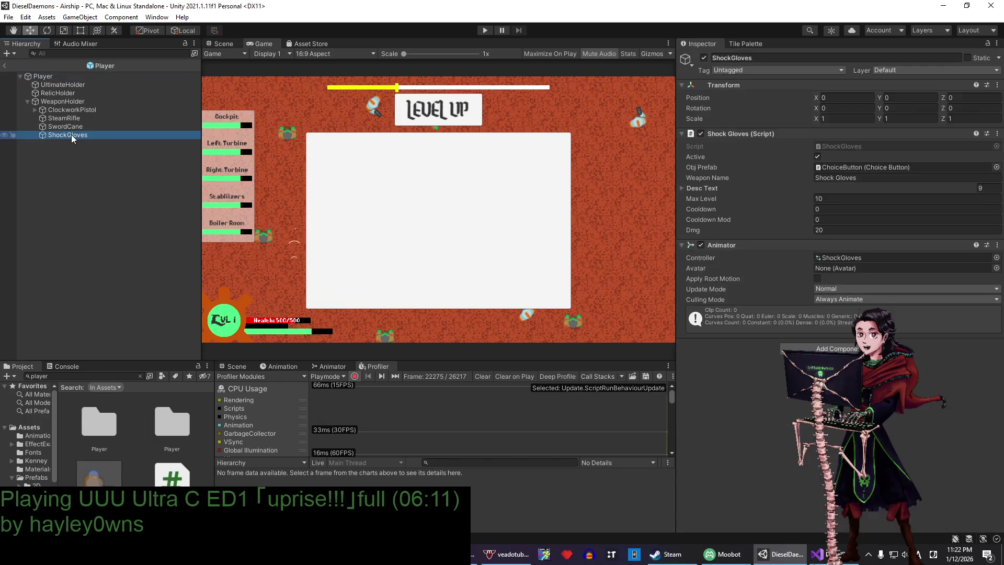
pyautogui.click(71, 126)
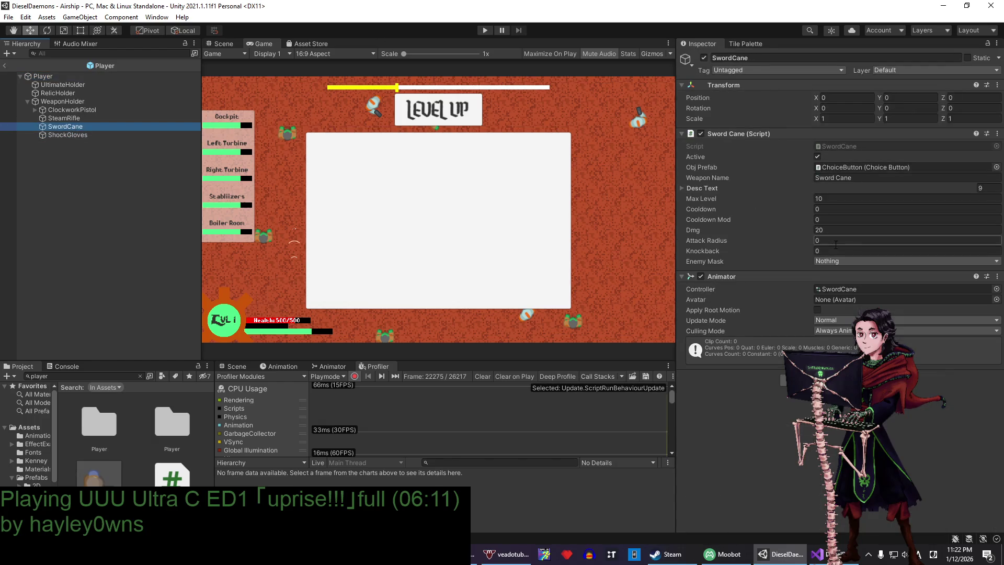
pyautogui.click(817, 554)
pyautogui.scroll(-6, 197, 67)
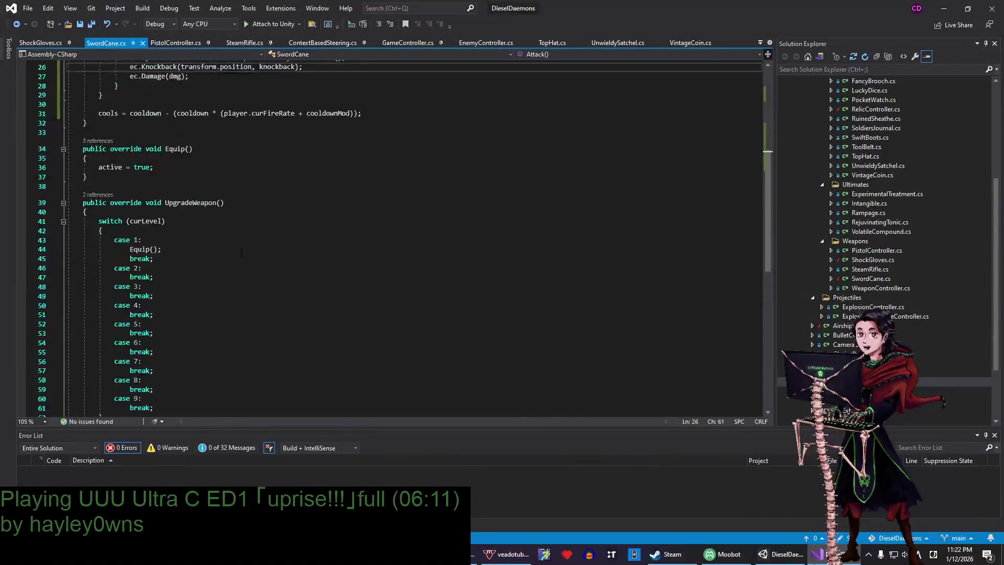
# - Add a void OnDrawGizmos method below UpgradeWeapon in SwordCane
pyautogui.scroll(-8, 196, 67)
pyautogui.click(104, 176)
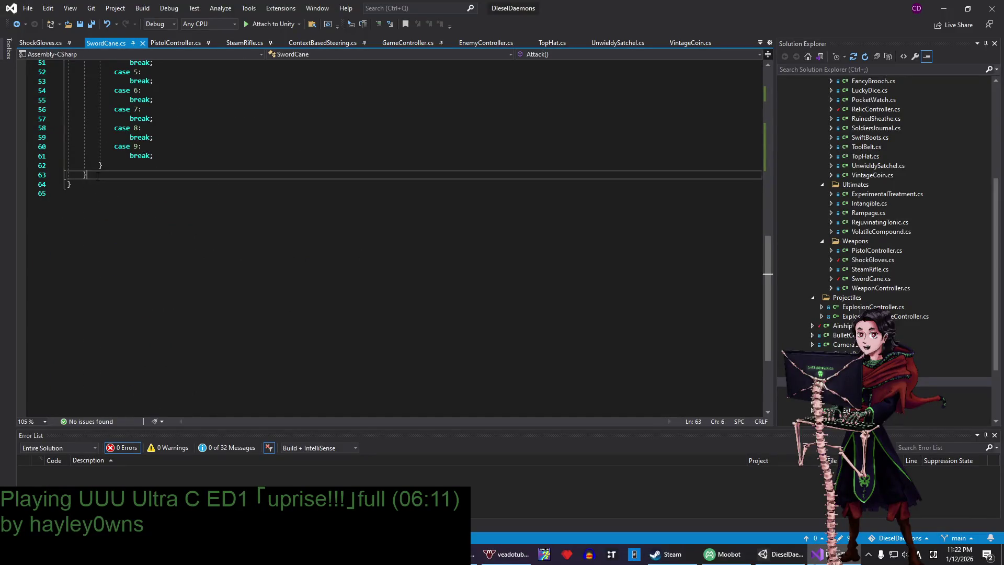
pyautogui.press('Return')
pyautogui.press('Return')
pyautogui.write('vviod')
pyautogui.press('BackSpace')
pyautogui.press('BackSpace')
pyautogui.press('BackSpace')
pyautogui.press('BackSpace')
pyautogui.write('void ')
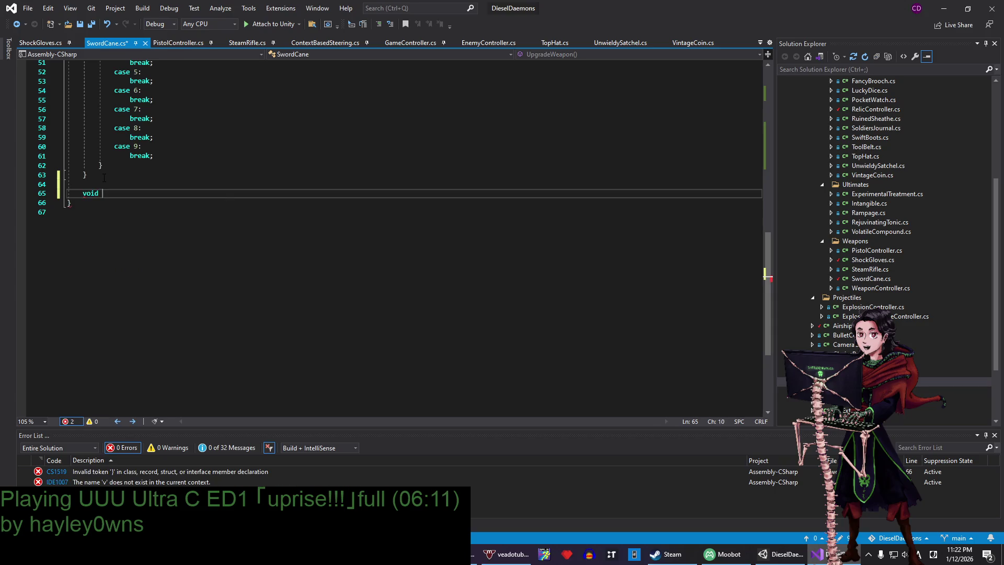
pyautogui.write('OnDraw')
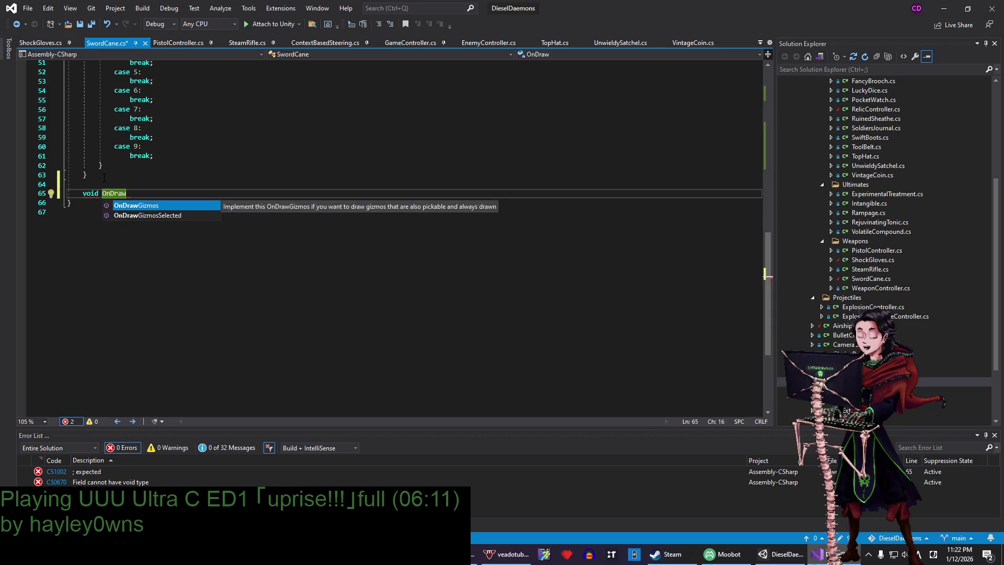
pyautogui.write('Gizmos')
pyautogui.press('Tab')
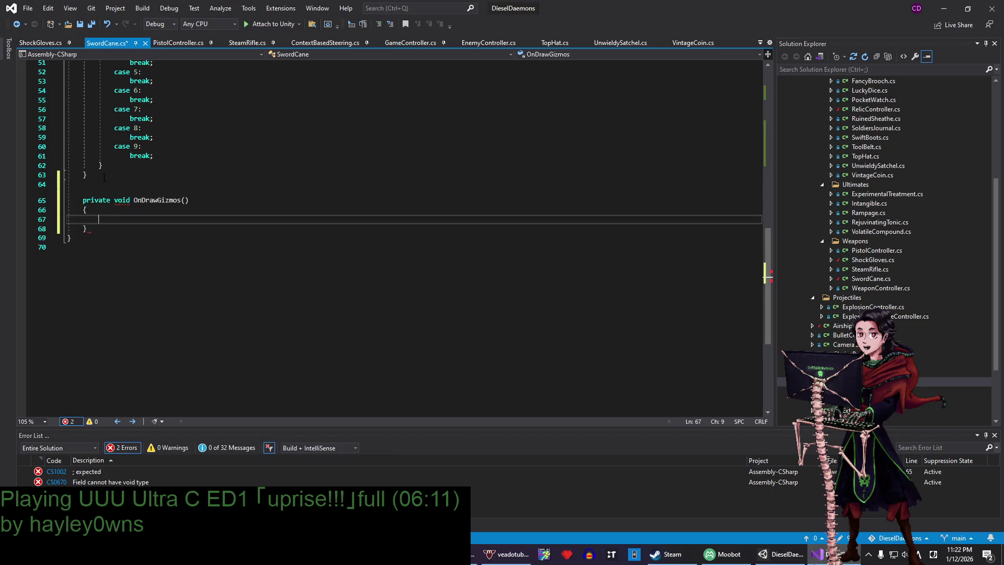
# - Set Gizmos.color yellow, draw a wire sphere of attackRadius at transform.position, reset to white, and save
pyautogui.write('Gizmos')
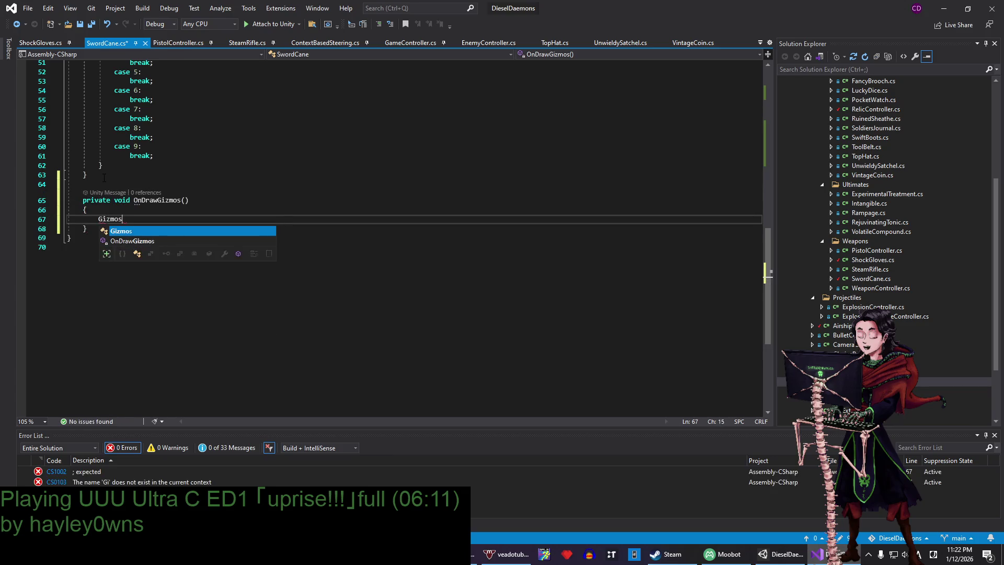
pyautogui.write('.color ')
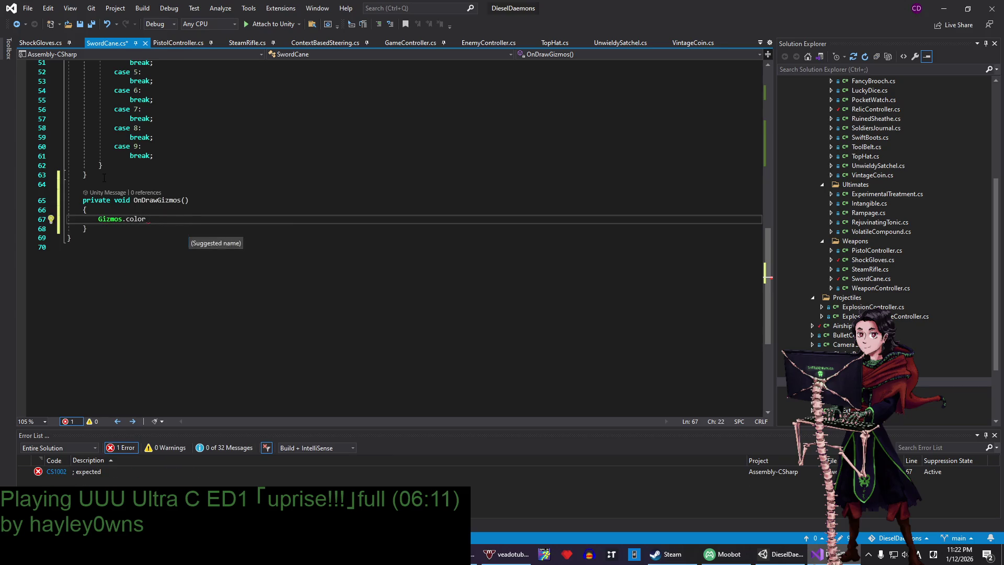
pyautogui.write('= Color.yellow;')
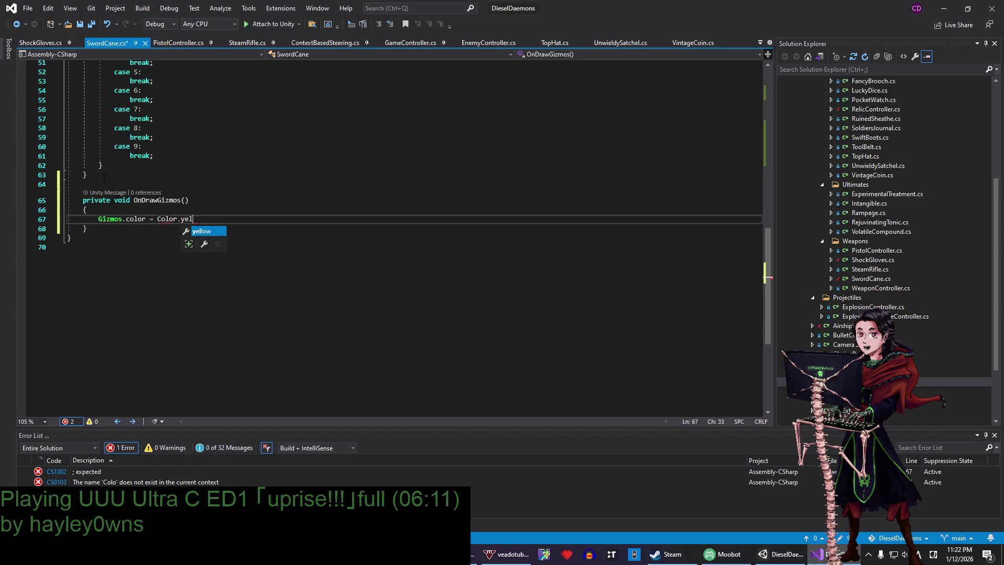
pyautogui.press('Return')
pyautogui.press('Return')
pyautogui.write('Gizmo')
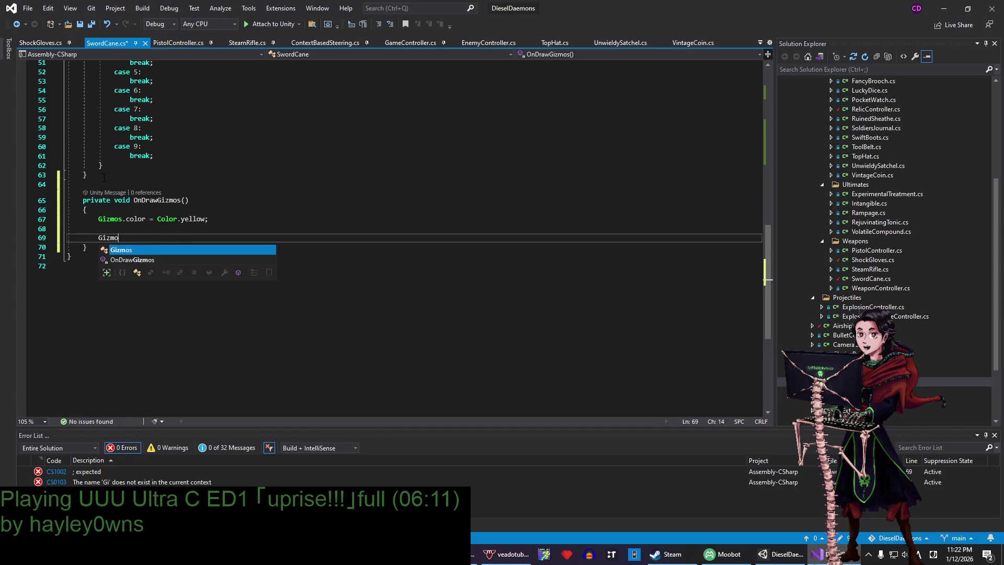
pyautogui.write('s.color = ')
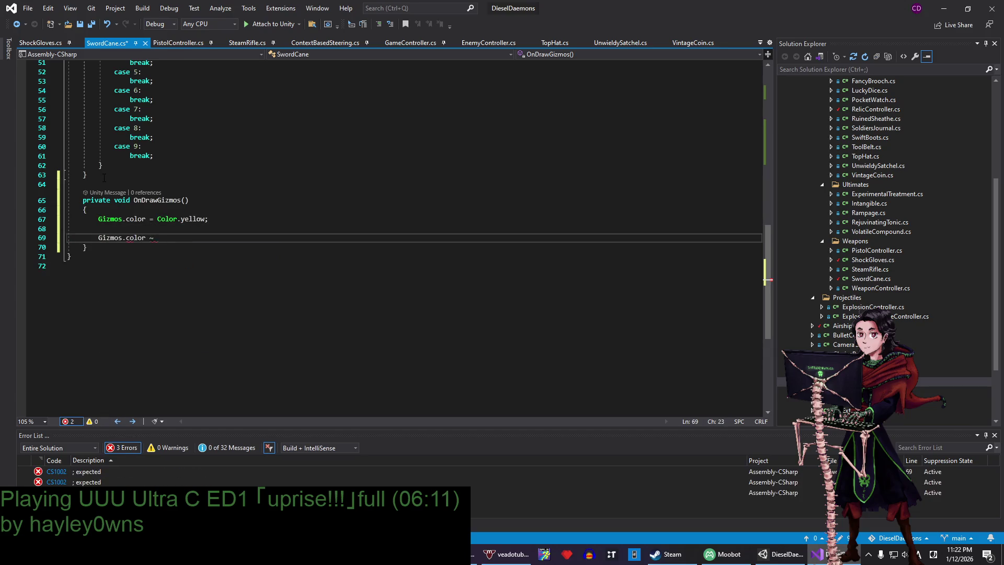
pyautogui.write('Color.white;')
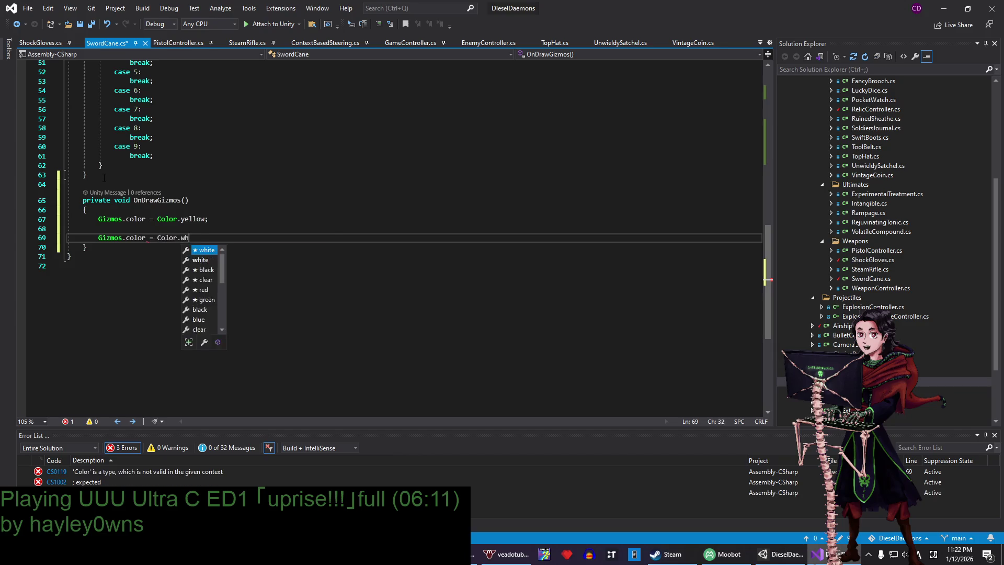
pyautogui.press('Up')
pyautogui.write('Gi')
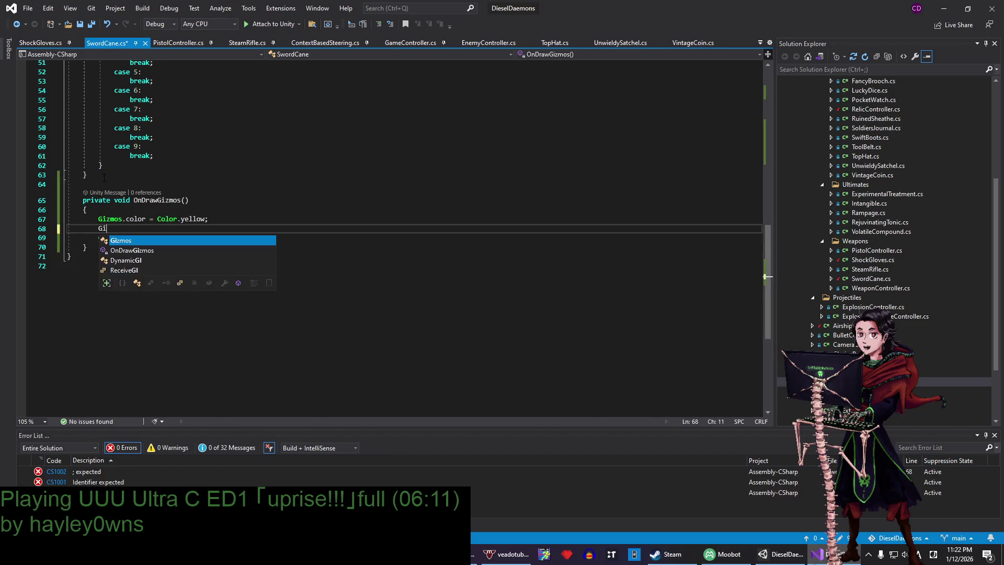
pyautogui.write('zmos.Draw')
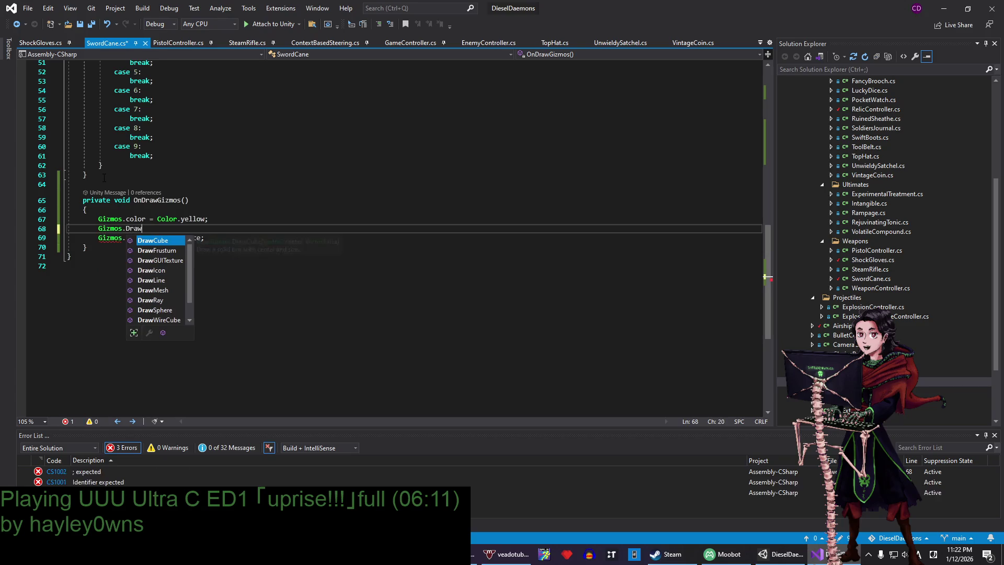
pyautogui.write('Wier')
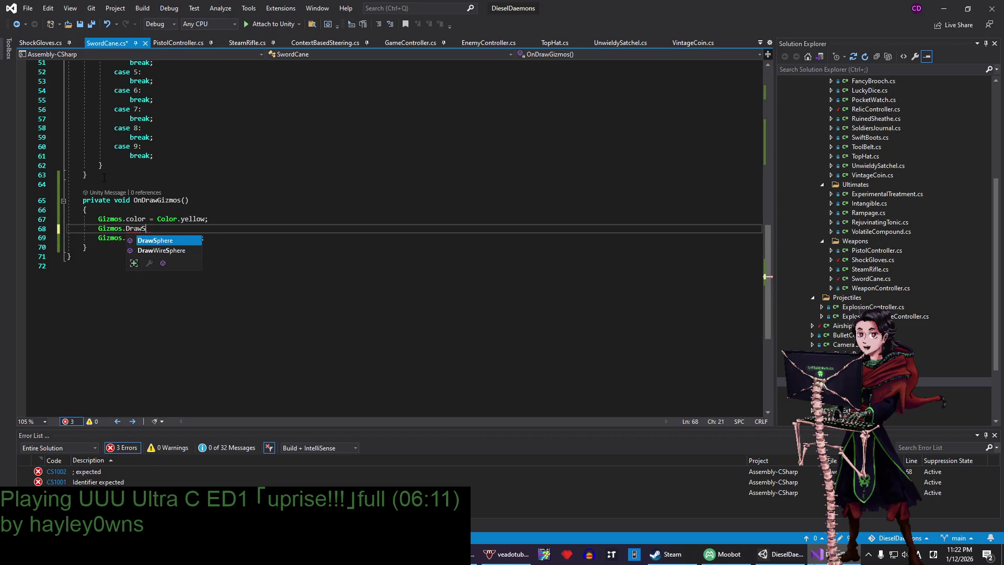
pyautogui.write('Sphe')
pyautogui.write('(transform.po')
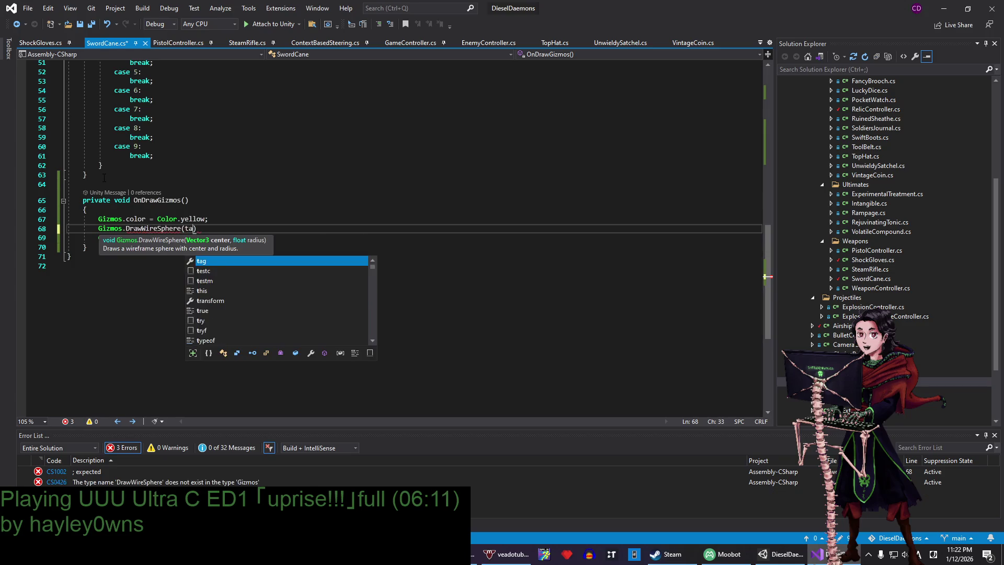
pyautogui.write('sition, attack')
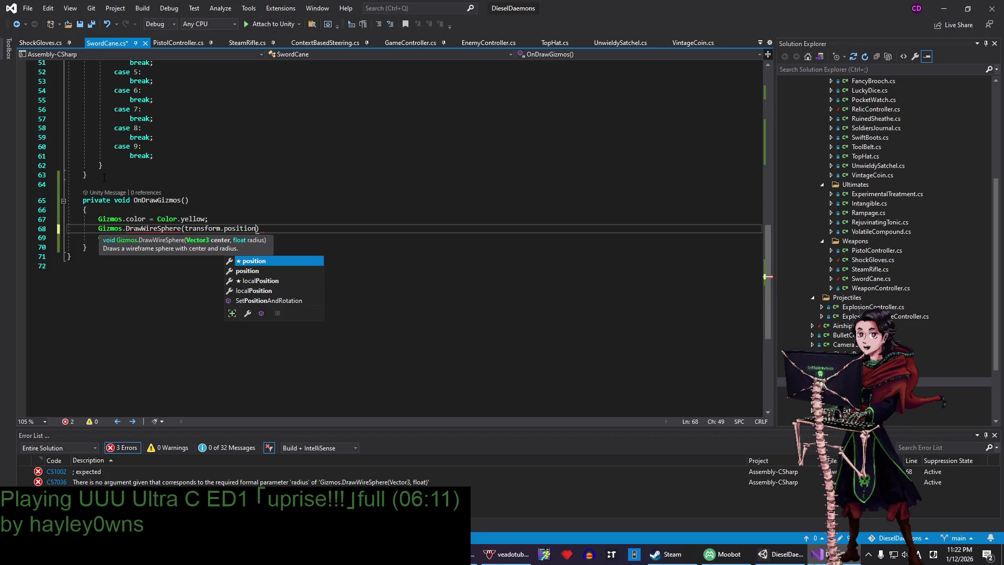
pyautogui.write('Ran')
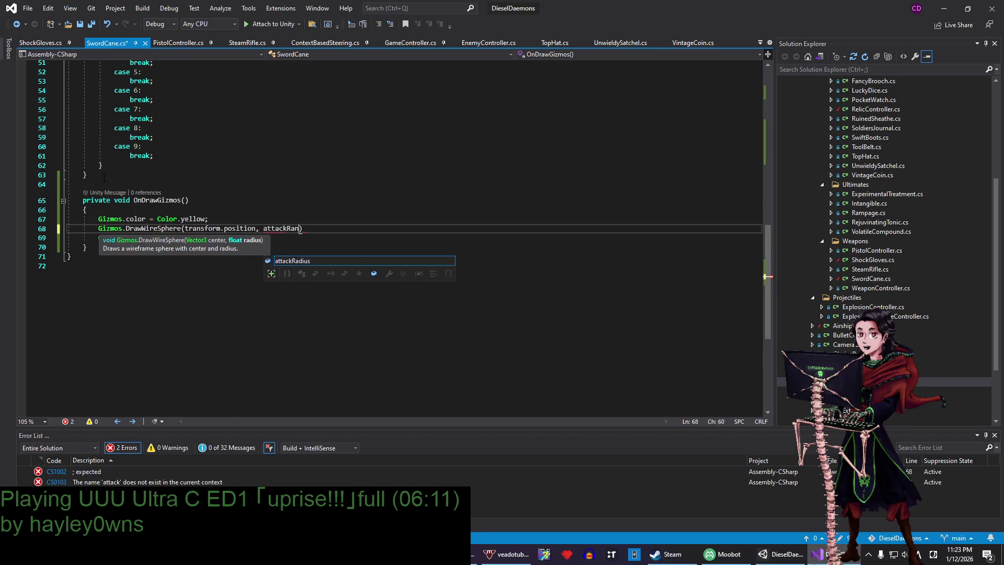
pyautogui.write(');')
pyautogui.hotkey('ctrl', 's')
# - In Unity, set SwordCane's Attack Radius to 3 and view its gizmo in the Scene
pyautogui.click(105, 256)
pyautogui.click(944, 8)
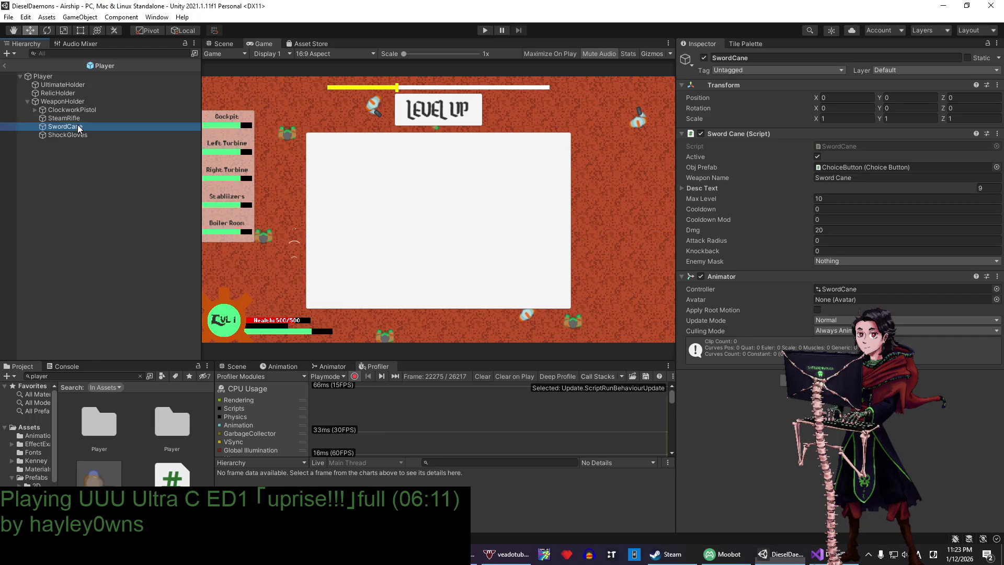
pyautogui.click(832, 241)
pyautogui.write('3')
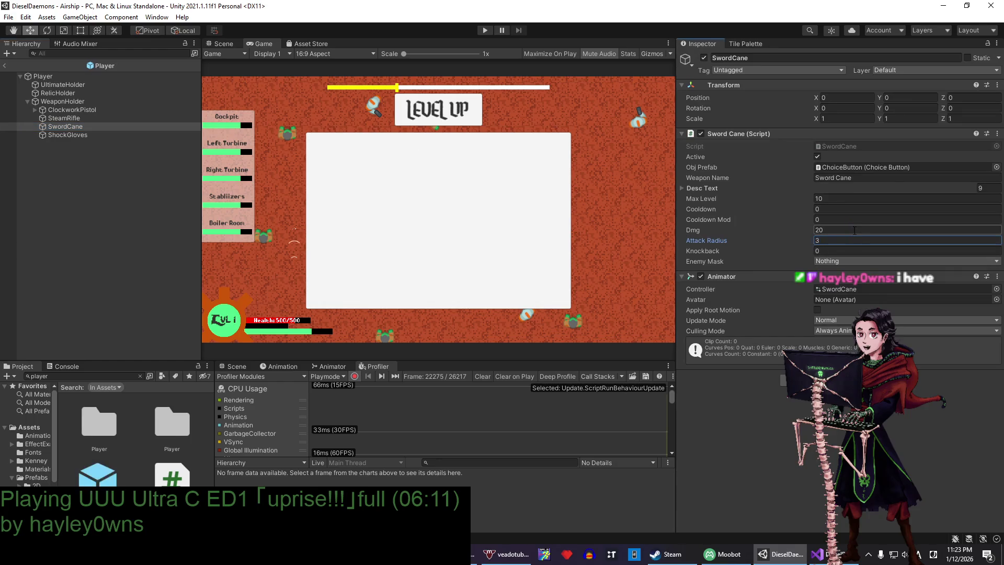
pyautogui.click(222, 43)
pyautogui.scroll(-10, 403, 168)
# - Reduce the Attack Radius to 1, then select ShockGloves to view its settings
pyautogui.click(840, 241)
pyautogui.write('2')
pyautogui.press('BackSpace')
pyautogui.write('1')
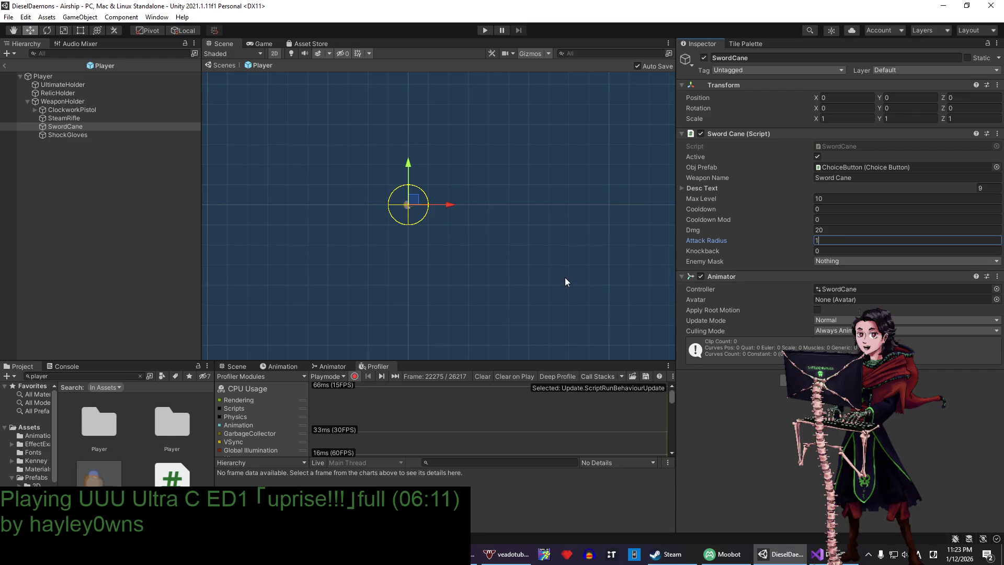
pyautogui.click(115, 127)
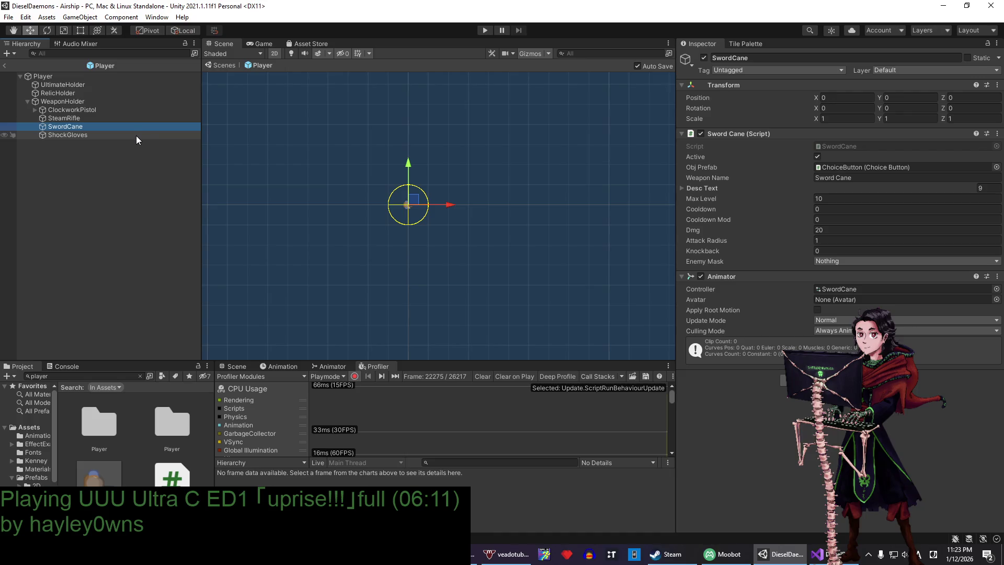
pyautogui.click(132, 137)
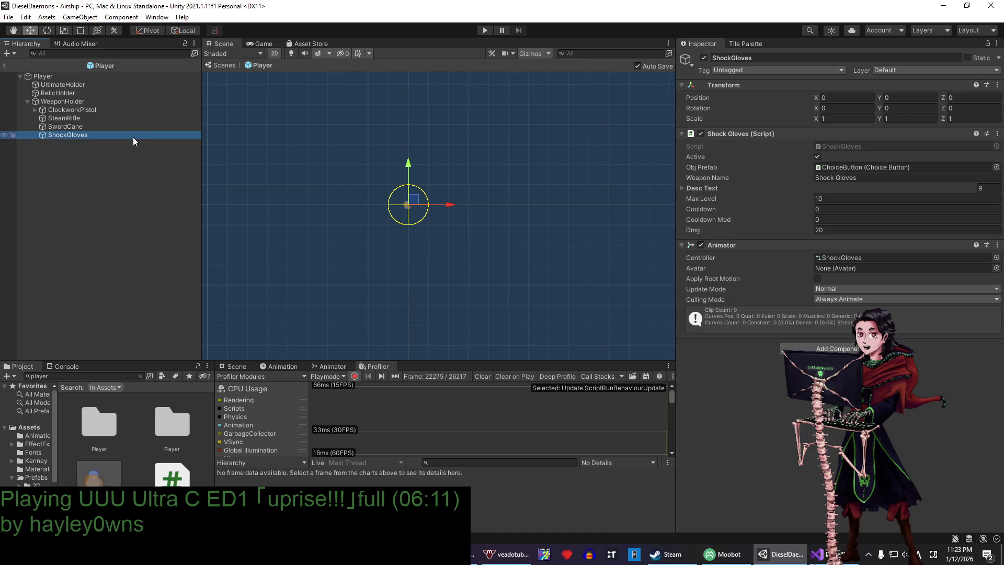
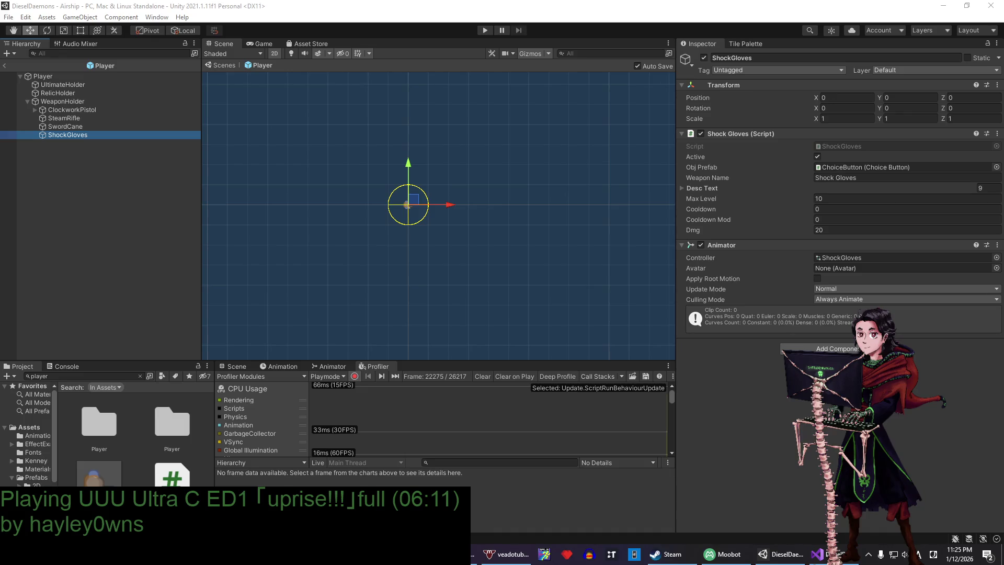
# - Open the Player prefab from the Airship scene and select its SwordCane weapon
pyautogui.click(432, 9)
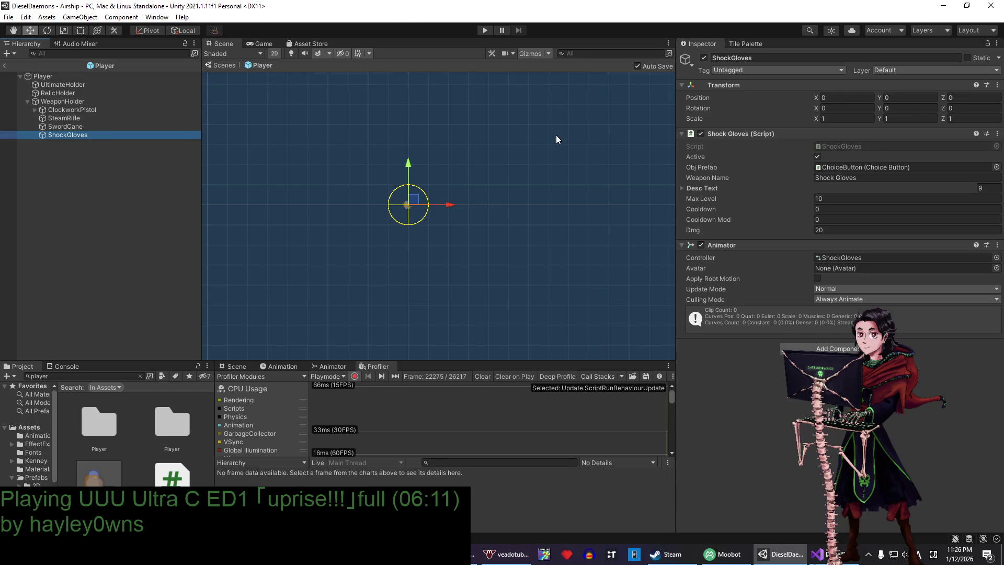
pyautogui.click(5, 66)
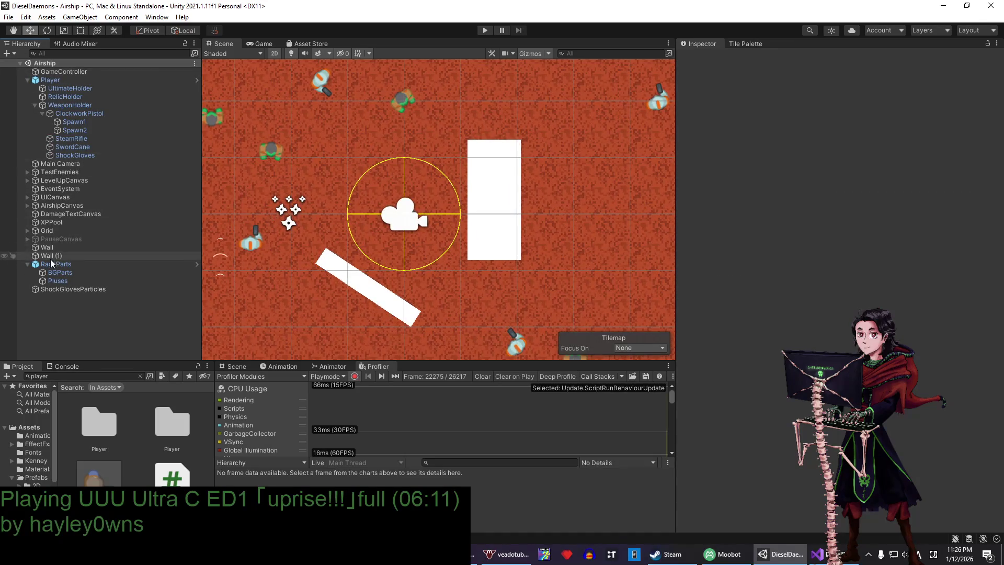
pyautogui.doubleClick(99, 473)
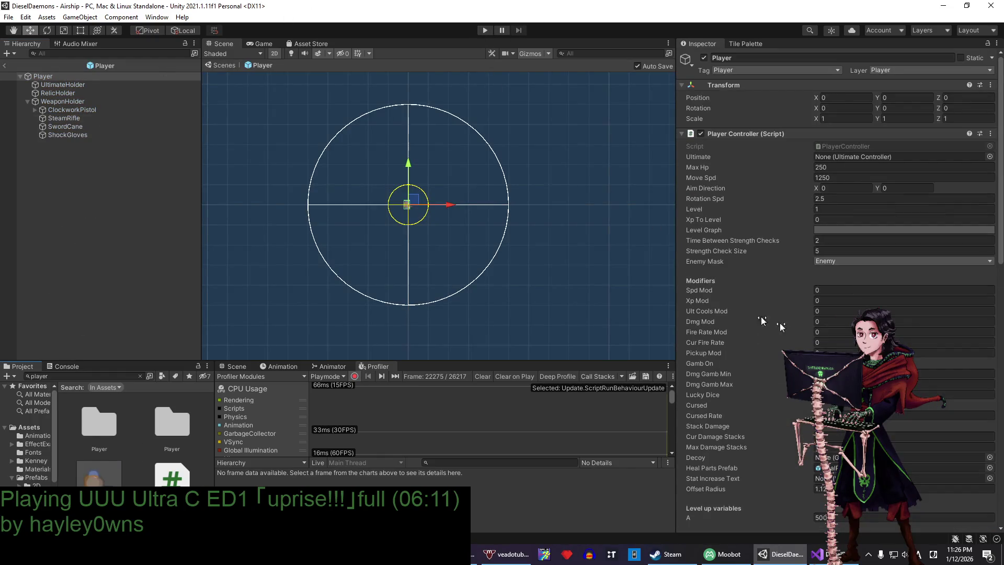
pyautogui.click(125, 135)
pyautogui.click(118, 127)
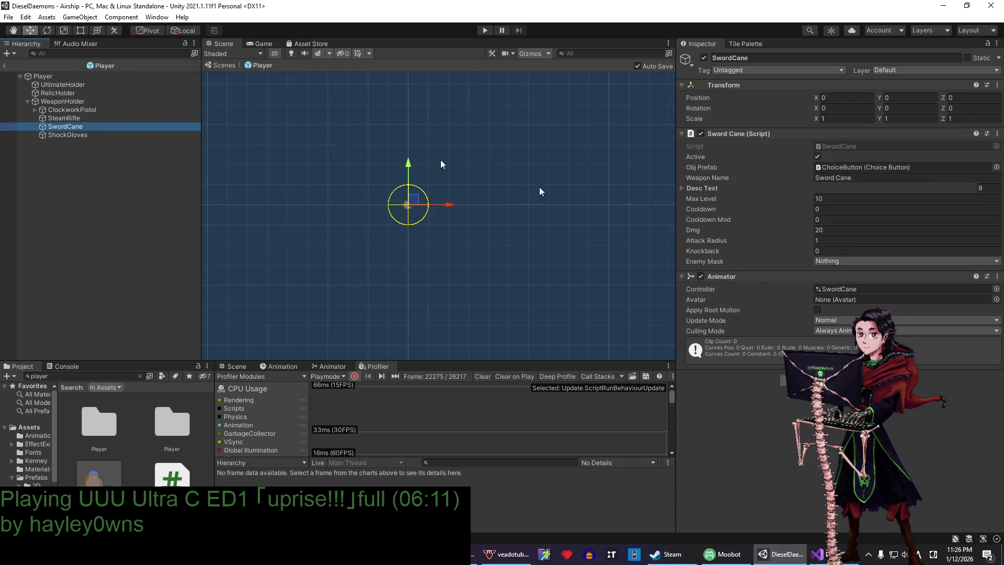
# - Give SwordCane Knockback 15 and Enemy Mask Enemy, then return to Airship and play
pyautogui.click(854, 251)
pyautogui.write('15')
pyautogui.click(852, 261)
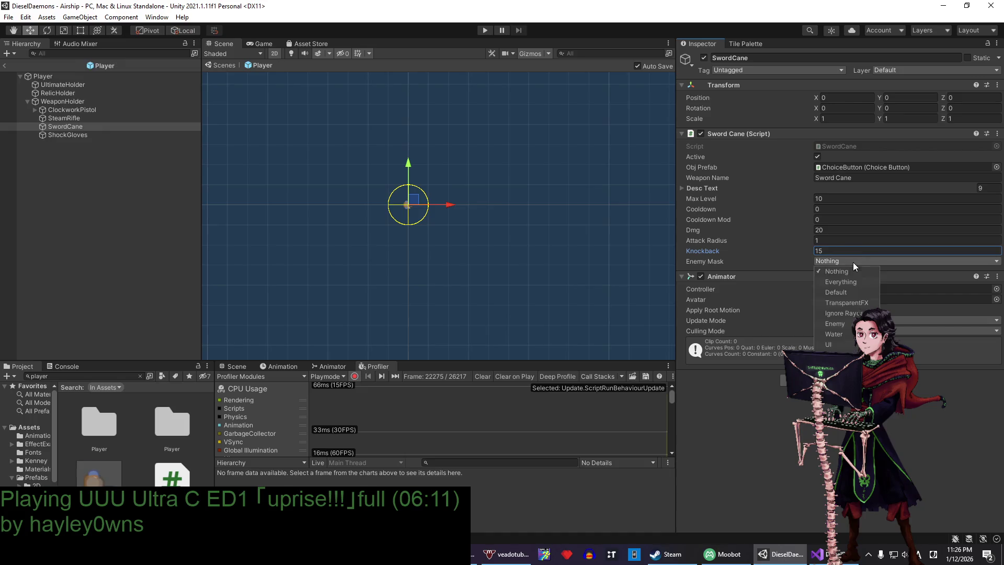
pyautogui.click(847, 324)
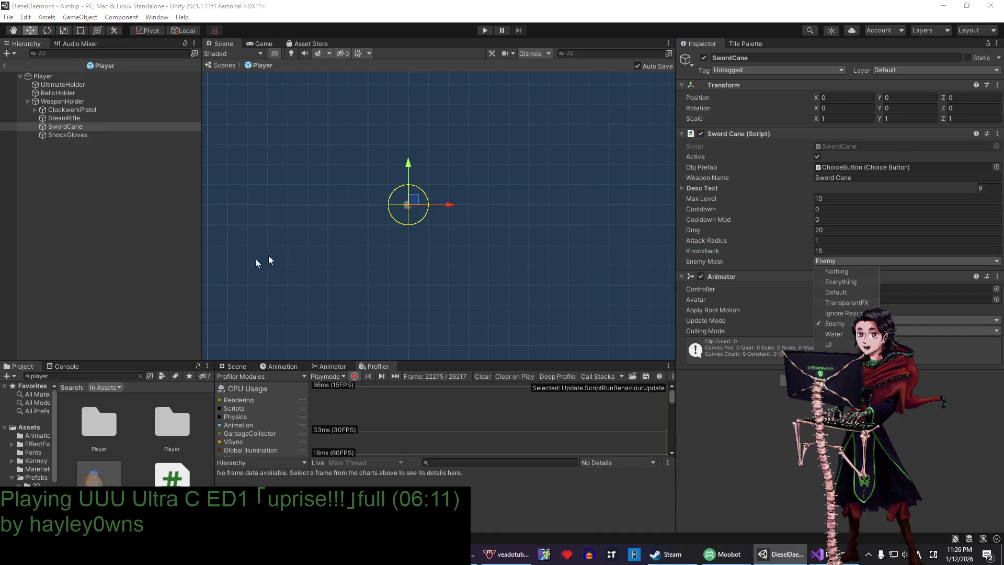
pyautogui.click(151, 268)
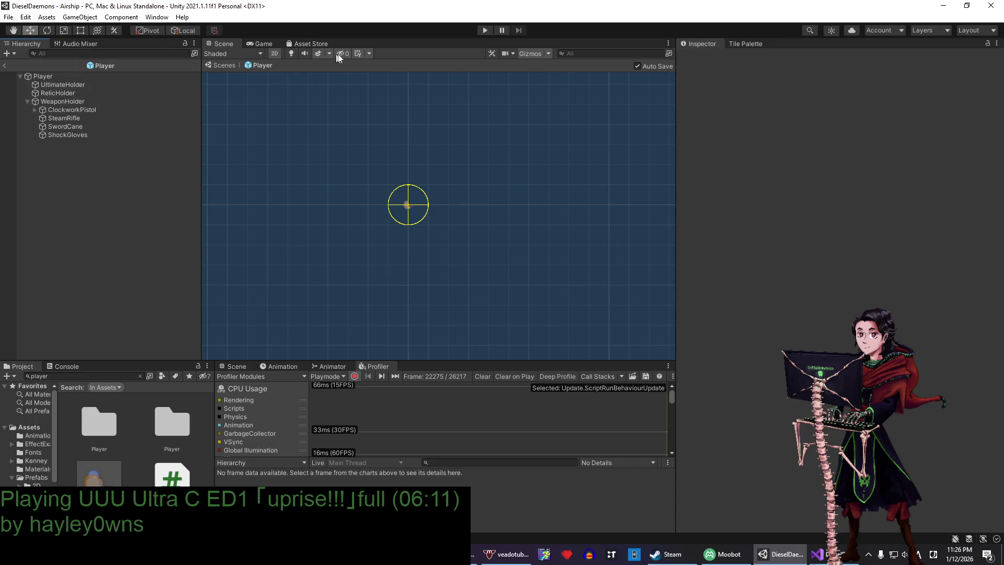
pyautogui.click(5, 68)
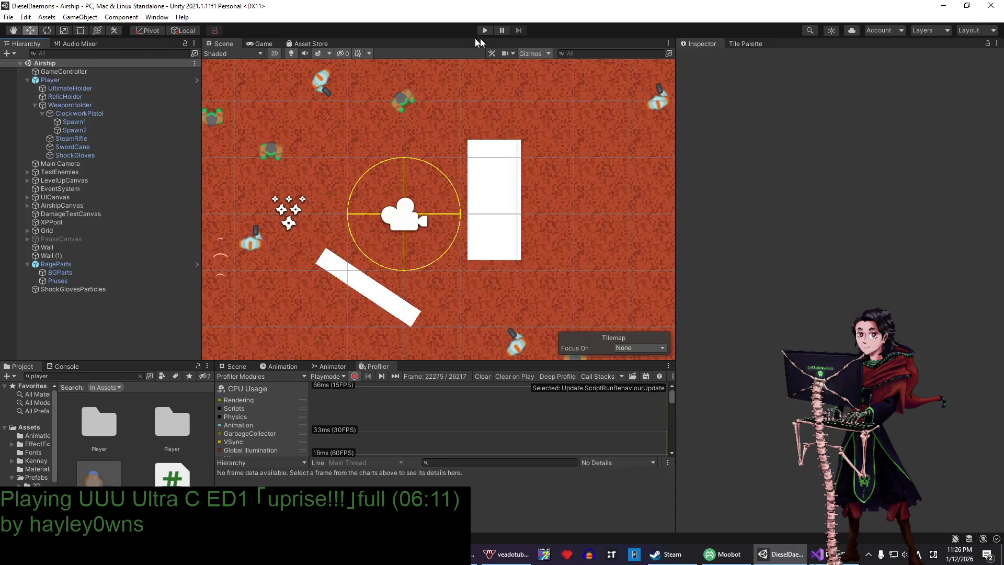
pyautogui.click(485, 31)
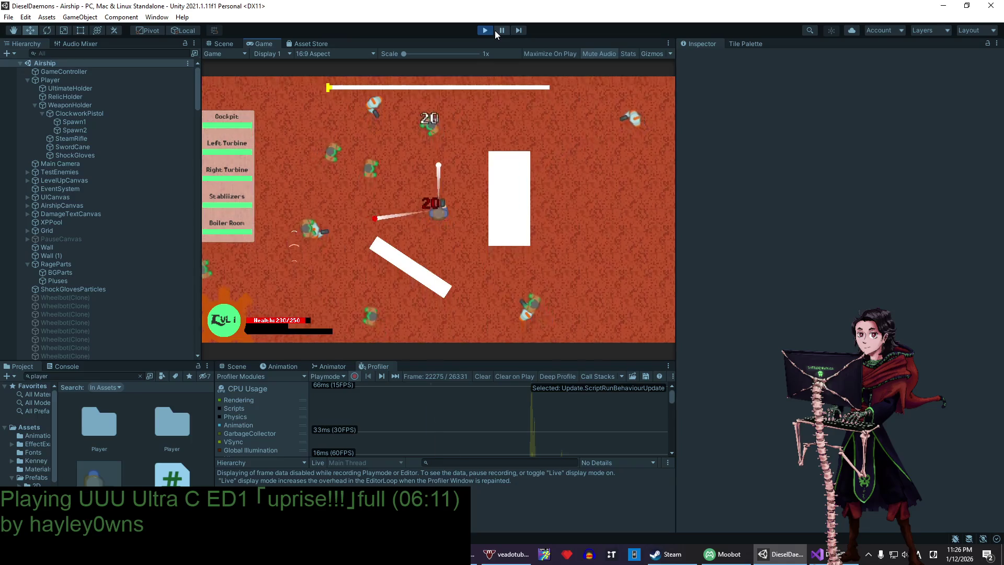
pyautogui.press('w')
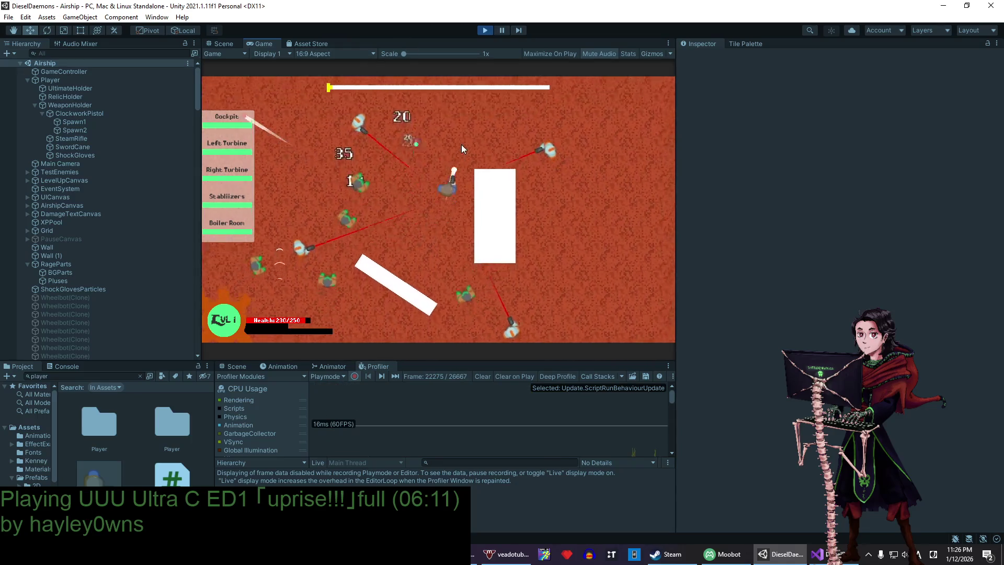
pyautogui.press('a')
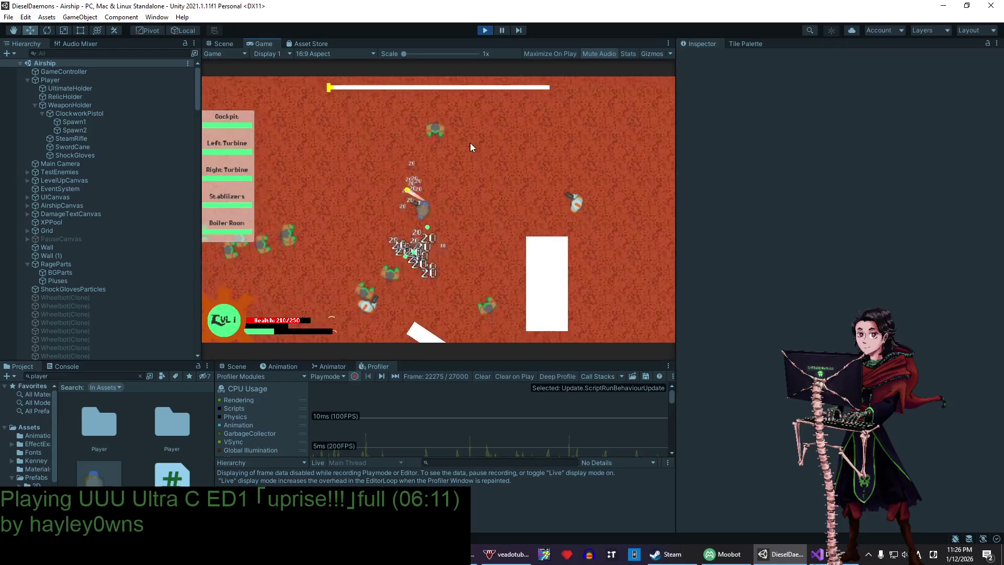
pyautogui.press('w')
pyautogui.press('d')
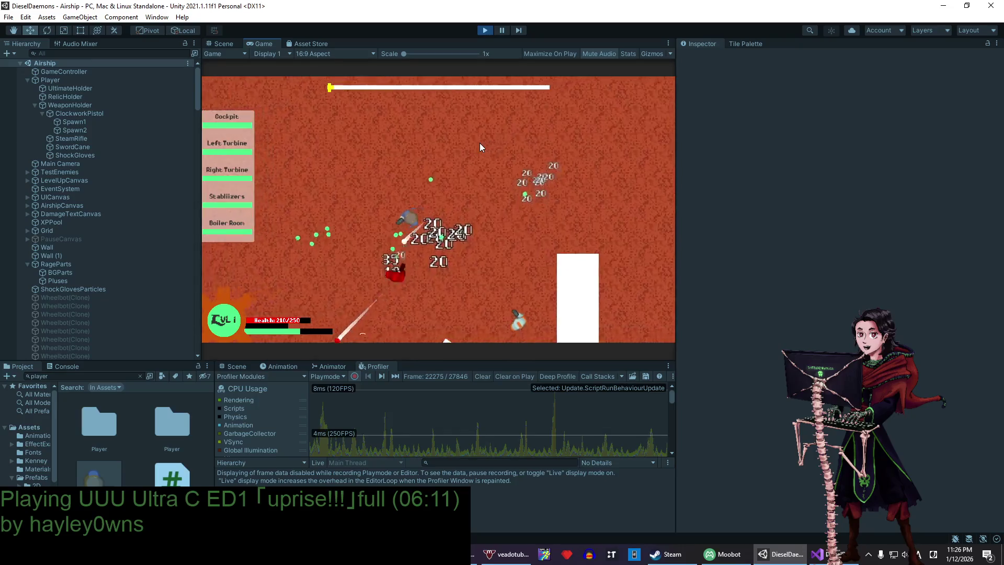
pyautogui.click(491, 29)
pyautogui.hotkey('alt', 'Tab')
pyautogui.scroll(17, 300, 323)
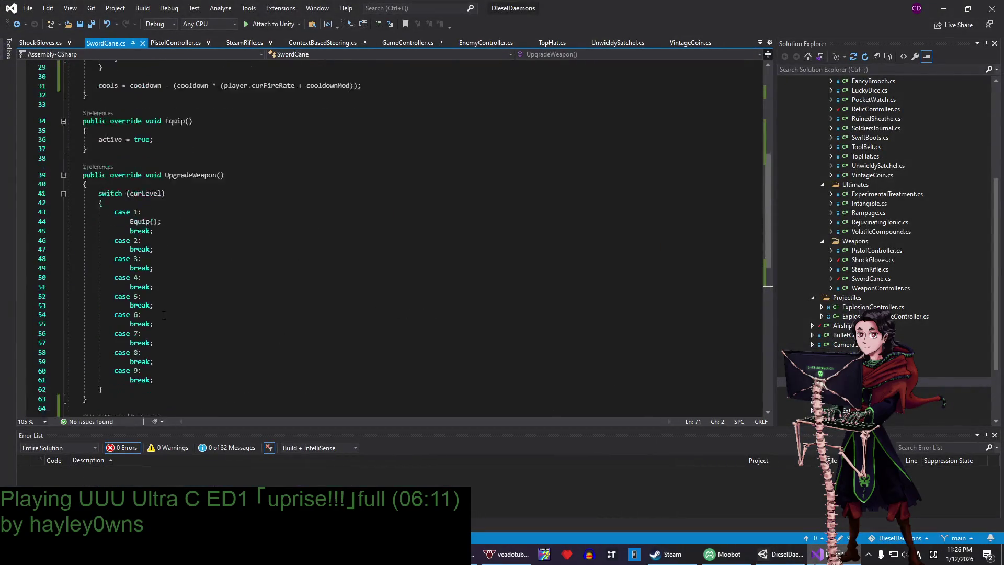
pyautogui.click(946, 6)
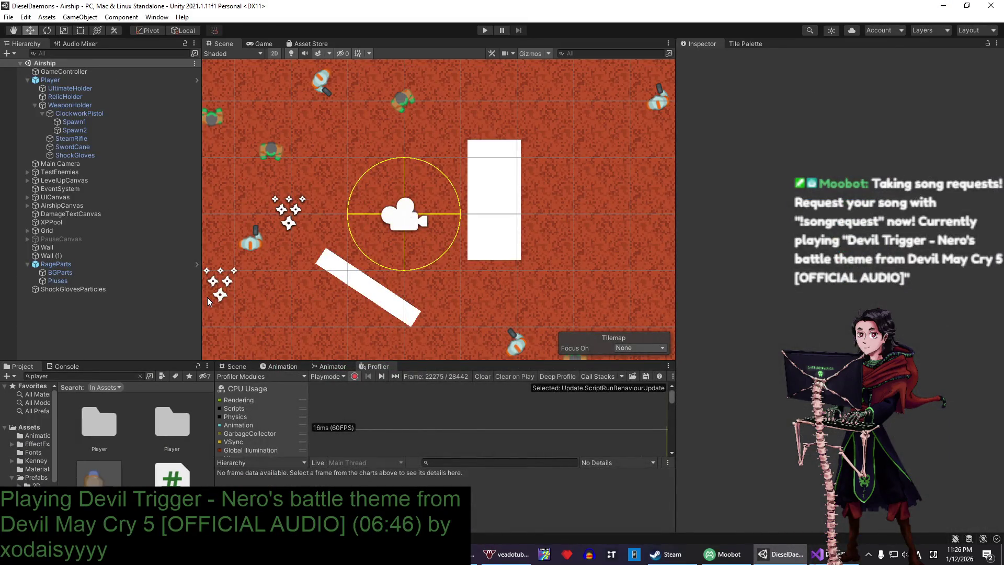
# - Open the Player prefab via GameController and select the SwordCane weapon
pyautogui.click(108, 288)
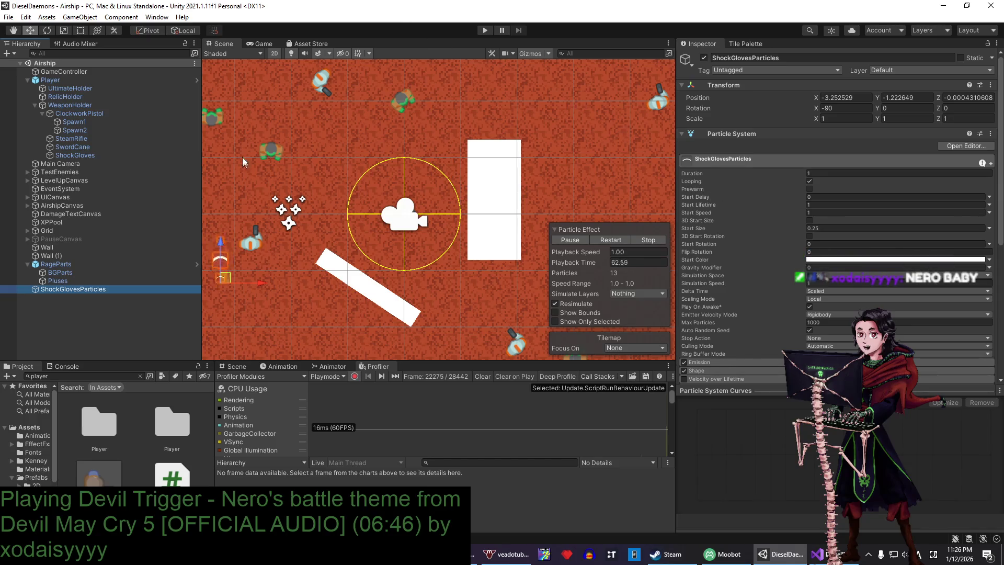
pyautogui.click(114, 73)
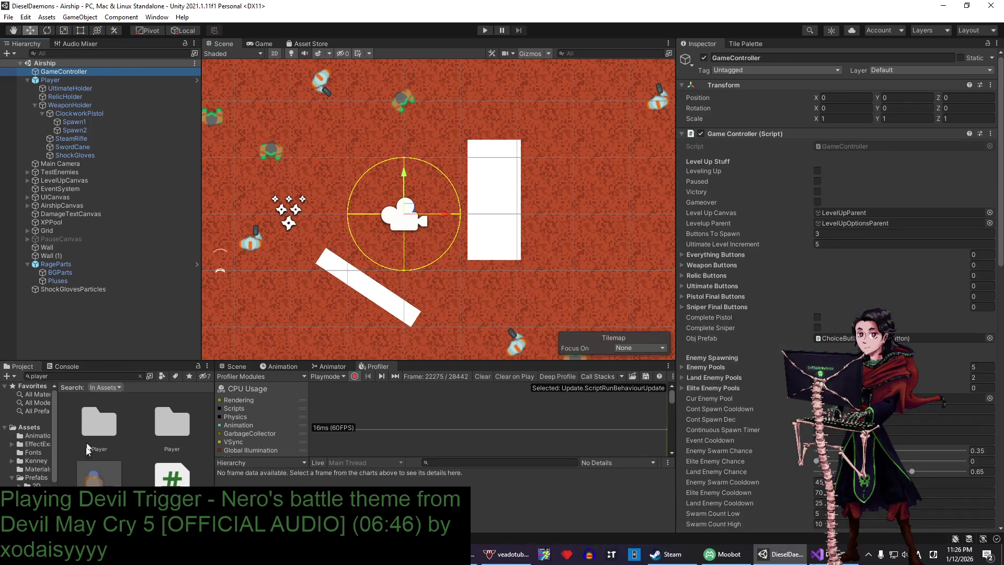
pyautogui.click(197, 80)
pyautogui.click(97, 135)
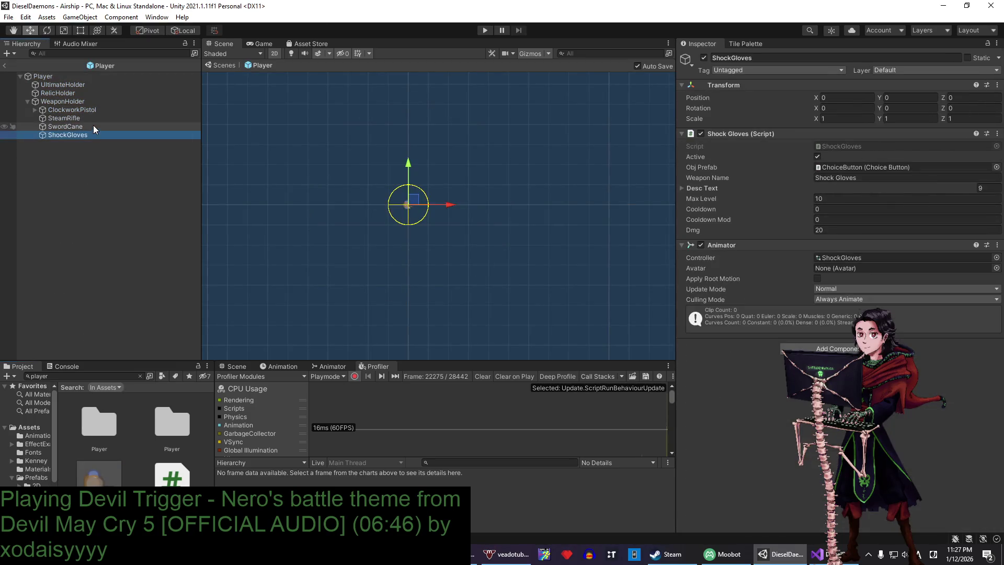
pyautogui.click(93, 125)
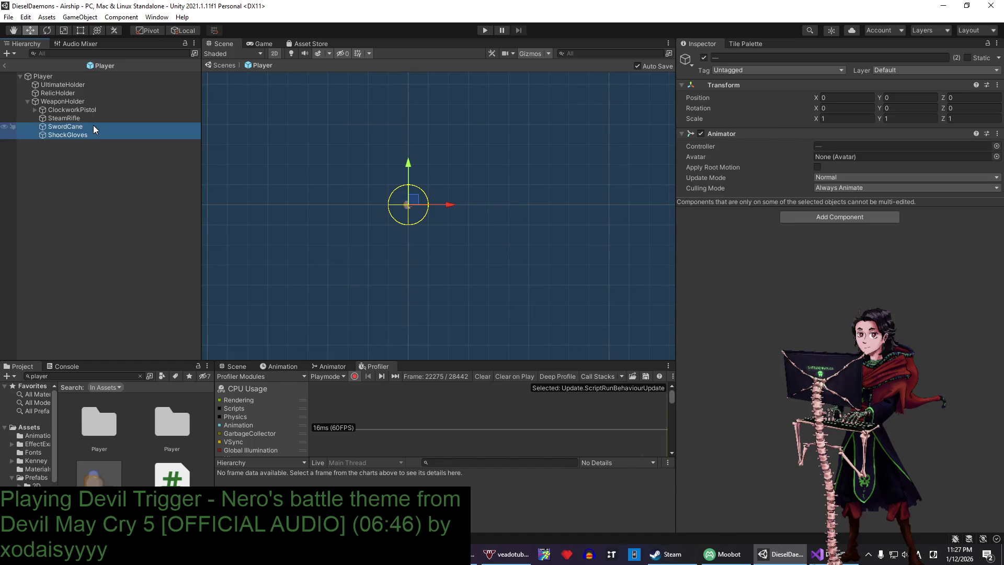
# - Set SwordCane's Cooldown to 1
pyautogui.click(853, 209)
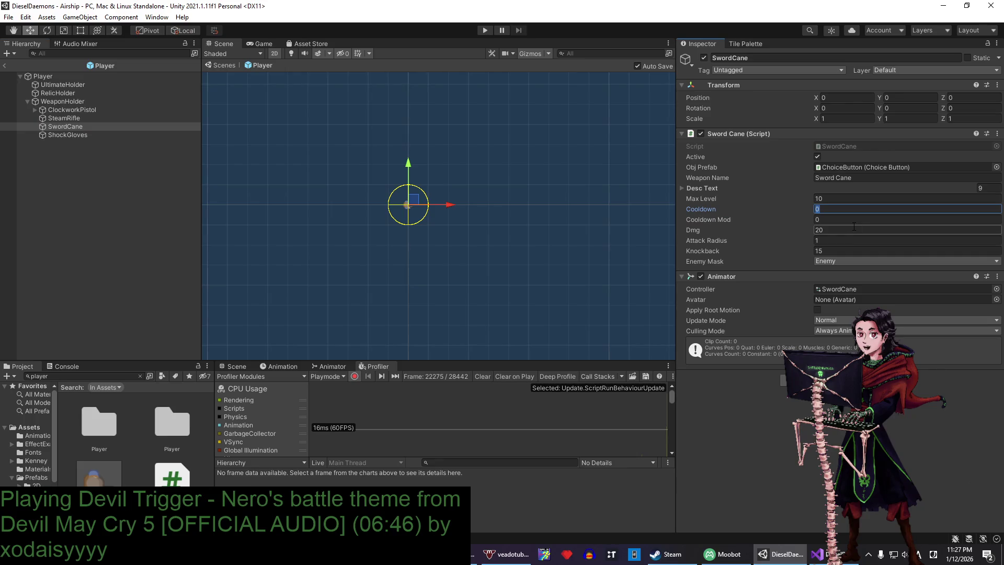
pyautogui.write('1.5')
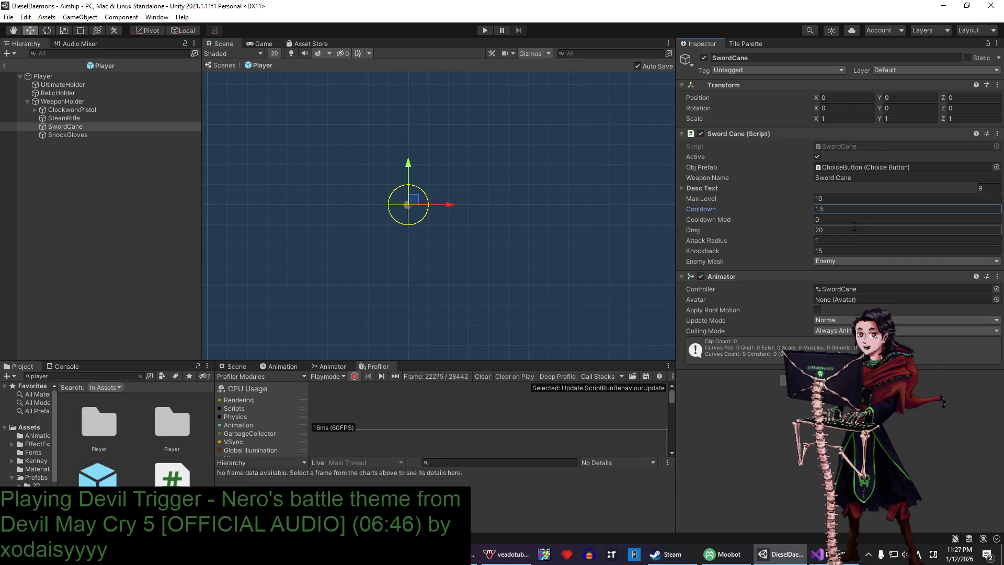
pyautogui.click(852, 203)
pyautogui.press('Tab')
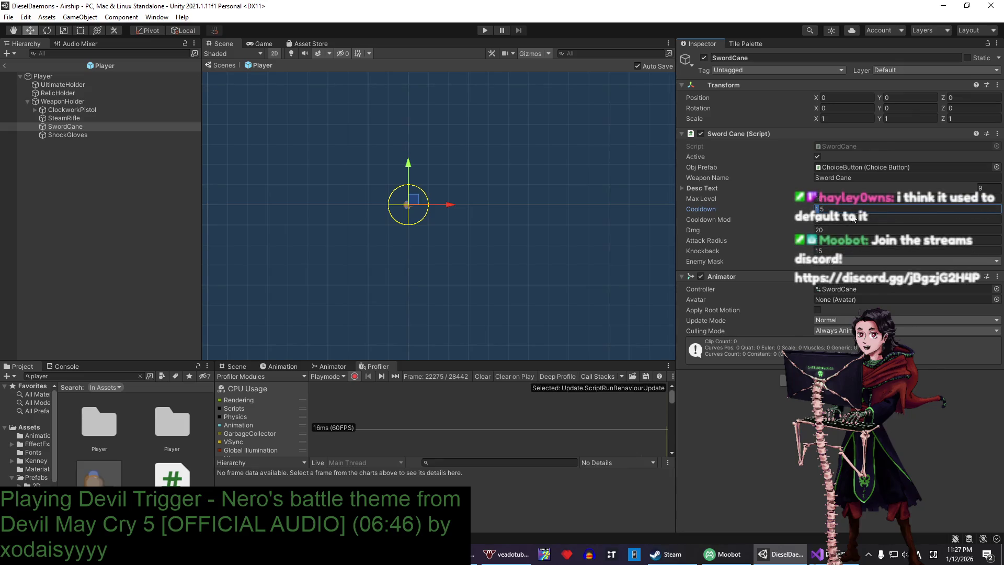
pyautogui.write('1')
# - Select ShockGloves with its Cooldown of 1 and start a test run
pyautogui.click(90, 138)
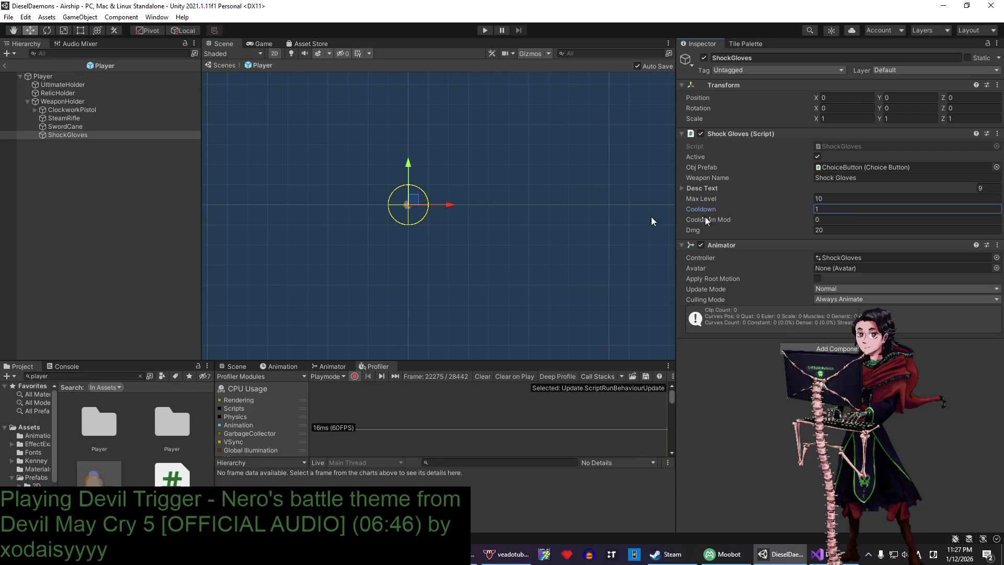
pyautogui.click(53, 132)
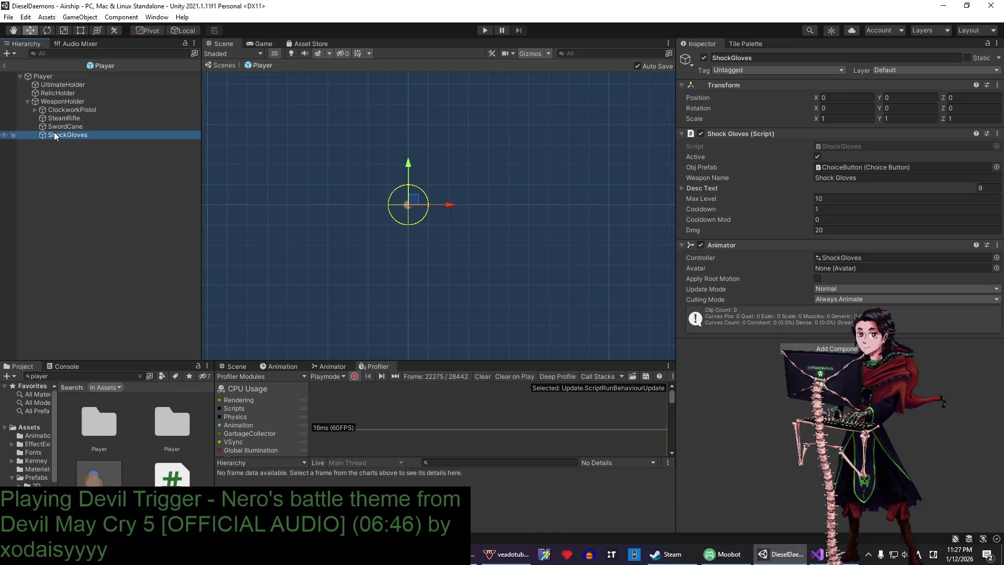
pyautogui.press('Up')
pyautogui.click(64, 136)
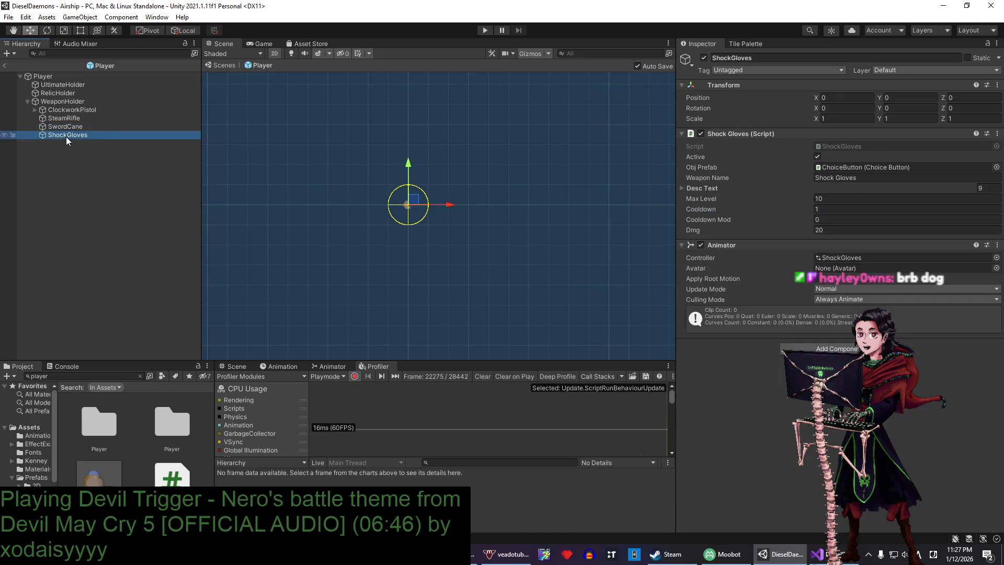
pyautogui.click(477, 31)
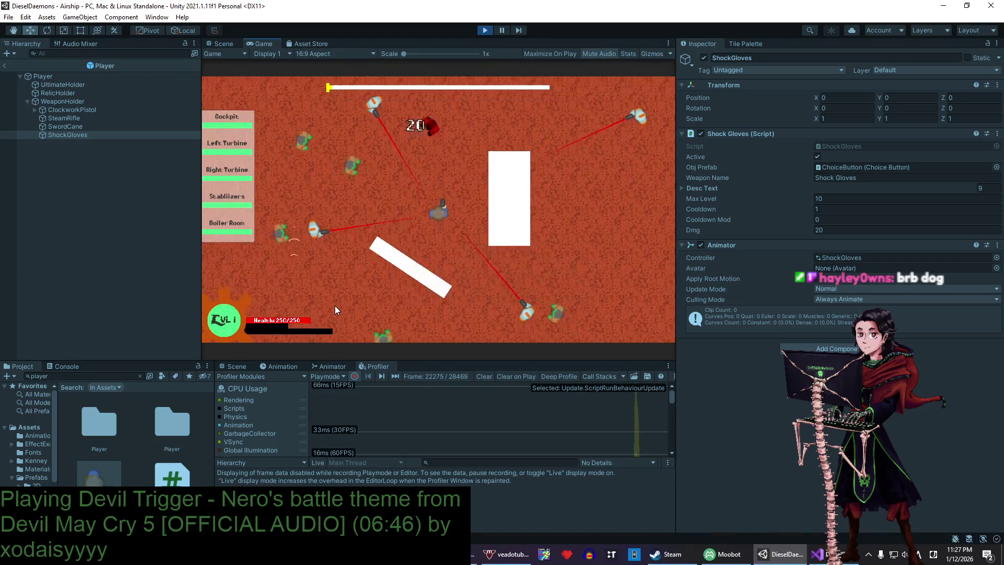
# - Move the player briefly, then stop the test run
pyautogui.press('w')
pyautogui.press('a')
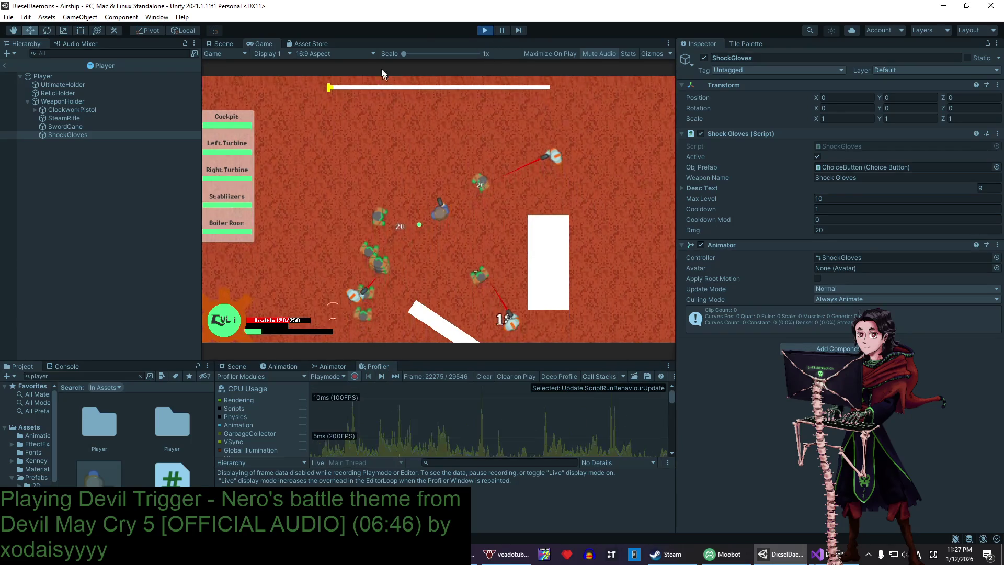
pyautogui.click(481, 32)
# - Change SwordCane's Knockback from 15 to 150
pyautogui.click(111, 135)
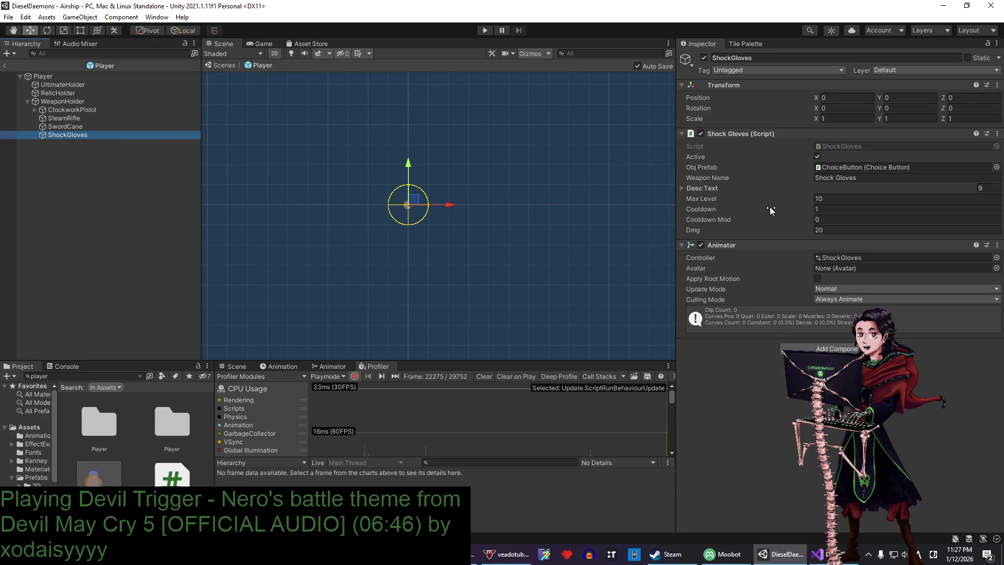
pyautogui.click(130, 127)
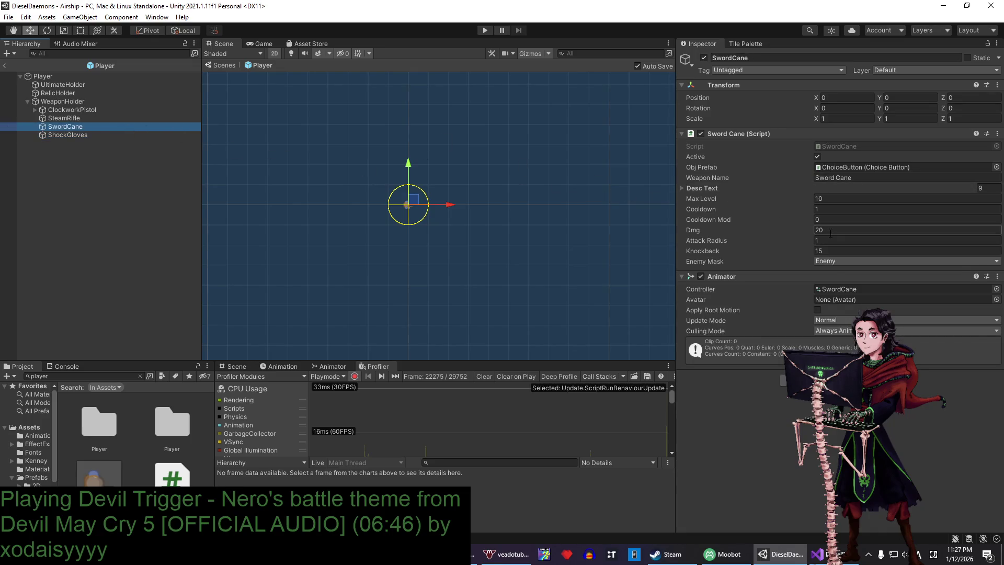
pyautogui.click(849, 250)
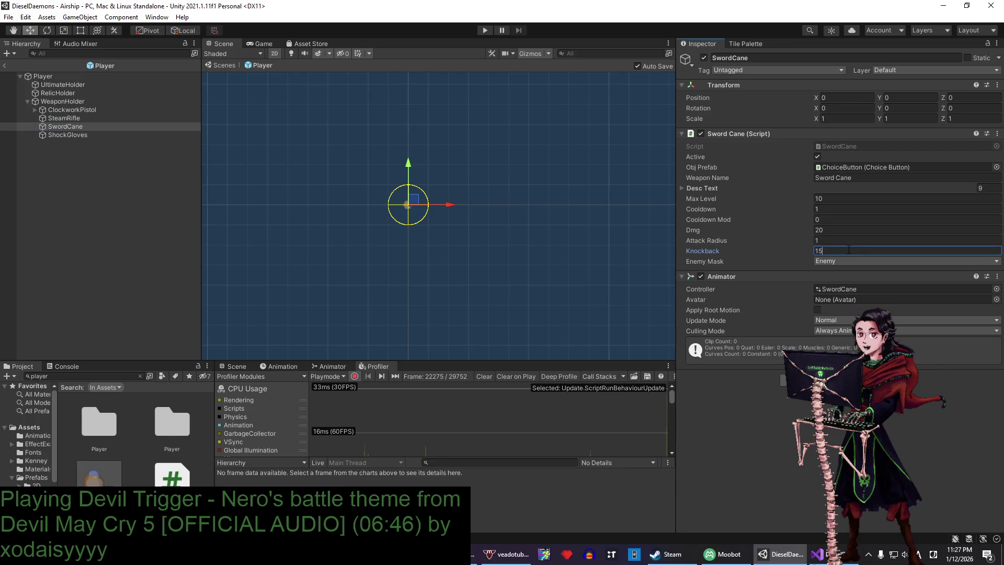
pyautogui.write('0')
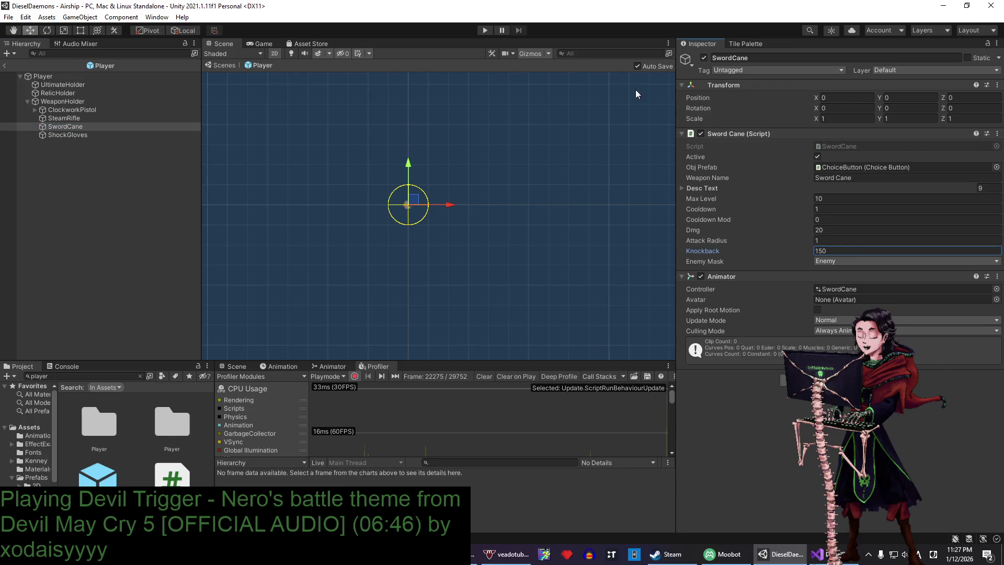
pyautogui.hotkey('alt', 'Tab')
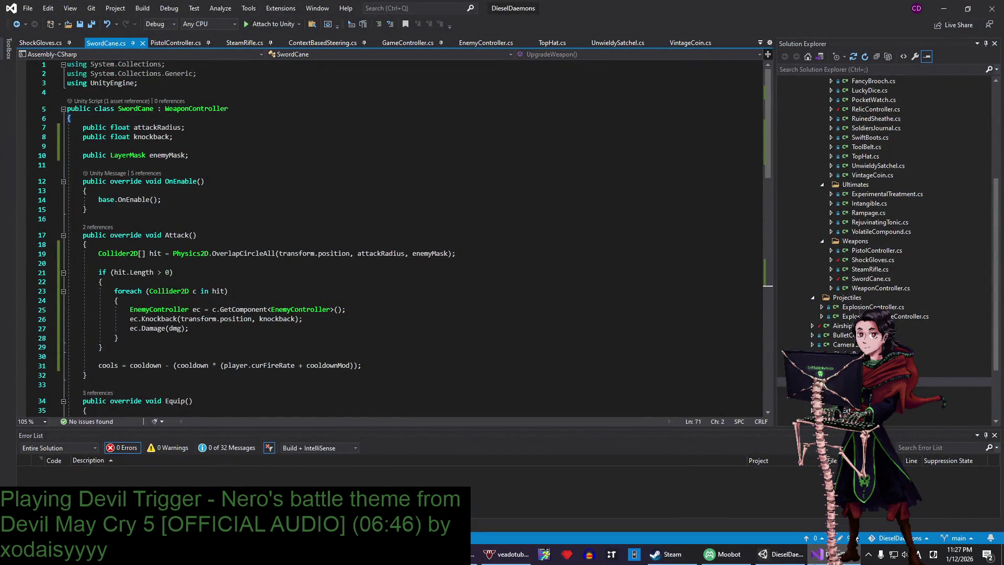
# - Steer the player through the enemy swarm with WASD, then stop the game with Ctrl+P
pyautogui.click(780, 554)
pyautogui.press('w')
pyautogui.press('a')
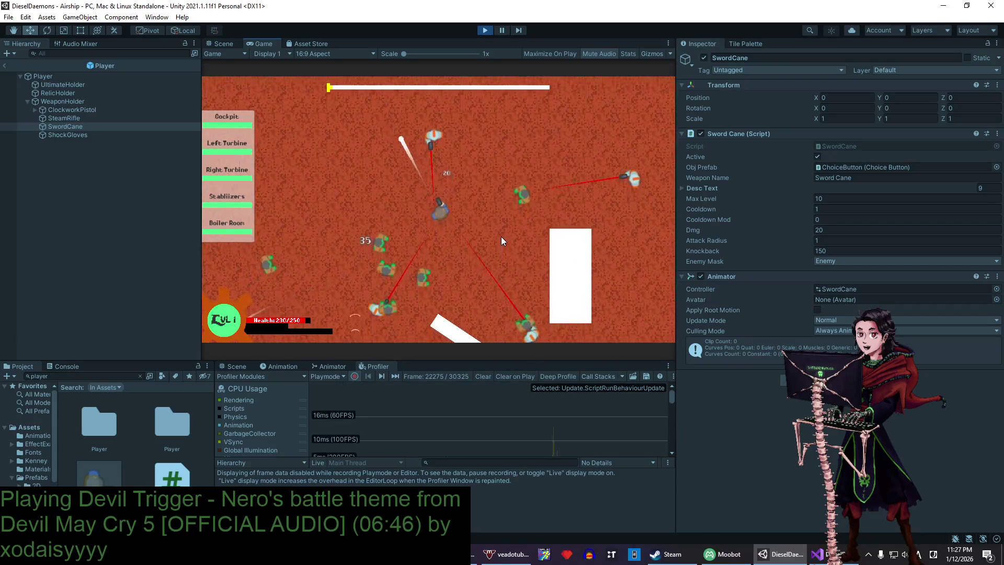
pyautogui.press('a')
pyautogui.press('a')
pyautogui.press('d')
pyautogui.press('s')
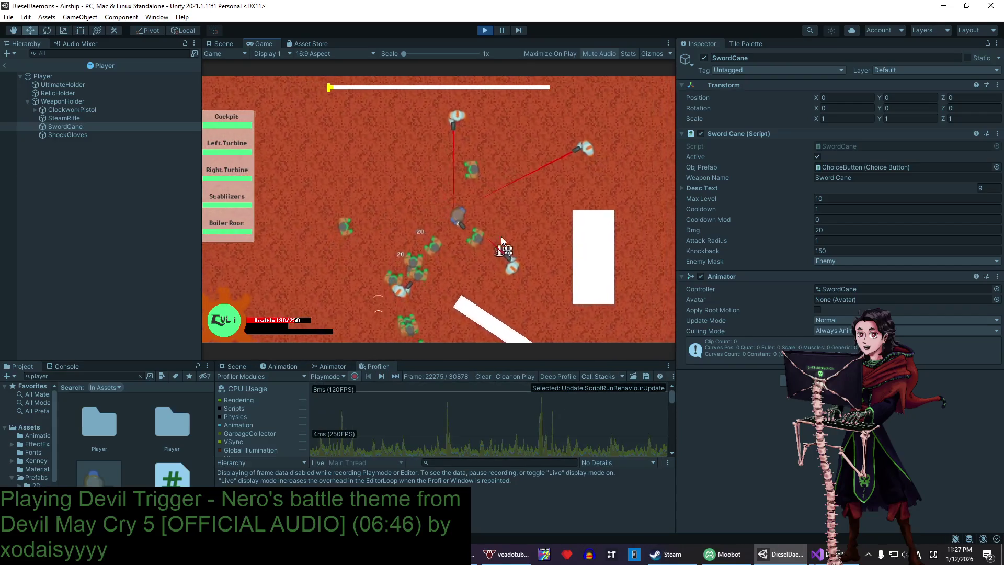
pyautogui.press('d')
pyautogui.press('w')
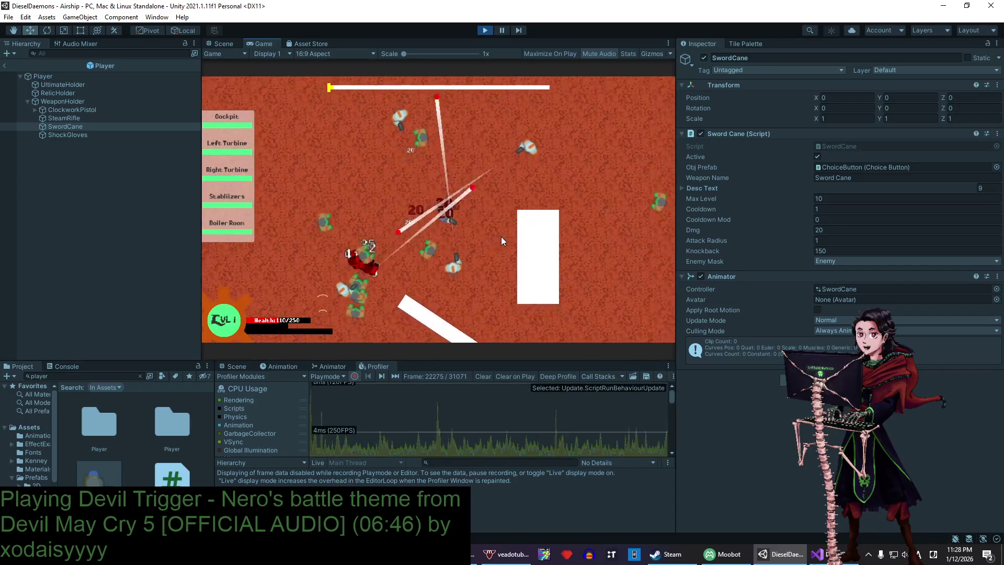
pyautogui.press('a')
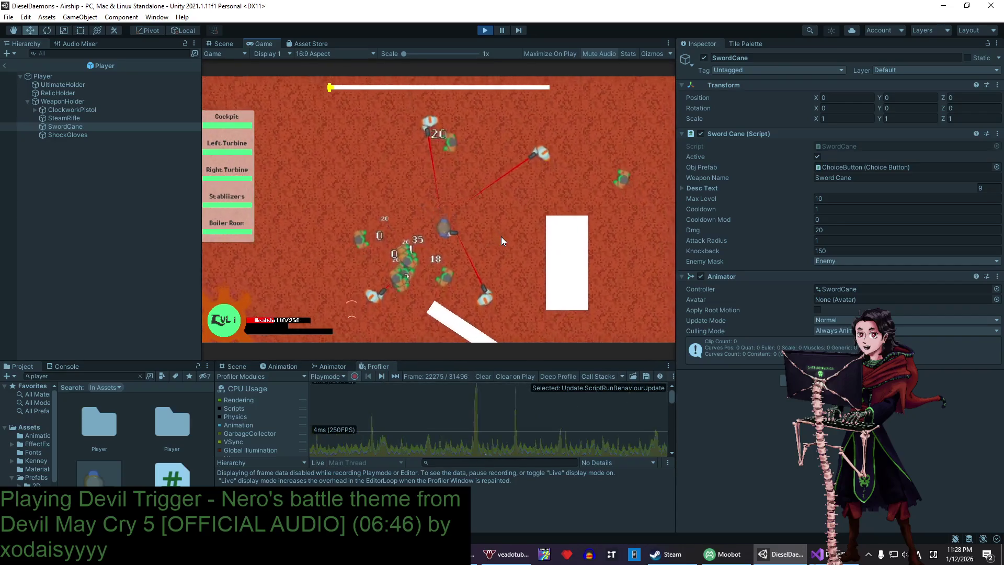
pyautogui.press('d')
pyautogui.press('w')
pyautogui.press('a')
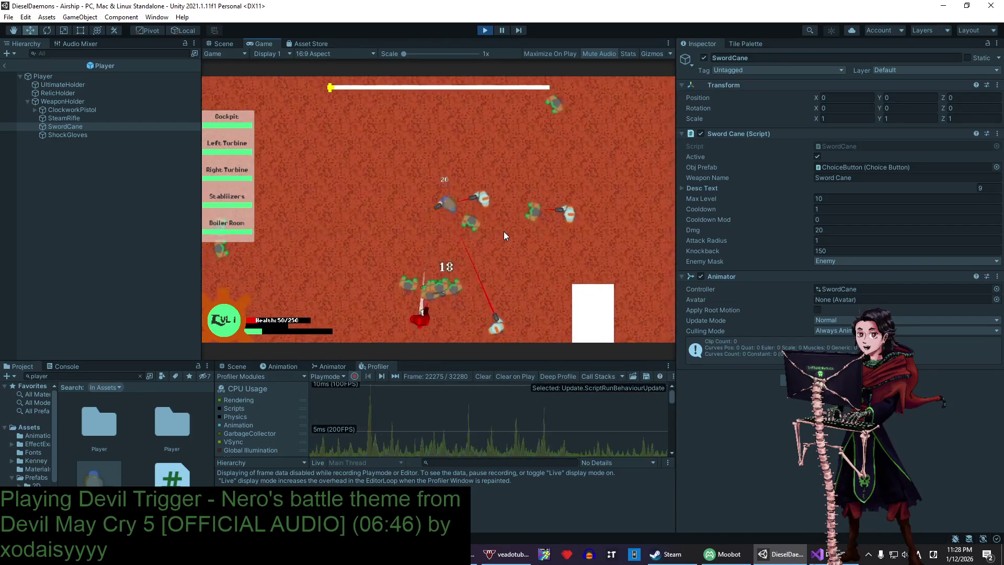
pyautogui.press('d')
pyautogui.press('w')
pyautogui.press('d')
pyautogui.press('s')
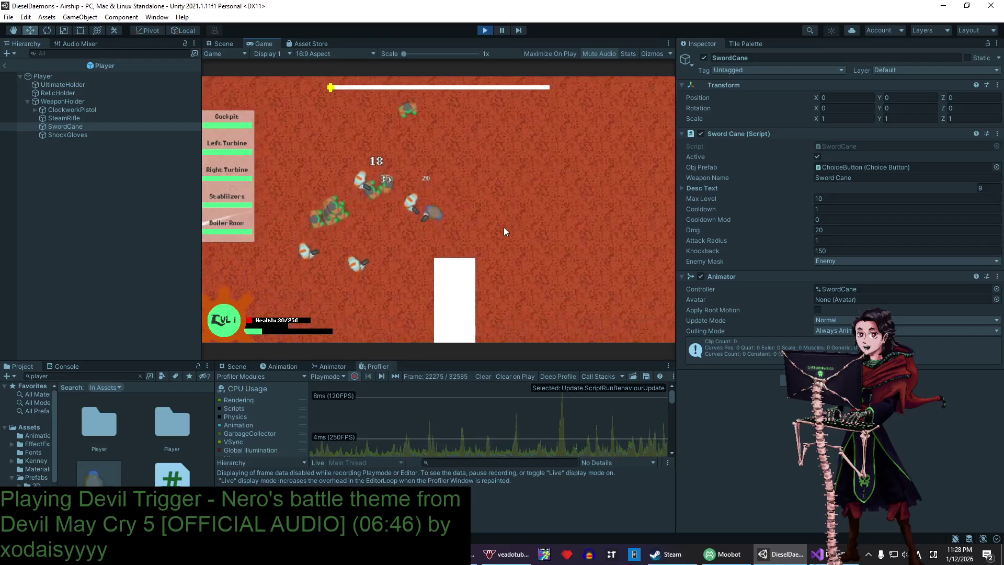
pyautogui.press('a')
pyautogui.press('w')
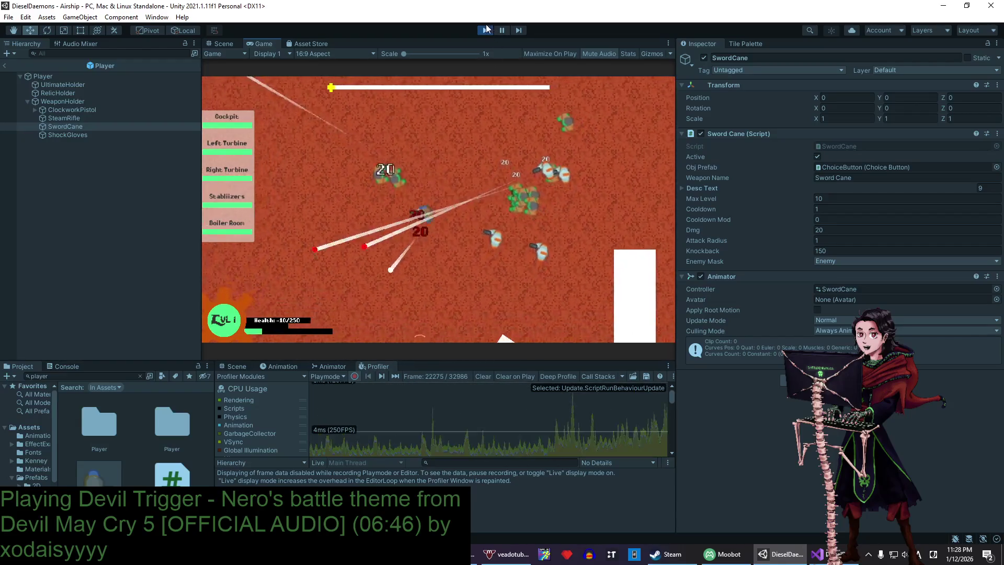
pyautogui.hotkey('ctrl', 'p')
# - View the ShockGloves.cs Attack method in Visual Studio, then go back to Unity
pyautogui.click(818, 554)
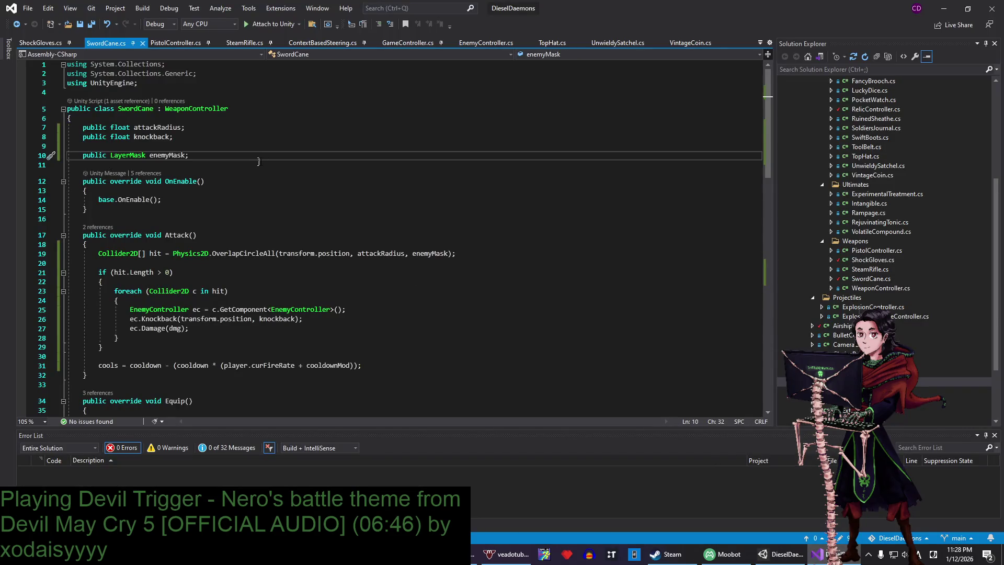
pyautogui.click(368, 146)
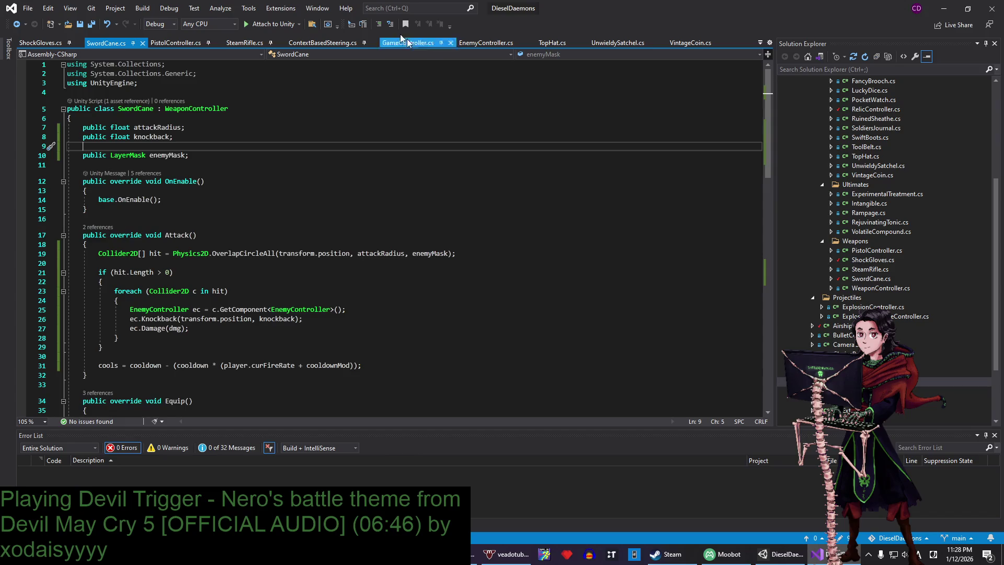
pyautogui.click(41, 43)
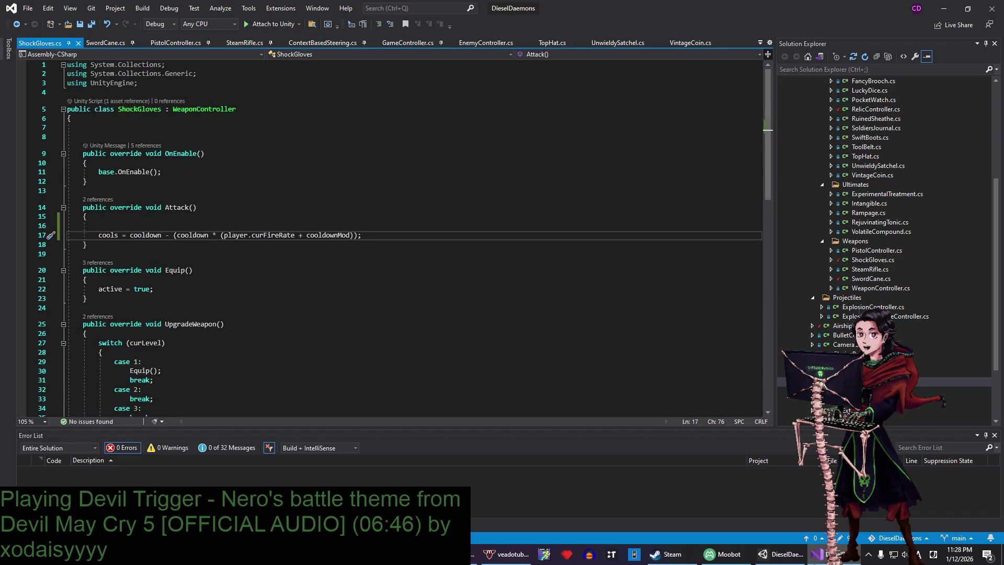
pyautogui.click(667, 553)
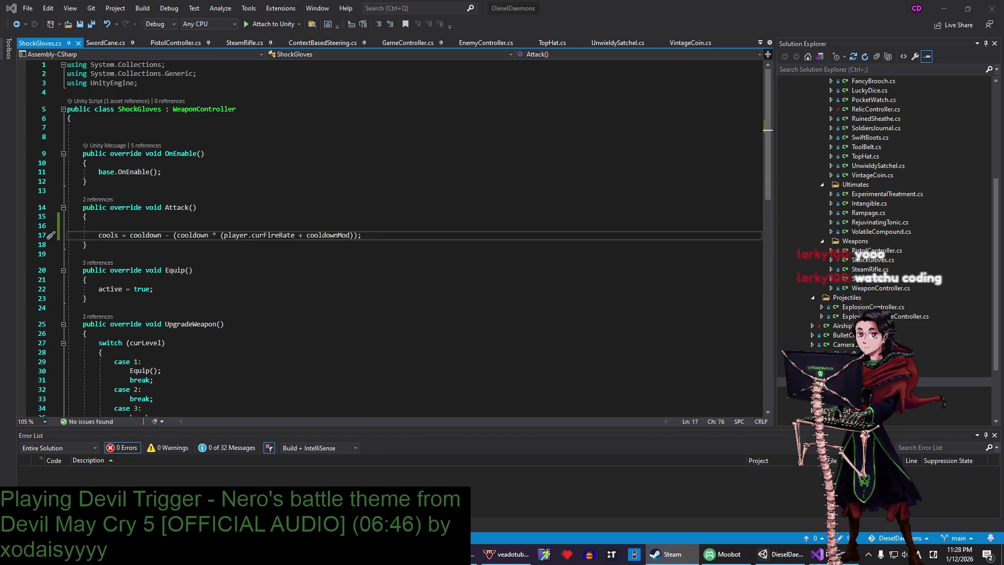
pyautogui.press('Up')
pyautogui.press('Up')
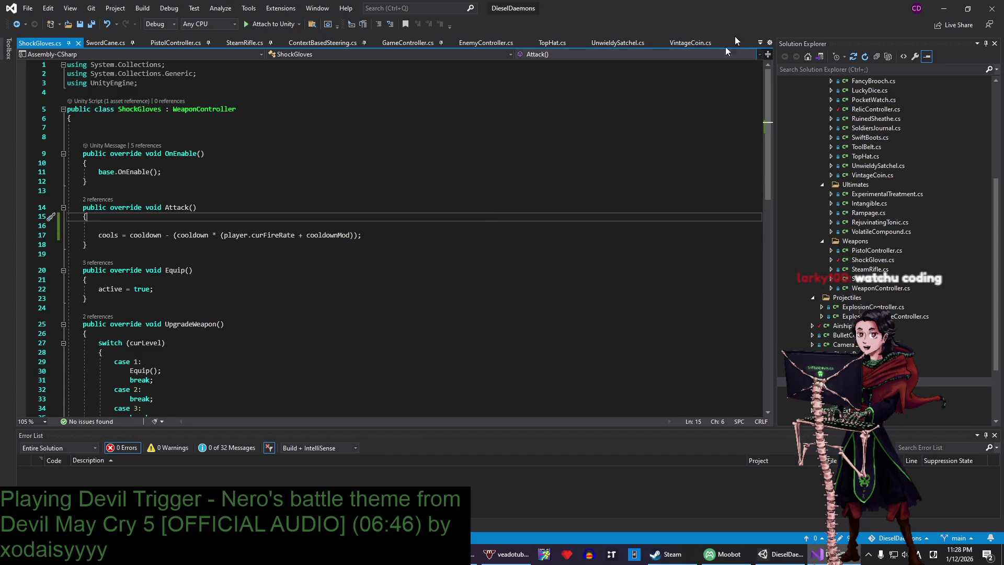
pyautogui.hotkey('alt', 'Tab')
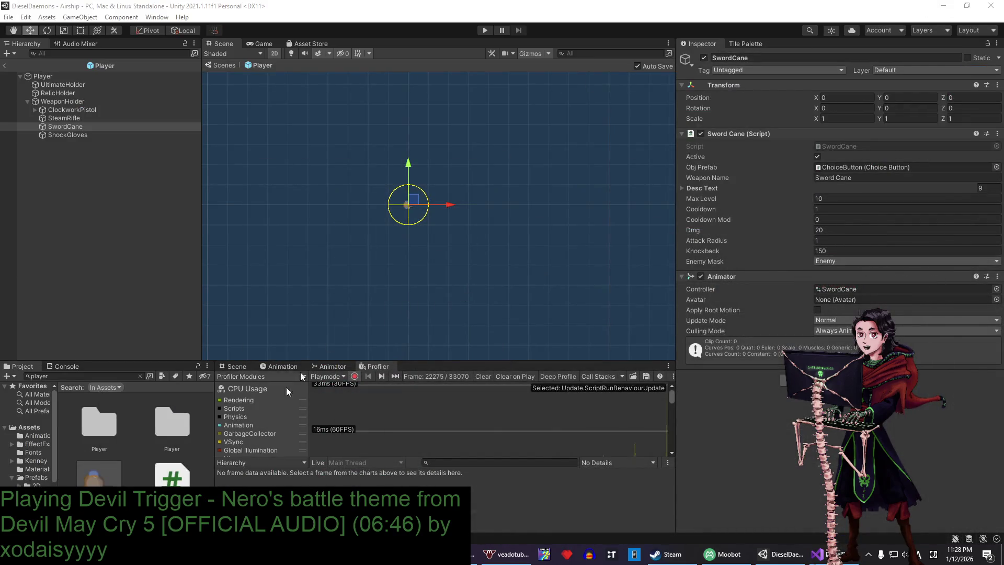
# - Inspect the health_spr sprite in Sprites > Icons and the SwordCane object, then return to ShockGloves.cs
pyautogui.scroll(-3, 29, 484)
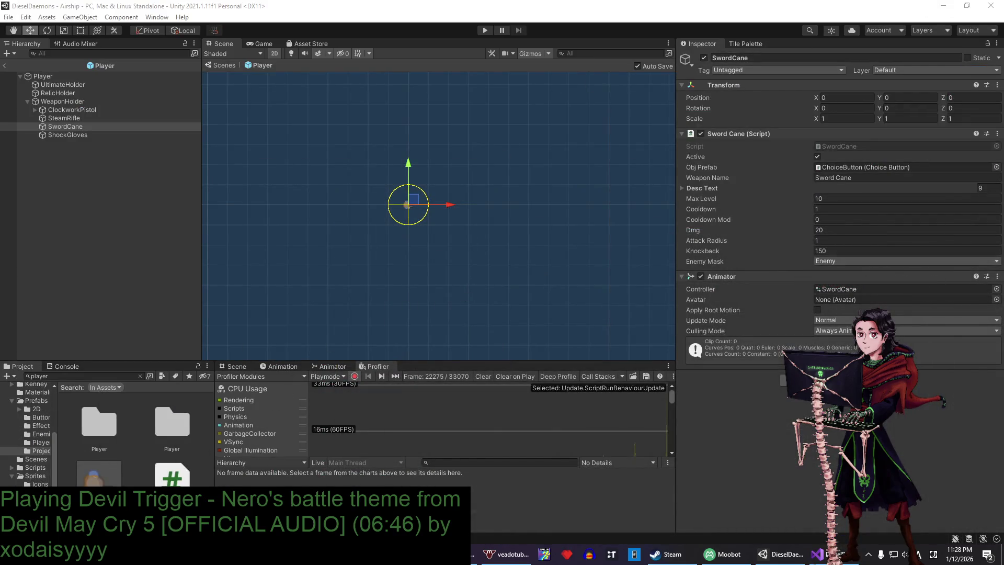
pyautogui.click(40, 484)
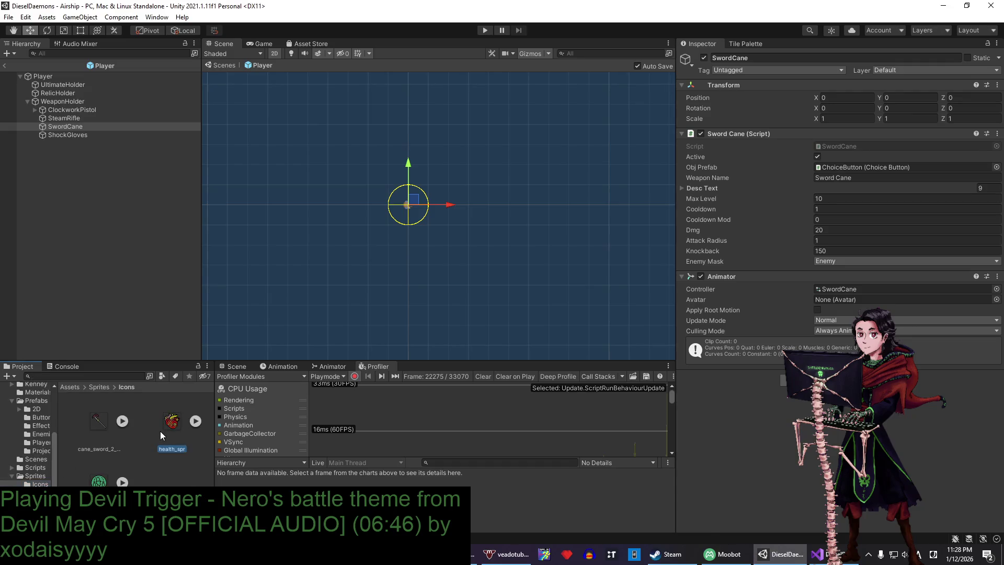
pyautogui.click(160, 431)
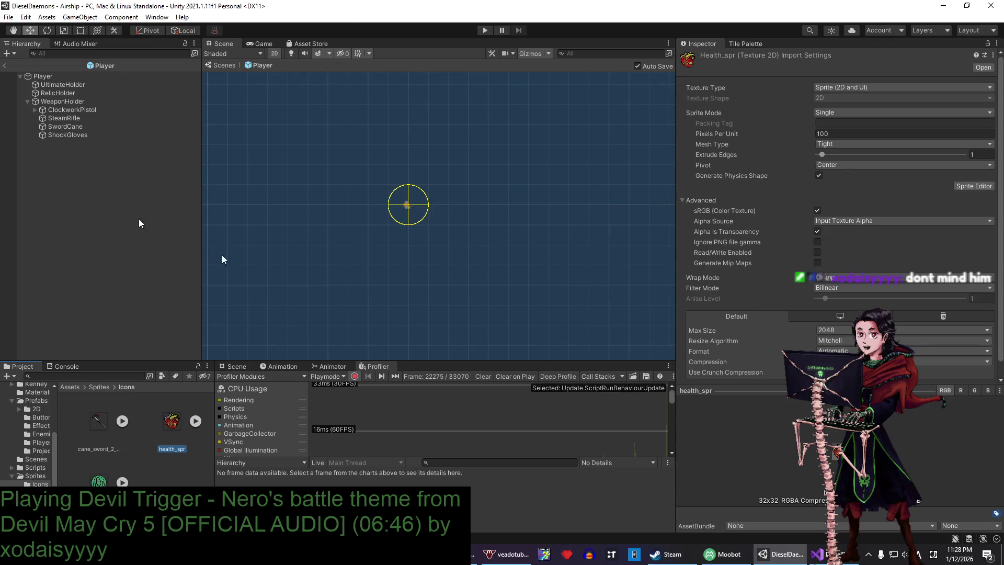
pyautogui.click(63, 127)
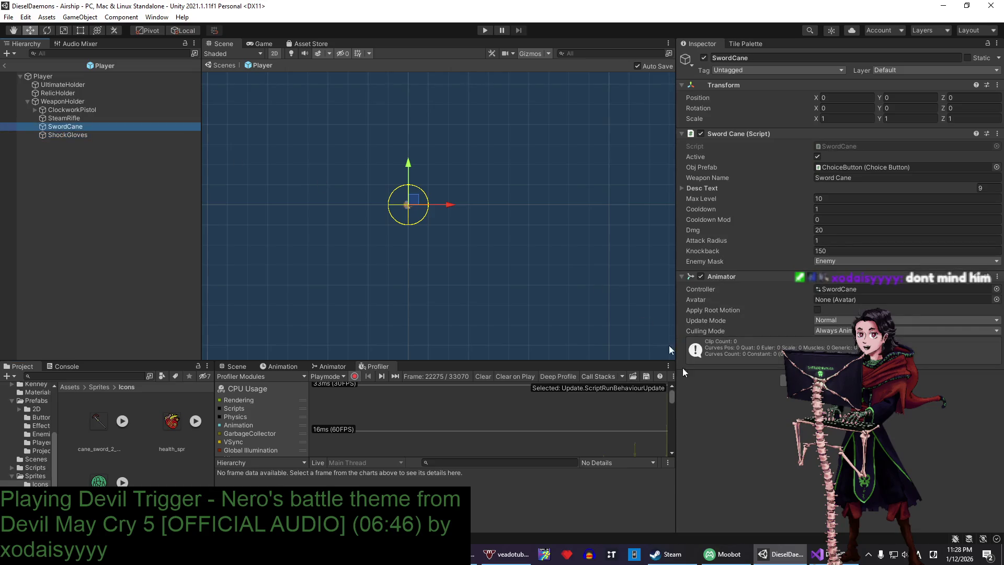
pyautogui.hotkey('alt', 'Tab')
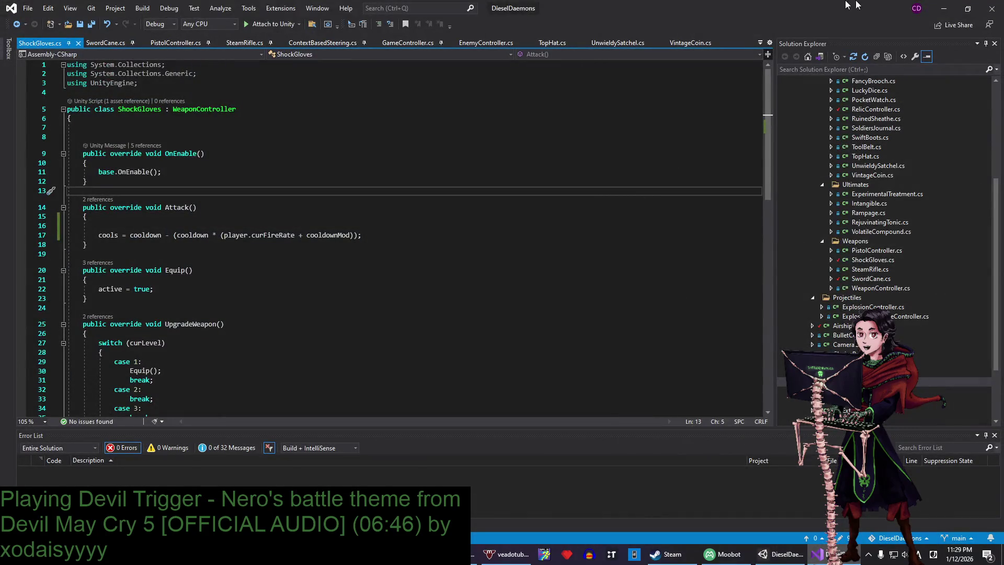
# - Start a new test run and move the player with WASD until the Level Up panel appears
pyautogui.click(944, 9)
pyautogui.click(479, 27)
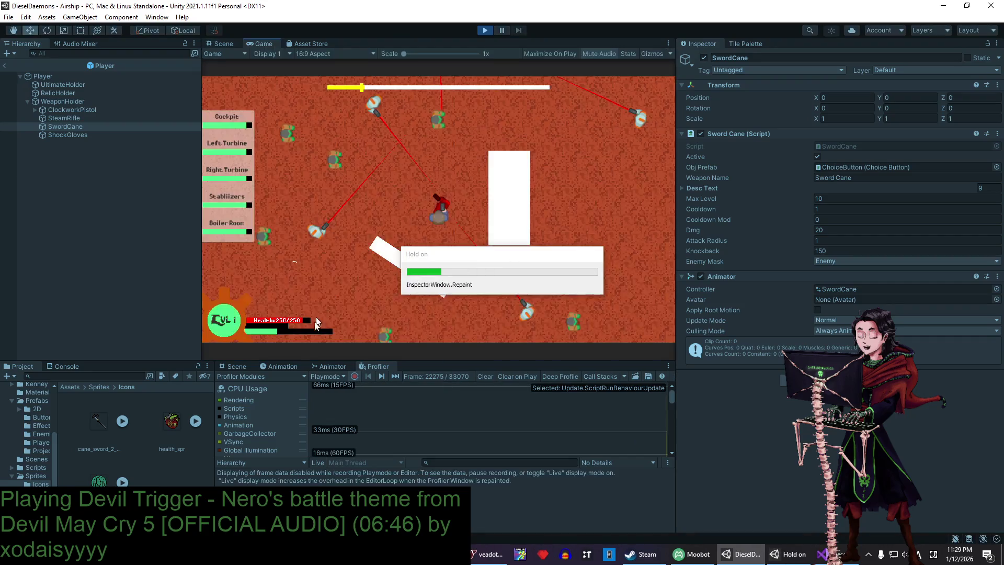
pyautogui.press('w')
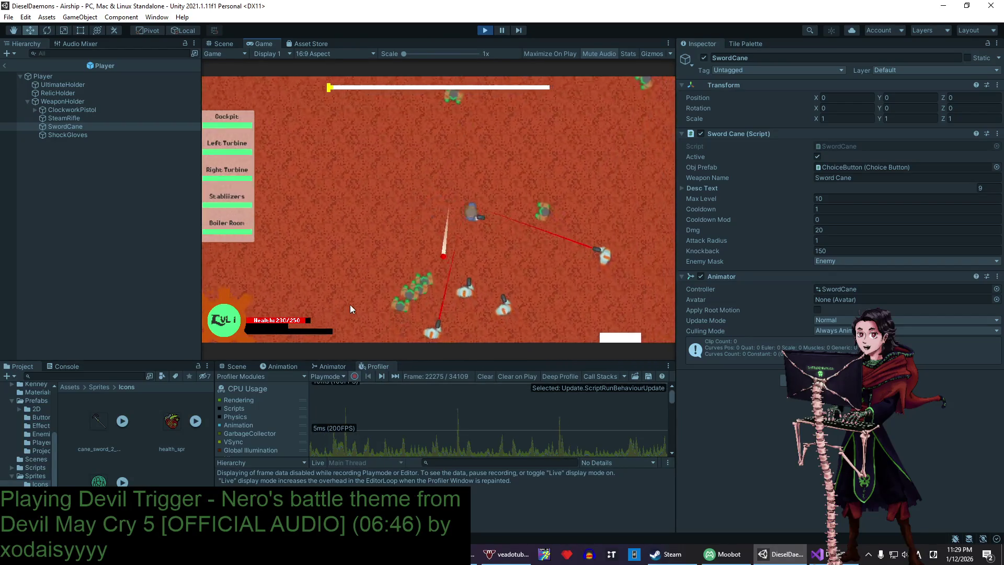
pyautogui.press('s')
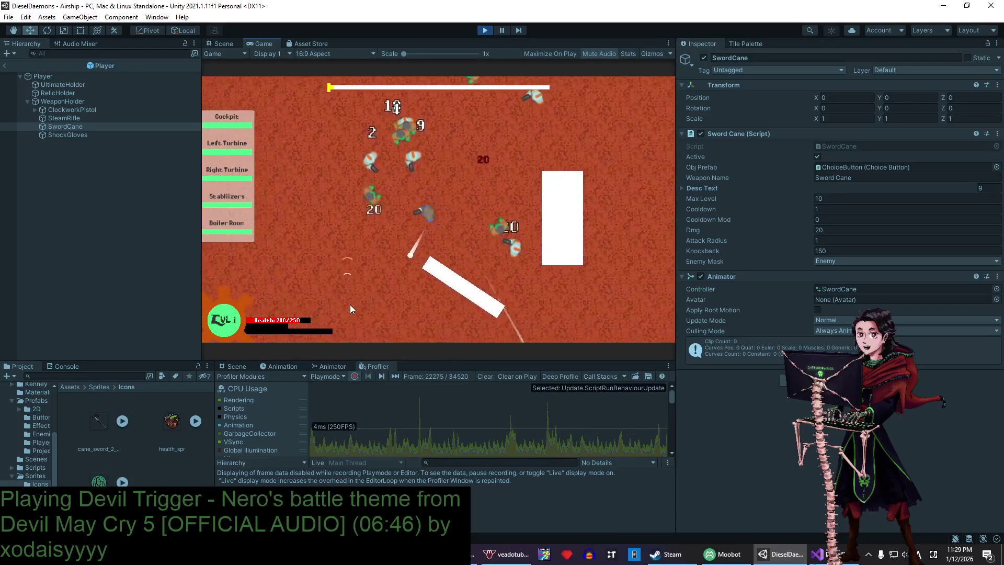
pyautogui.press('w')
pyautogui.press('a')
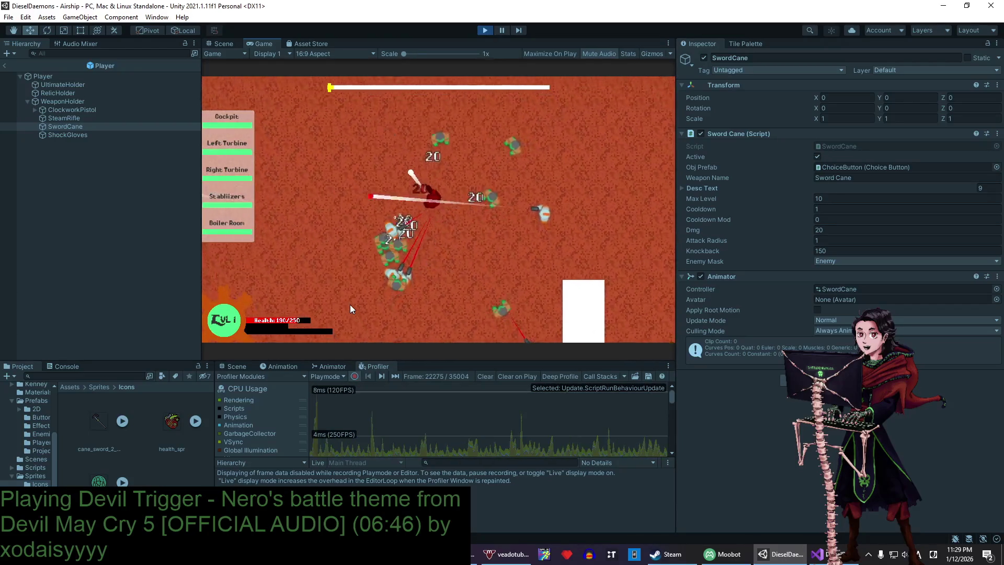
pyautogui.press('s')
pyautogui.press('a')
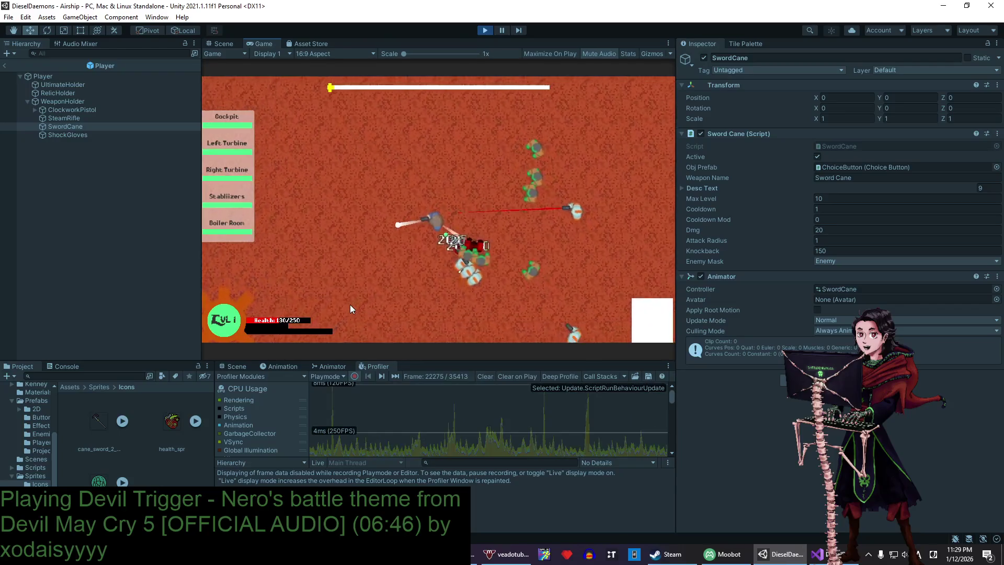
pyautogui.press('s')
pyautogui.press('d')
pyautogui.press('w')
pyautogui.press('w')
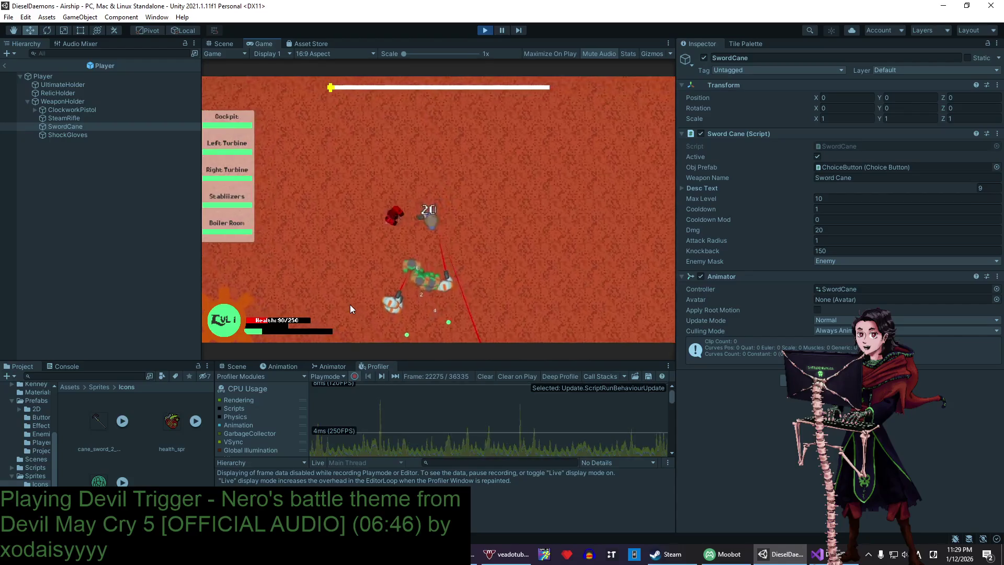
pyautogui.press('d')
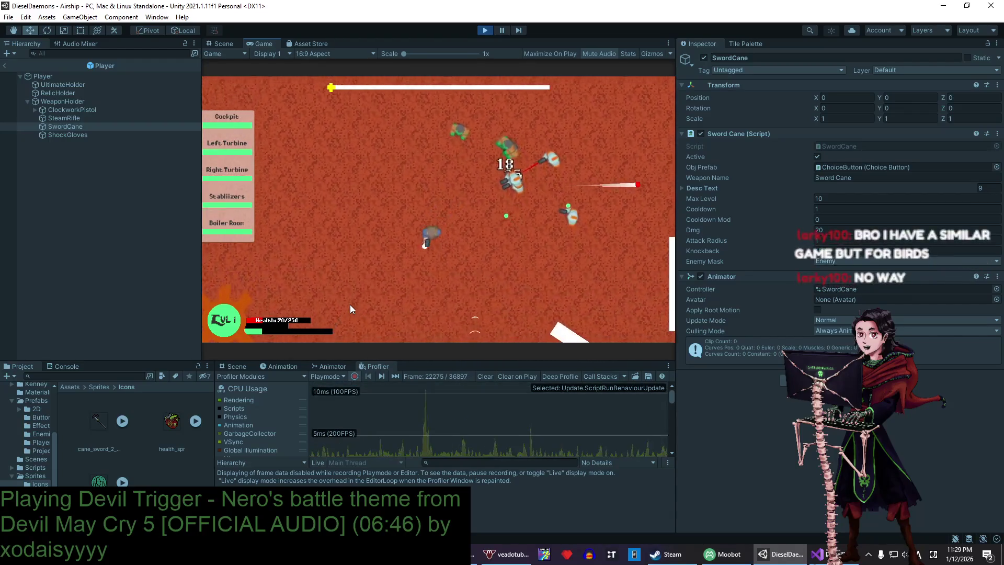
pyautogui.press('s')
pyautogui.press('w')
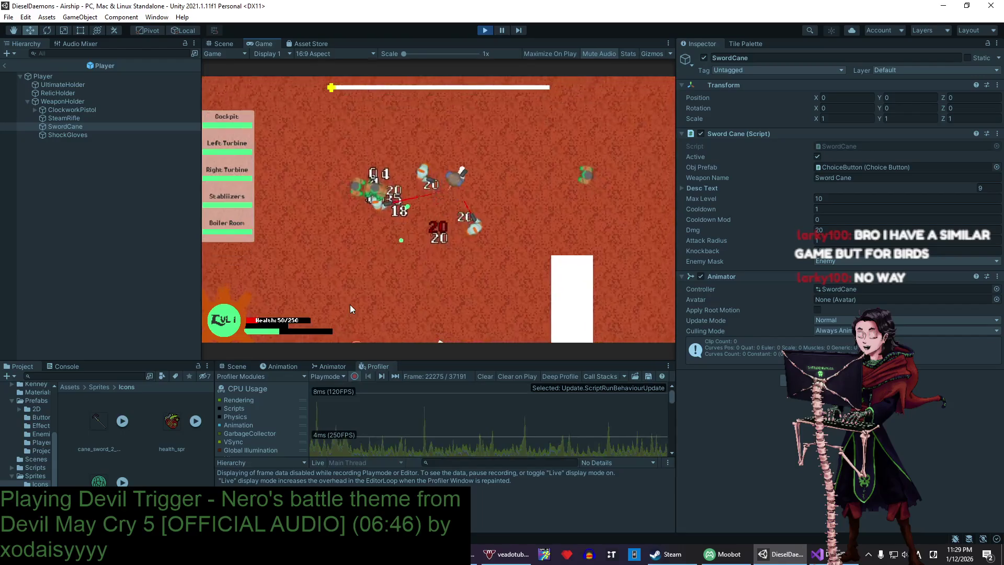
pyautogui.press('a')
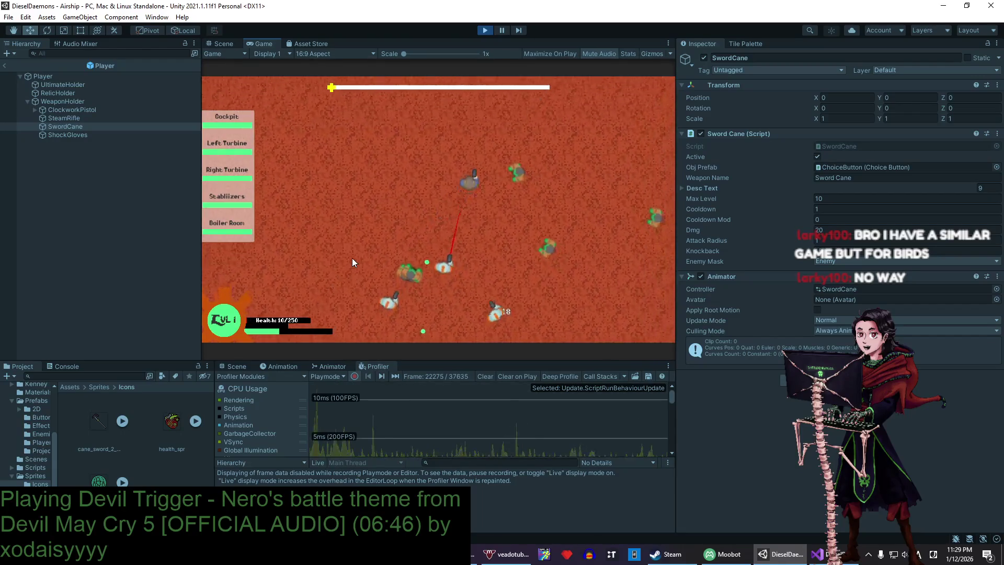
pyautogui.press('s')
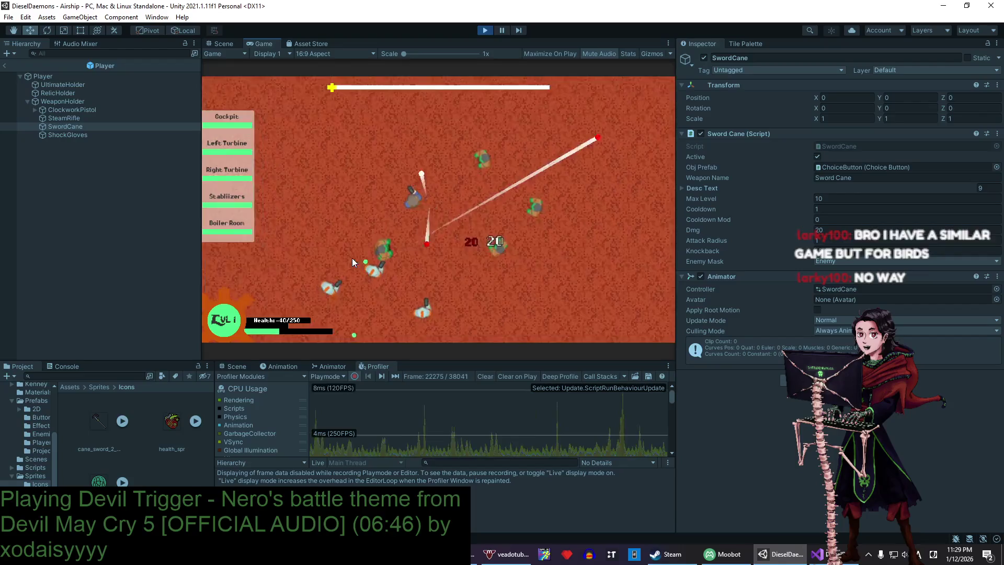
pyautogui.press('d')
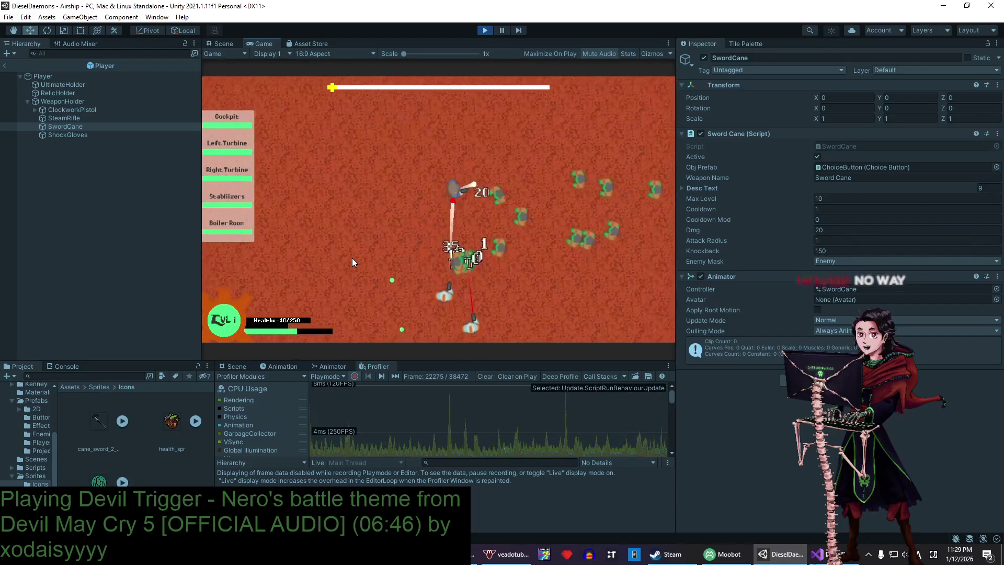
pyautogui.press('a')
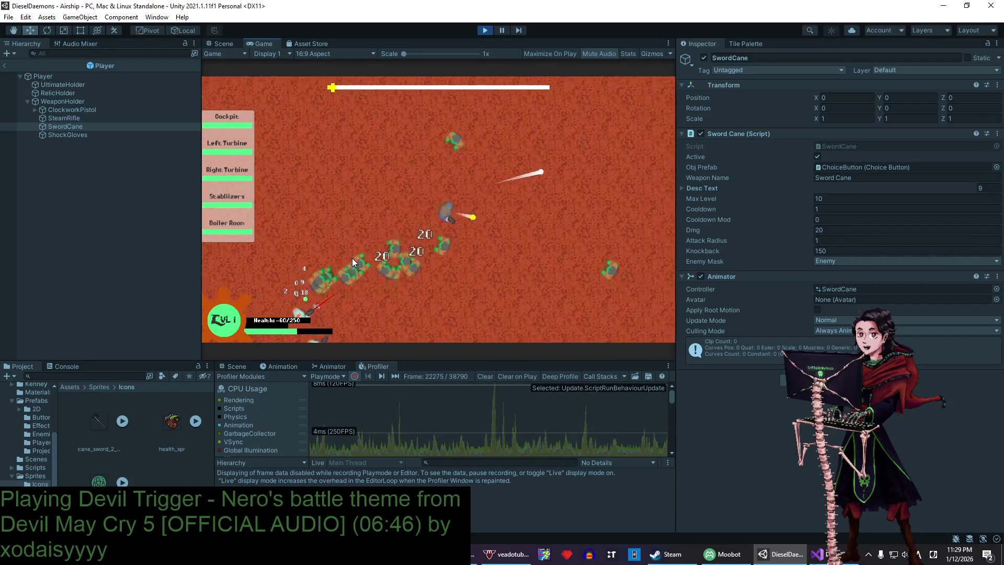
pyautogui.press('d')
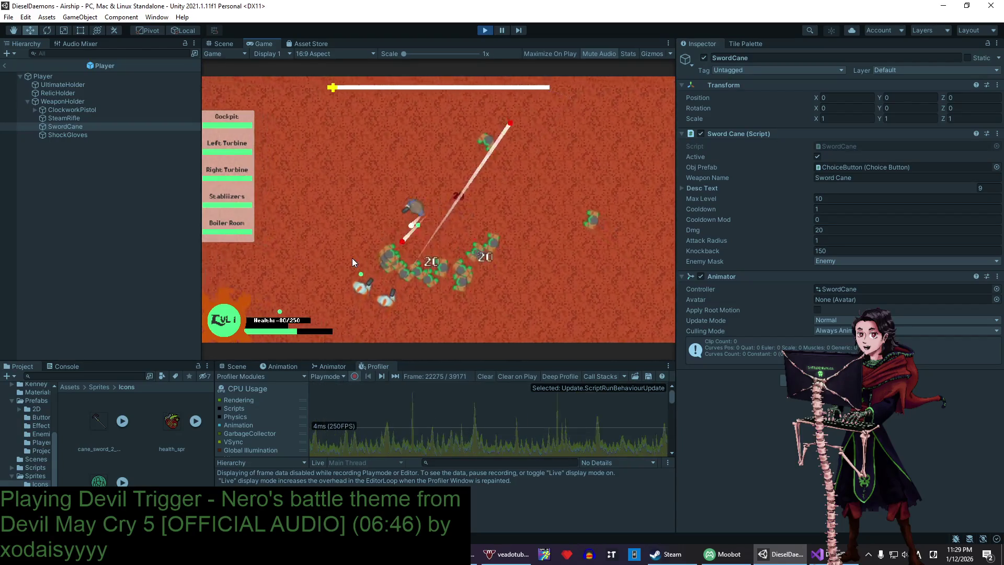
# - Stop the test run and select the RelicHolder object
pyautogui.click(481, 30)
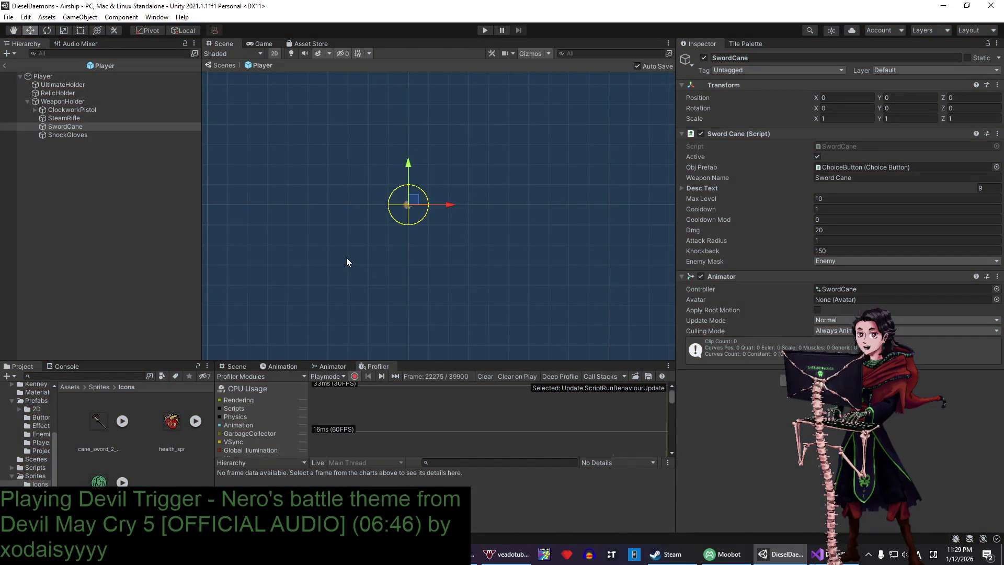
pyautogui.click(76, 82)
pyautogui.click(76, 93)
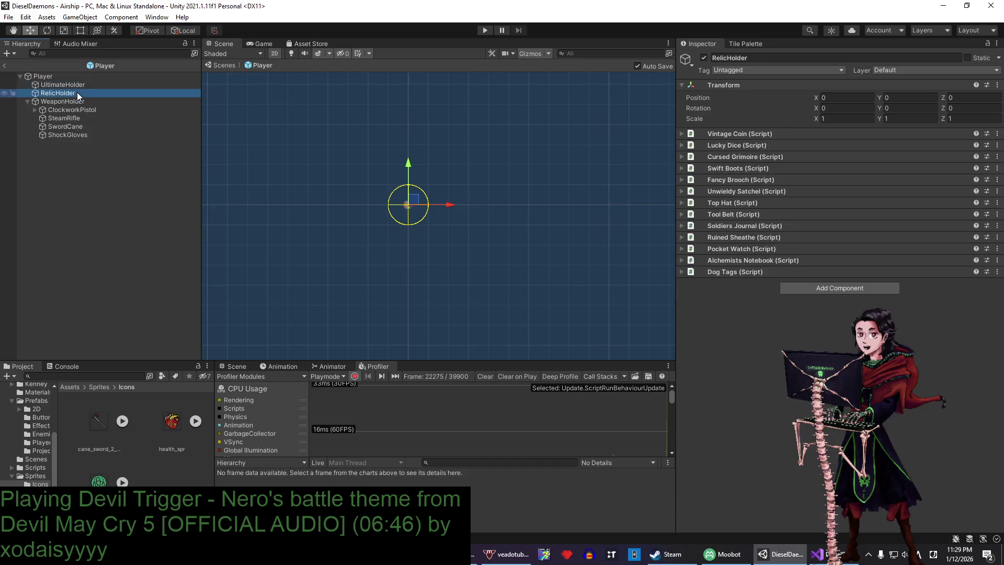
# - Expand the Dog Tags, Alchemists Notebook, Ruined Sheathe, Pocket Watch, Soldiers Journal, Tool Belt and Top Hat relics
pyautogui.click(768, 271)
pyautogui.click(761, 261)
pyautogui.click(756, 237)
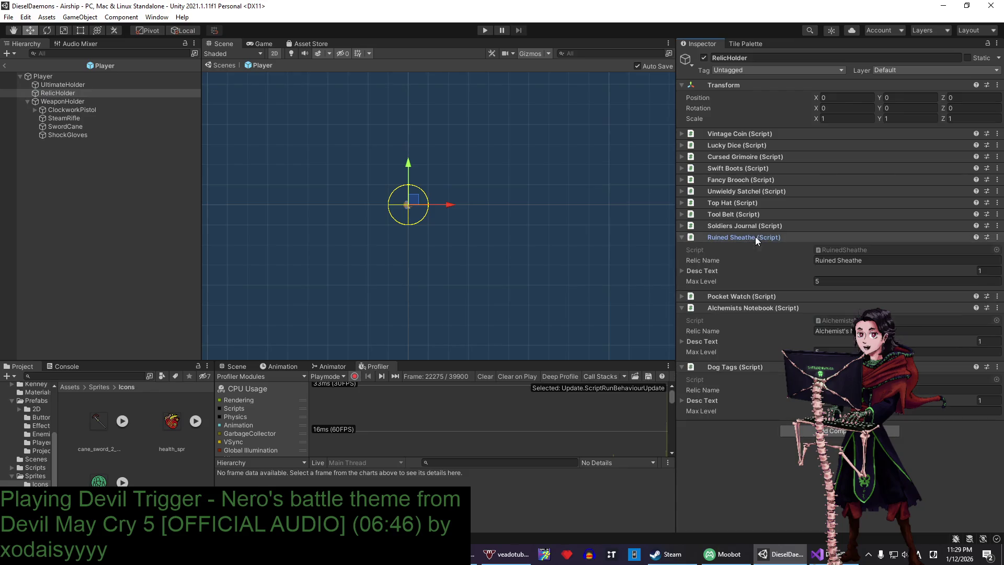
pyautogui.click(756, 296)
pyautogui.click(756, 226)
pyautogui.click(753, 214)
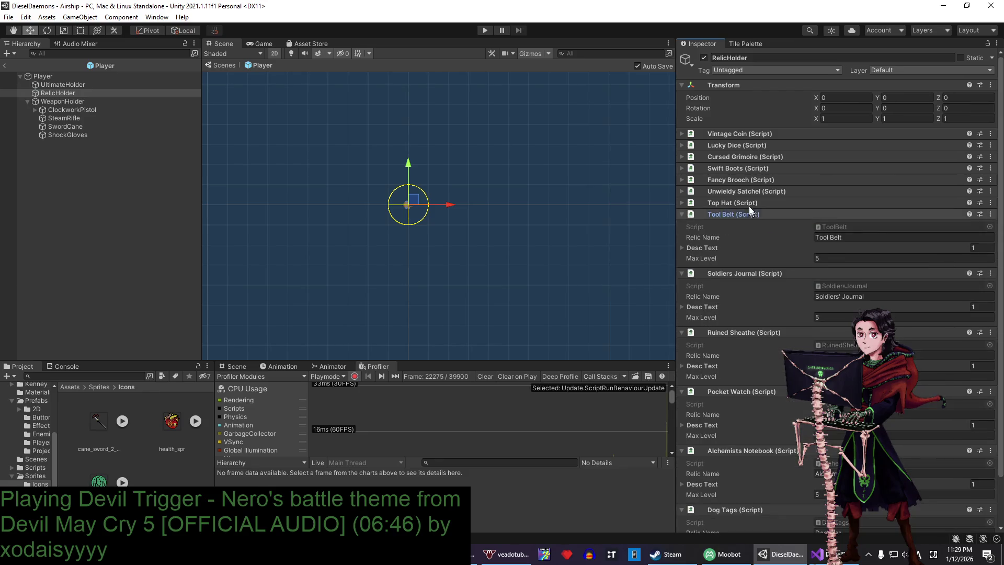
pyautogui.click(749, 202)
# - Expand the remaining relics through Vintage Coin, then check the Player's gizmo range circle
pyautogui.click(749, 191)
pyautogui.click(753, 179)
pyautogui.click(754, 168)
pyautogui.click(754, 156)
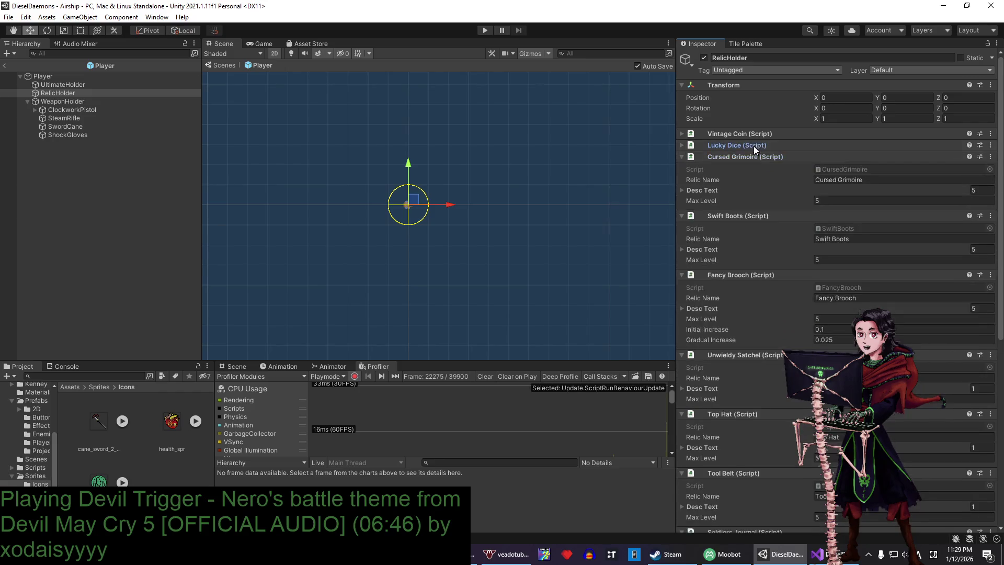
pyautogui.click(754, 146)
pyautogui.click(749, 134)
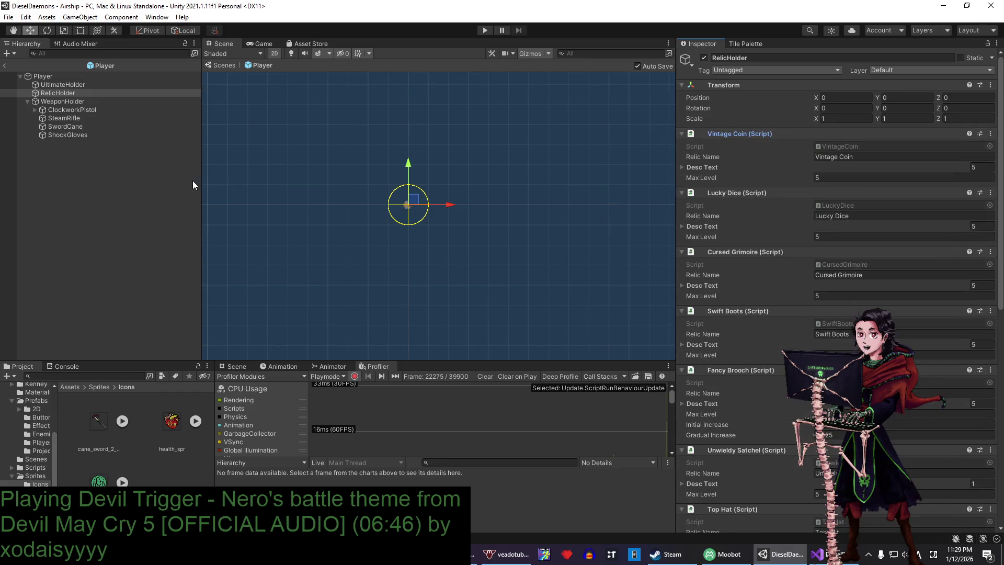
pyautogui.click(83, 78)
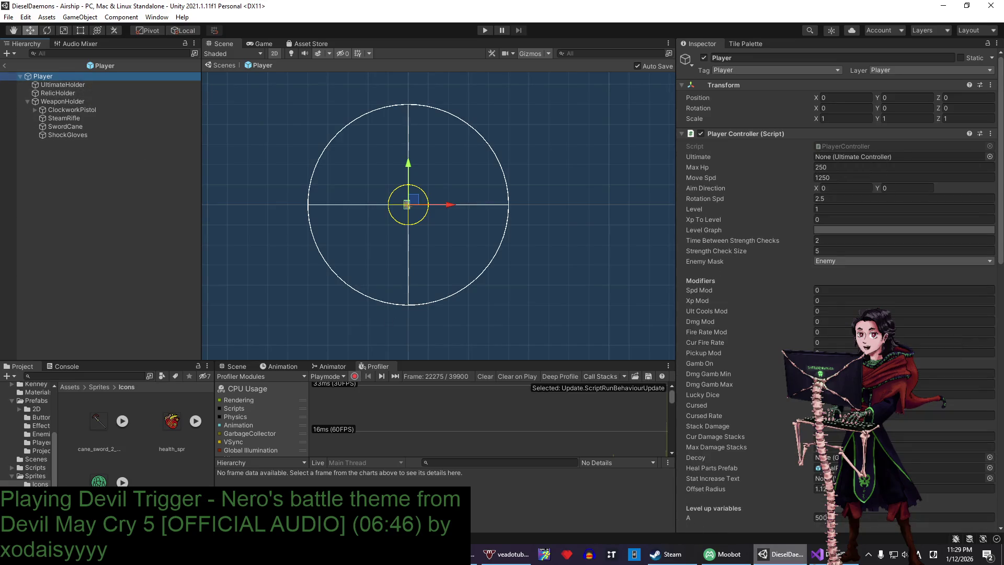
pyautogui.hotkey('alt', 'Tab')
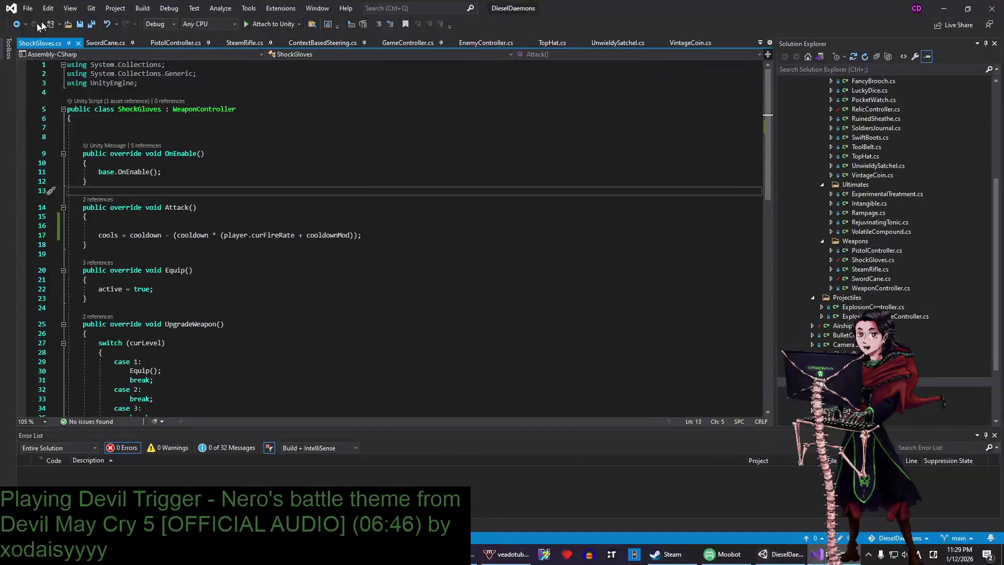
pyautogui.click(105, 40)
pyautogui.click(175, 43)
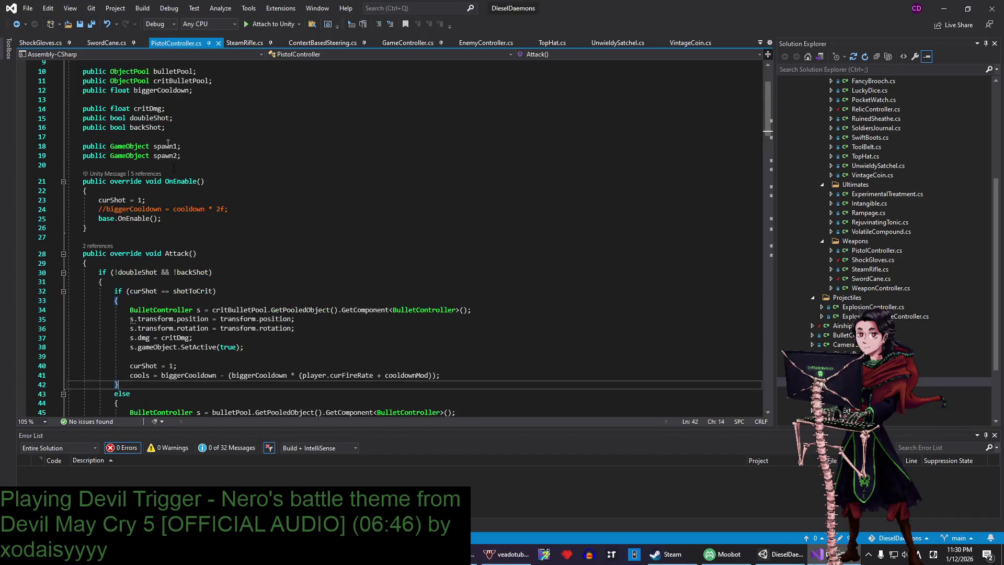
pyautogui.scroll(-3, 169, 197)
pyautogui.scroll(2, 168, 197)
pyautogui.click(183, 170)
pyautogui.scroll(-20, 172, 188)
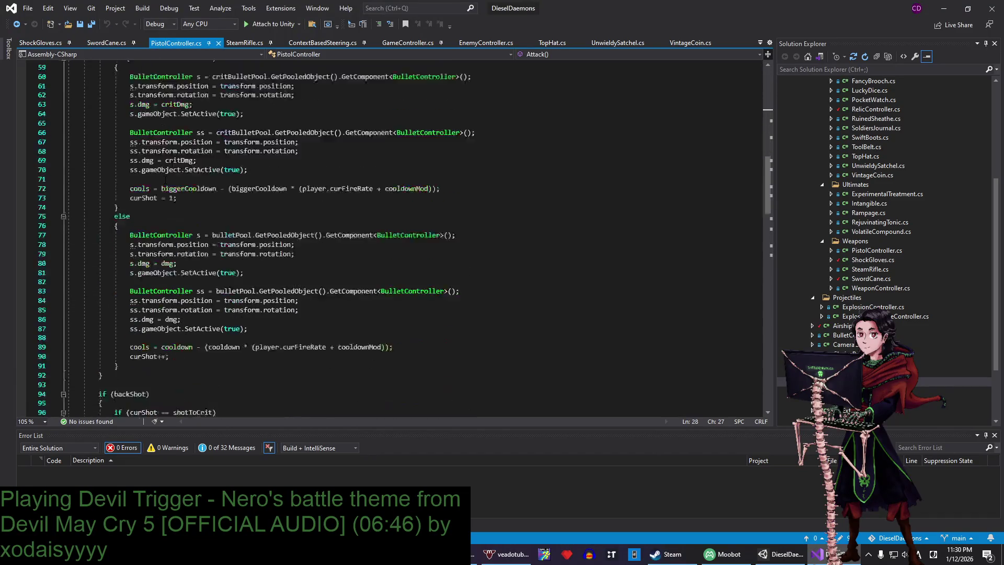
pyautogui.scroll(-13, 172, 188)
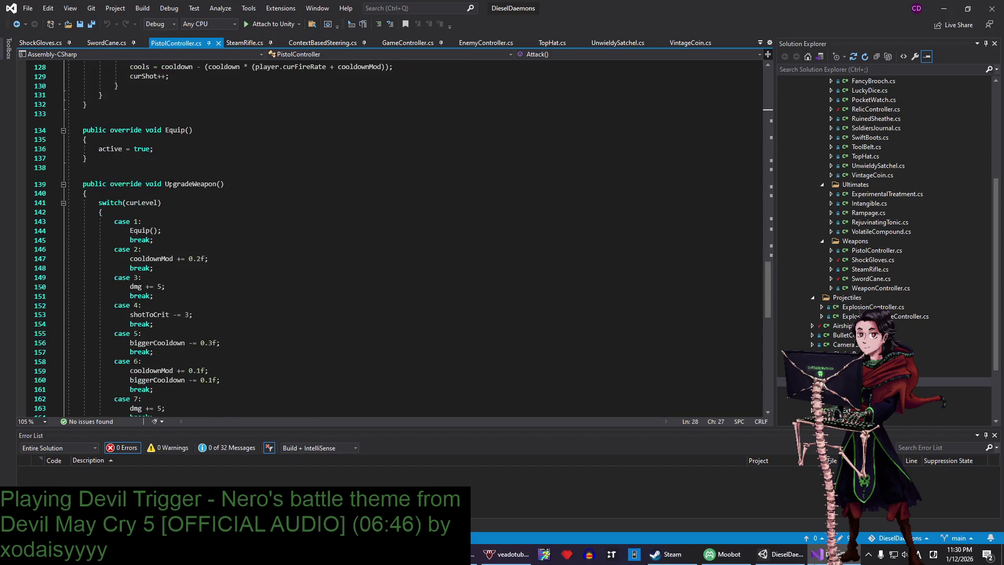
pyautogui.moveTo(167, 301); pyautogui.dragTo(68, 123)
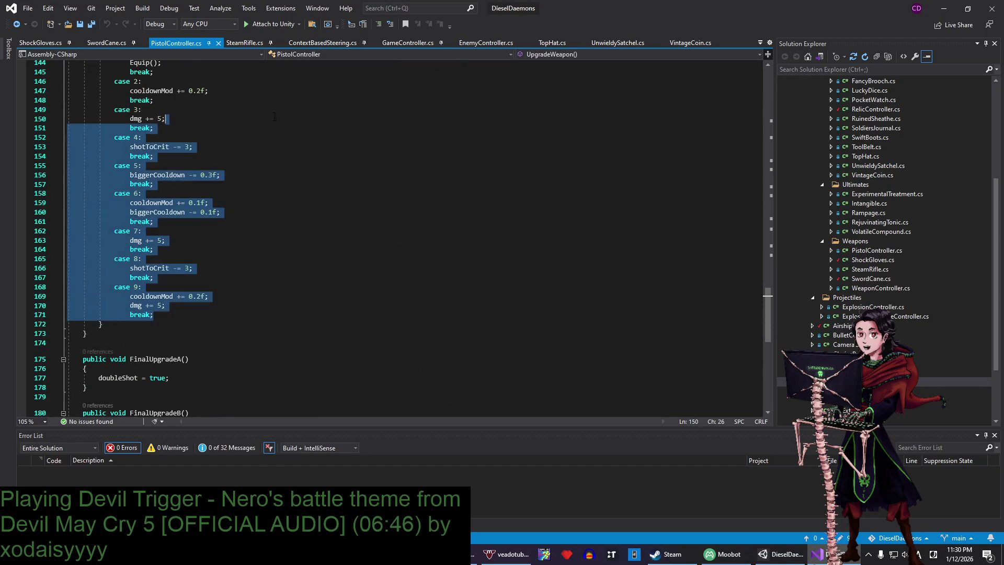
pyautogui.click(246, 43)
pyautogui.scroll(-8, 248, 210)
pyautogui.scroll(2, 248, 210)
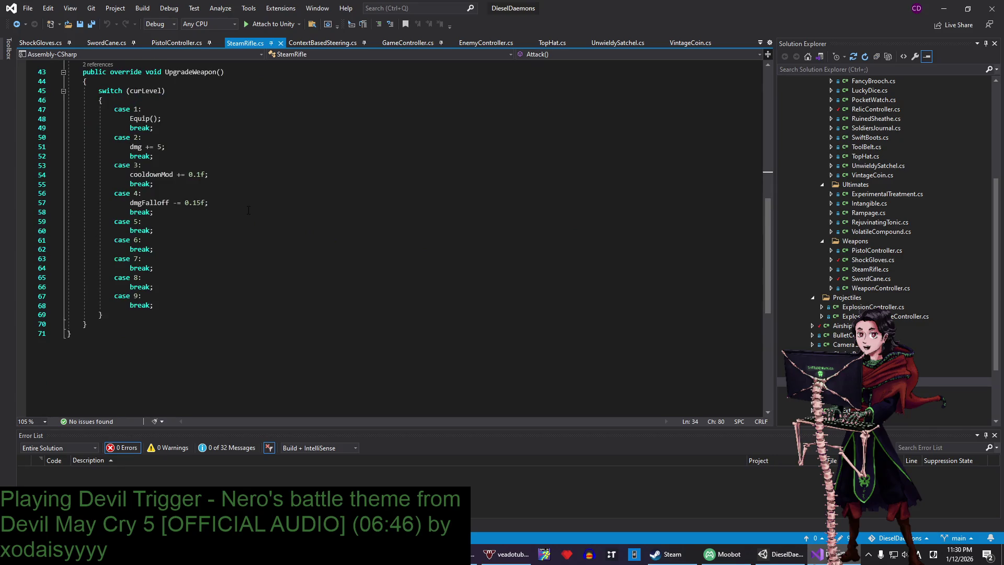
pyautogui.scroll(2, 215, 304)
pyautogui.moveTo(215, 361)
pyautogui.mouseDown()
pyautogui.moveTo(215, 288)
pyautogui.moveTo(241, 230)
pyautogui.mouseUp()
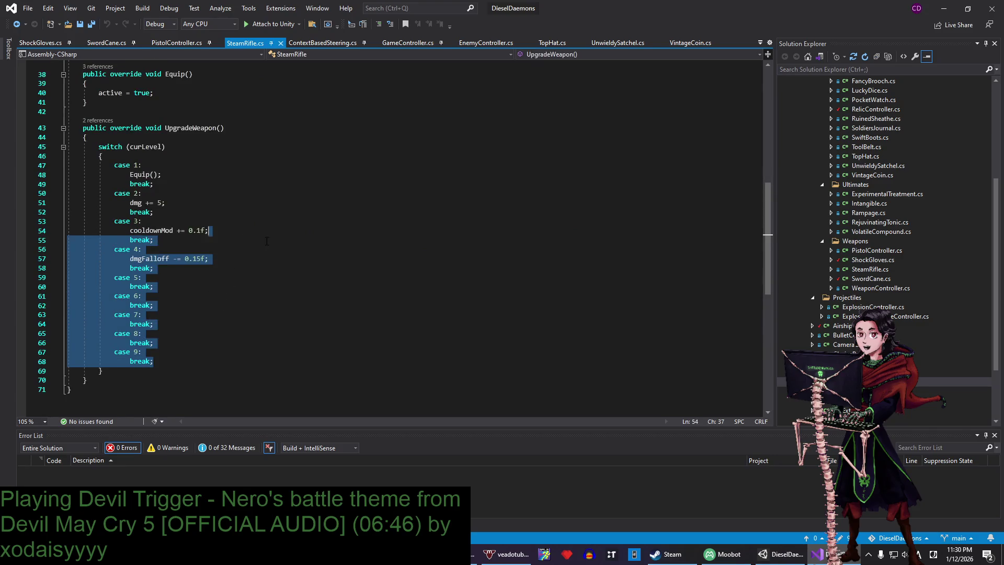
pyautogui.click(212, 237)
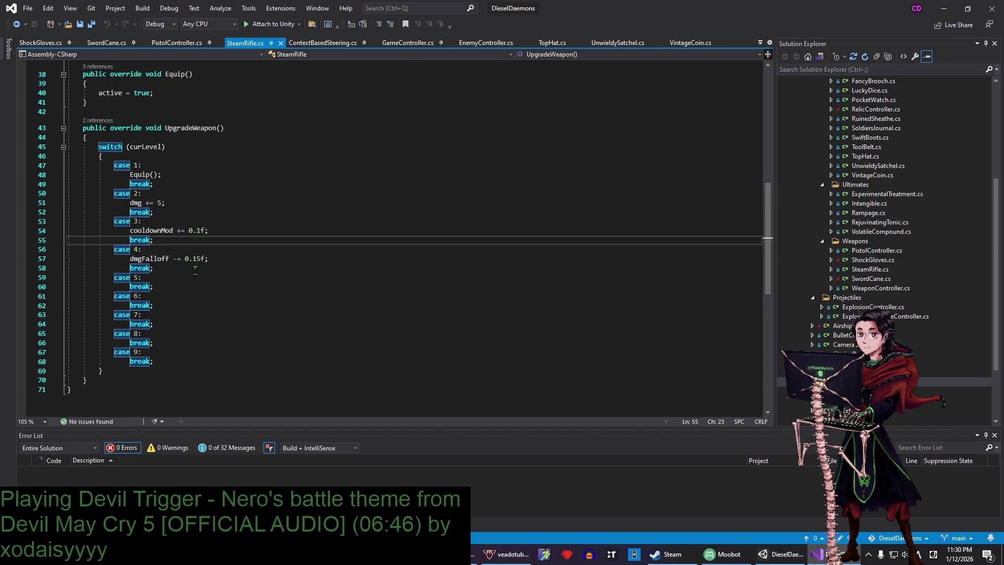
pyautogui.scroll(6, 195, 269)
pyautogui.click(39, 43)
pyautogui.press('Down')
pyautogui.press('Down')
pyautogui.press('Down')
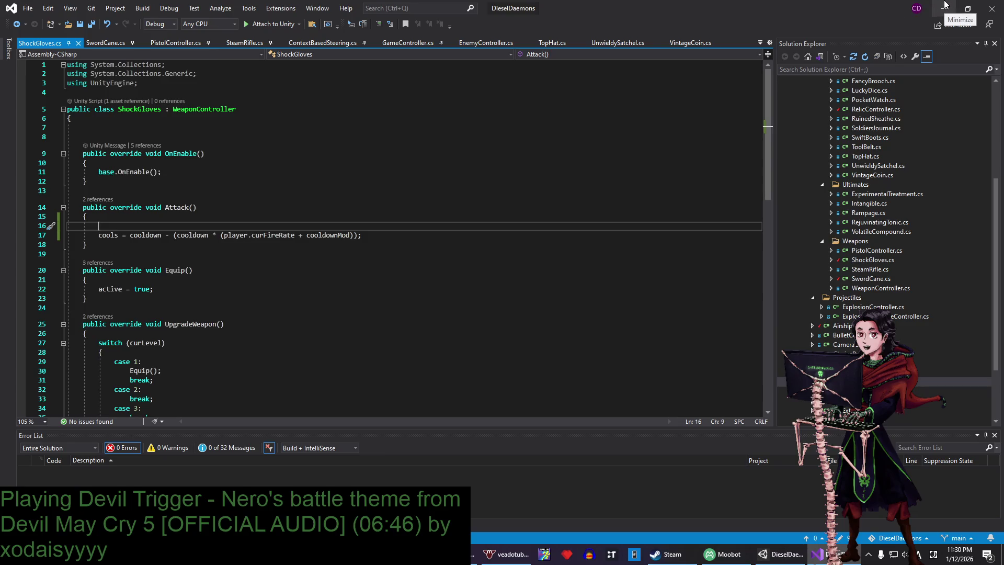
pyautogui.click(945, 6)
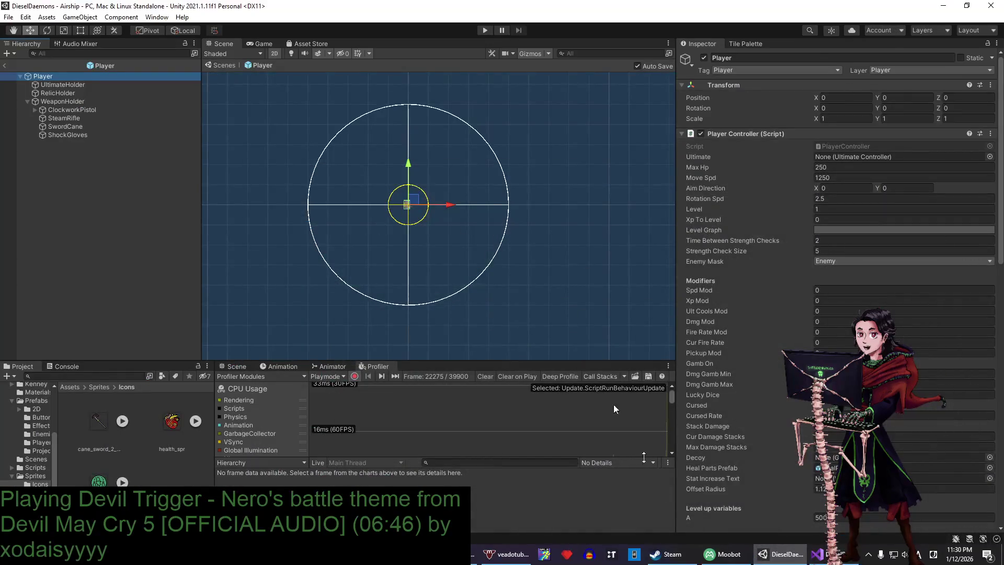
pyautogui.hotkey('alt', 'Tab')
pyautogui.click(230, 320)
pyautogui.scroll(-5, 177, 325)
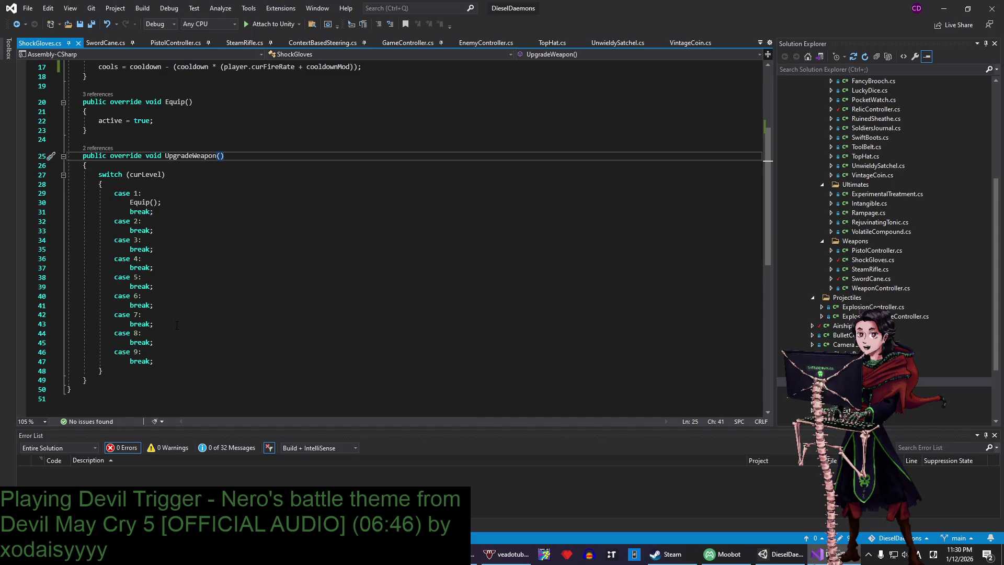
pyautogui.click(175, 358)
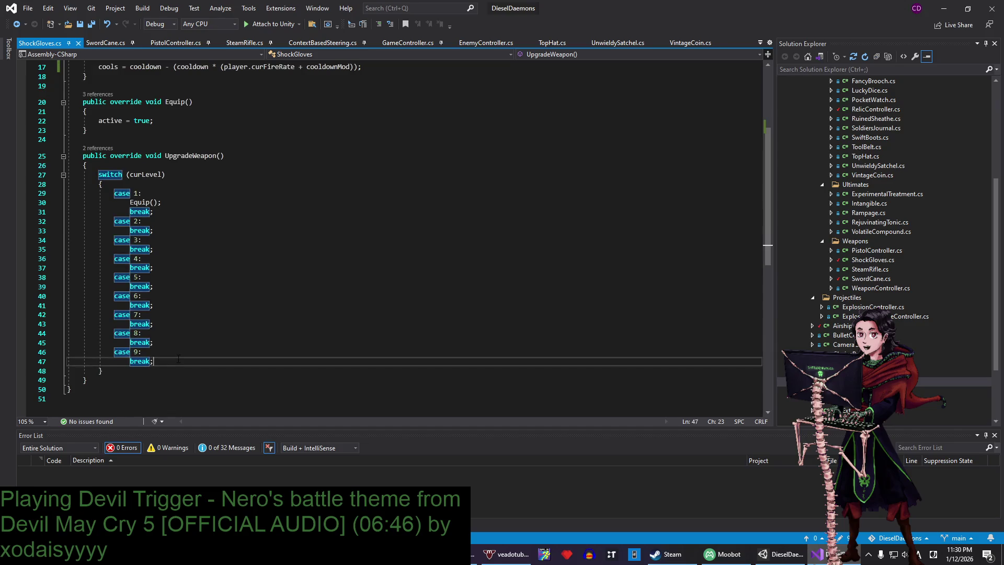
pyautogui.scroll(4, 148, 327)
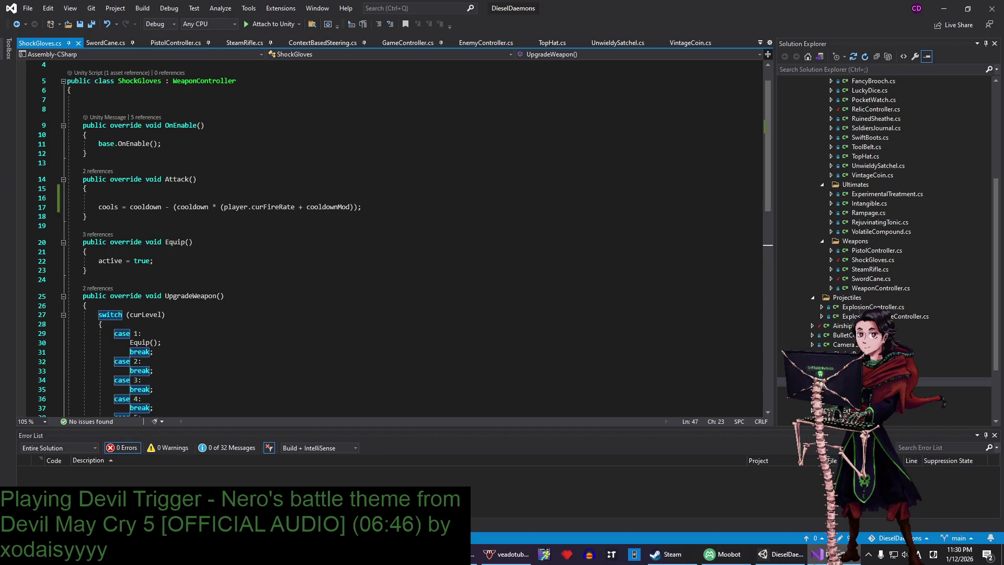
pyautogui.click(147, 261)
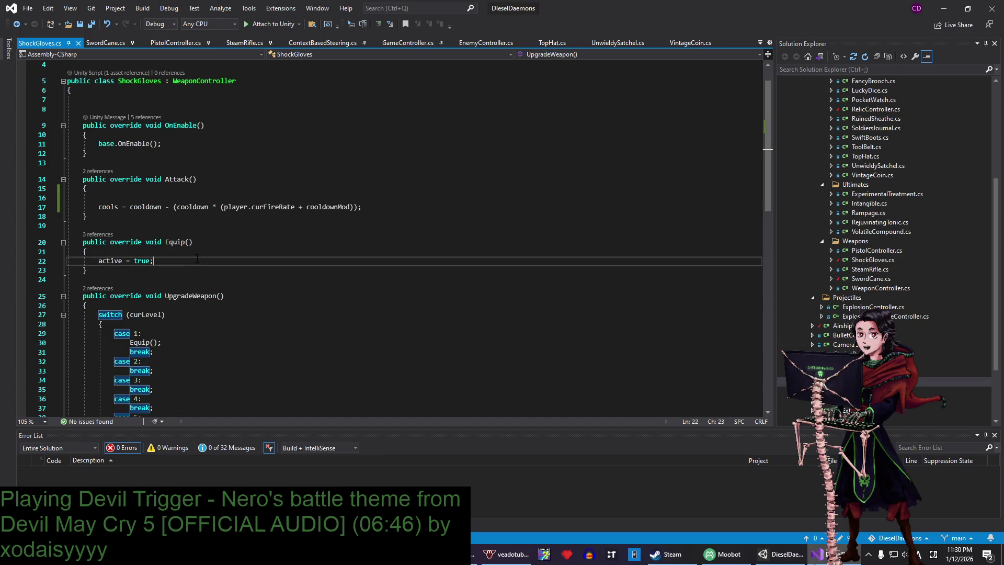
pyautogui.scroll(1, 147, 261)
pyautogui.click(147, 124)
pyautogui.write('p')
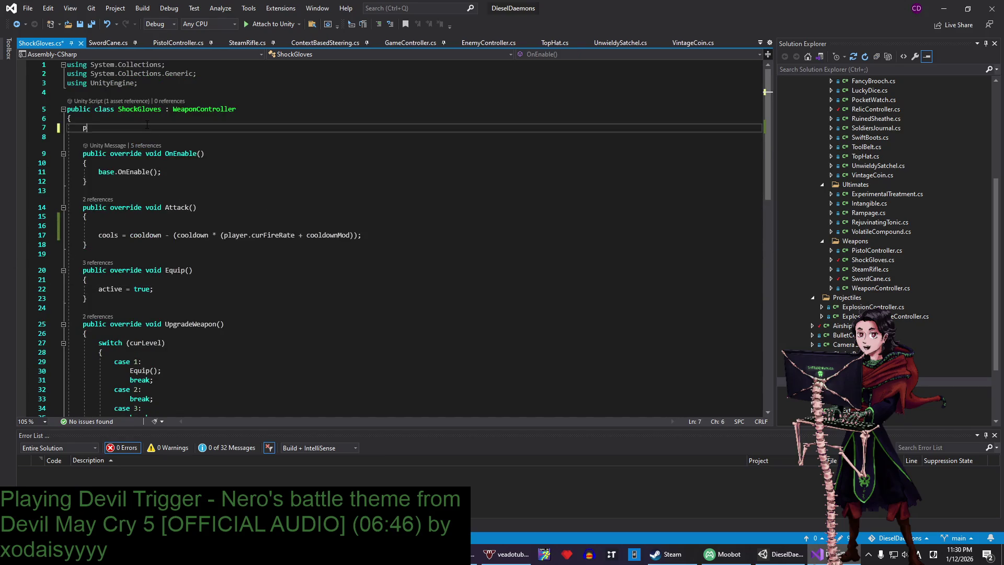
pyautogui.write('ublic float attackRange;')
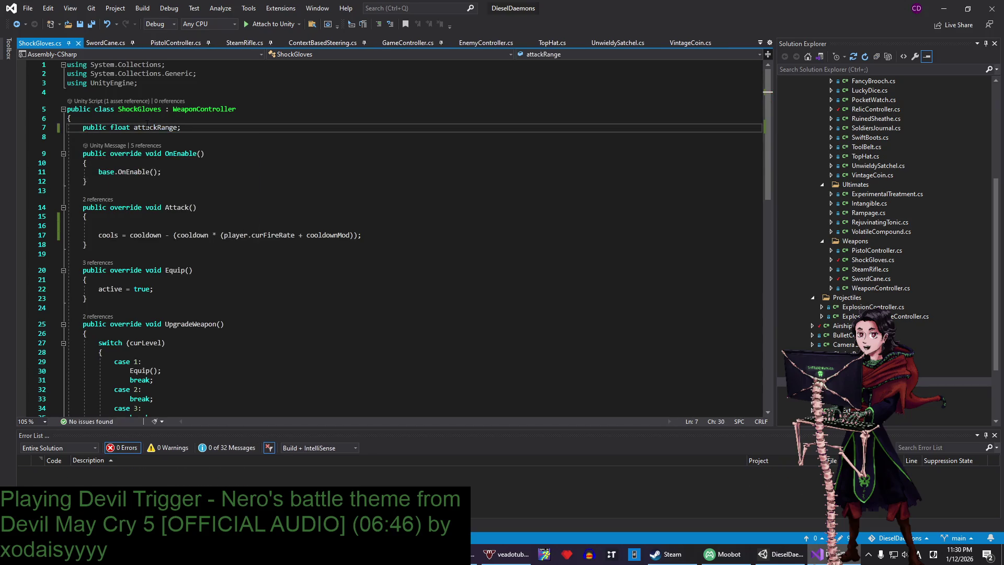
# - Declare 'public float attackArc;' below attackRange and save the script
pyautogui.press('Return')
pyautogui.write('public float at')
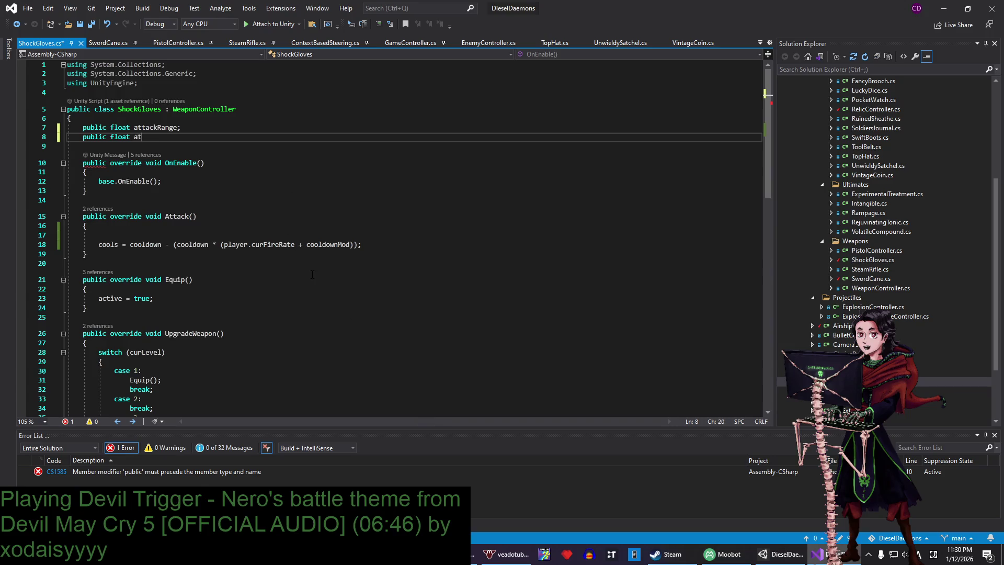
pyautogui.write('tackArc;')
pyautogui.hotkey('ctrl', 's')
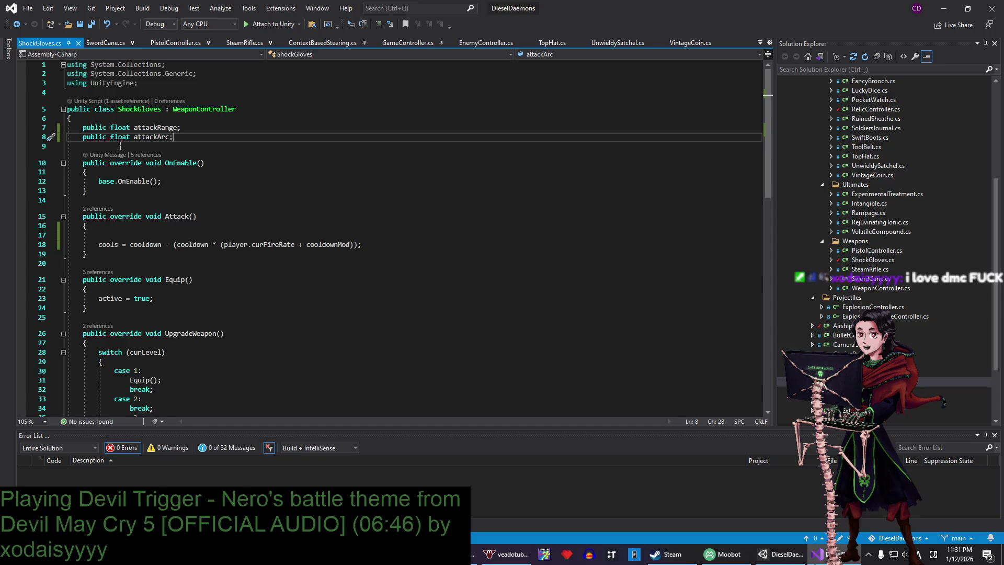
# - Insert a blank line inside the Attack method, then return to the attackArc line
pyautogui.scroll(-1, 368, 143)
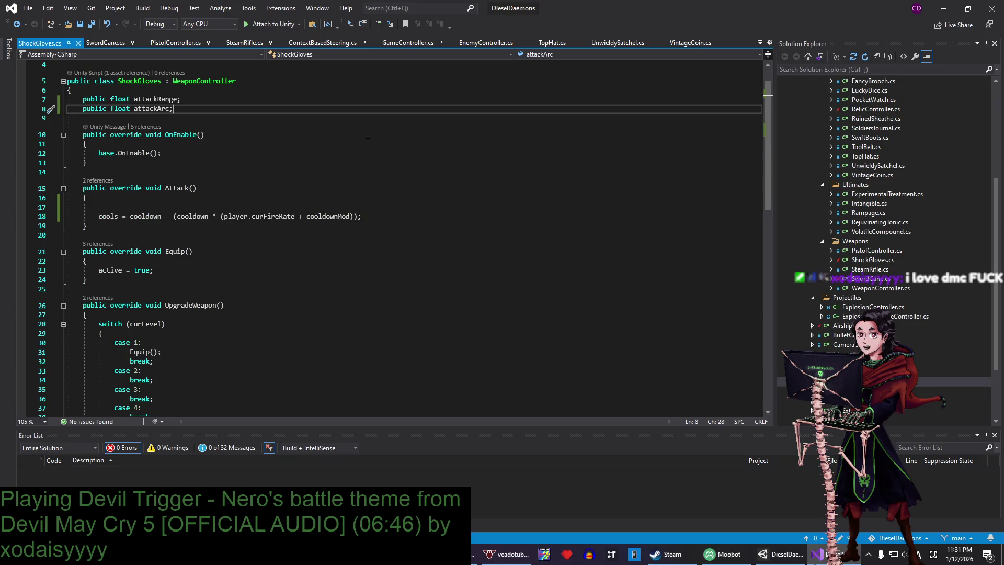
pyautogui.click(191, 201)
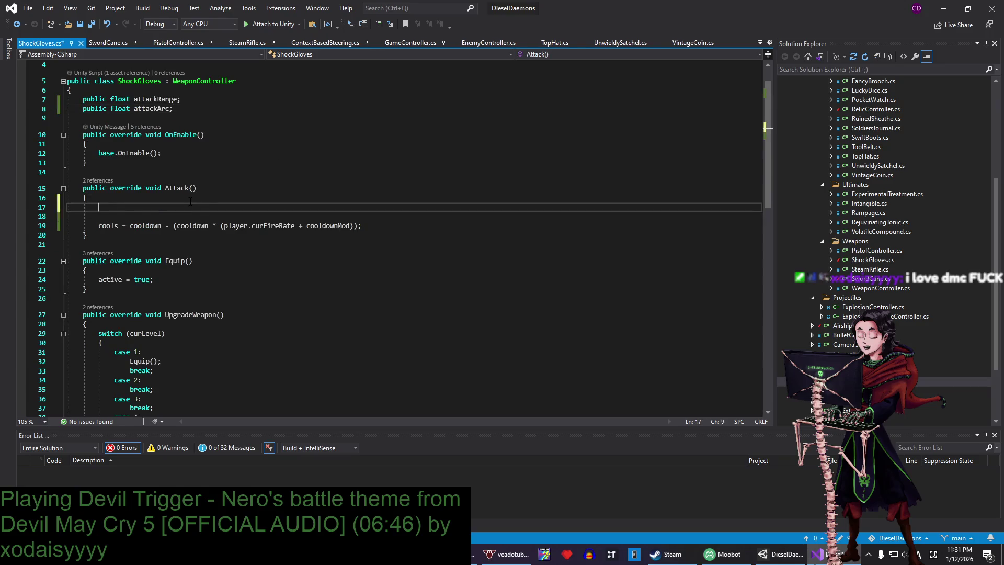
pyautogui.press('Return')
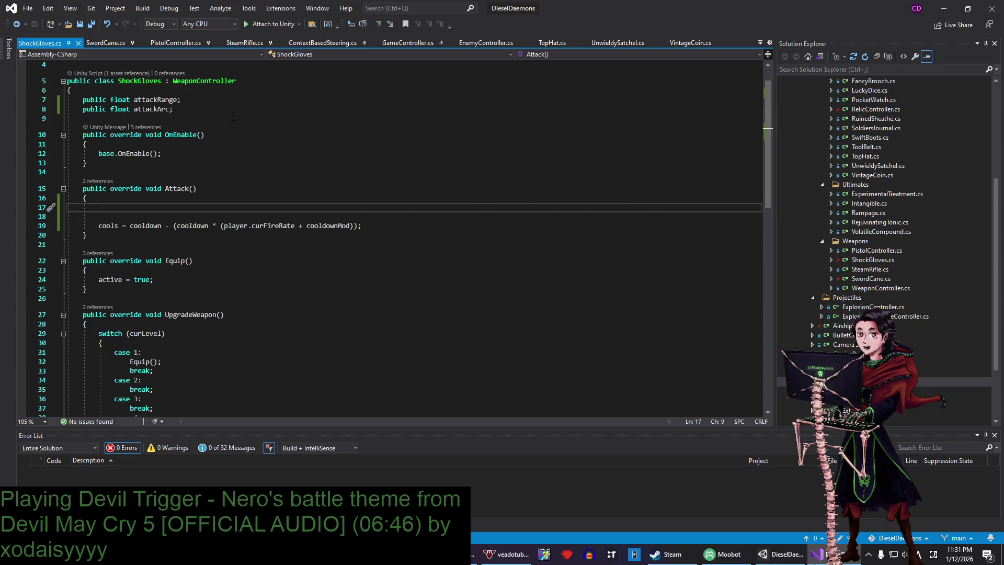
pyautogui.click(183, 109)
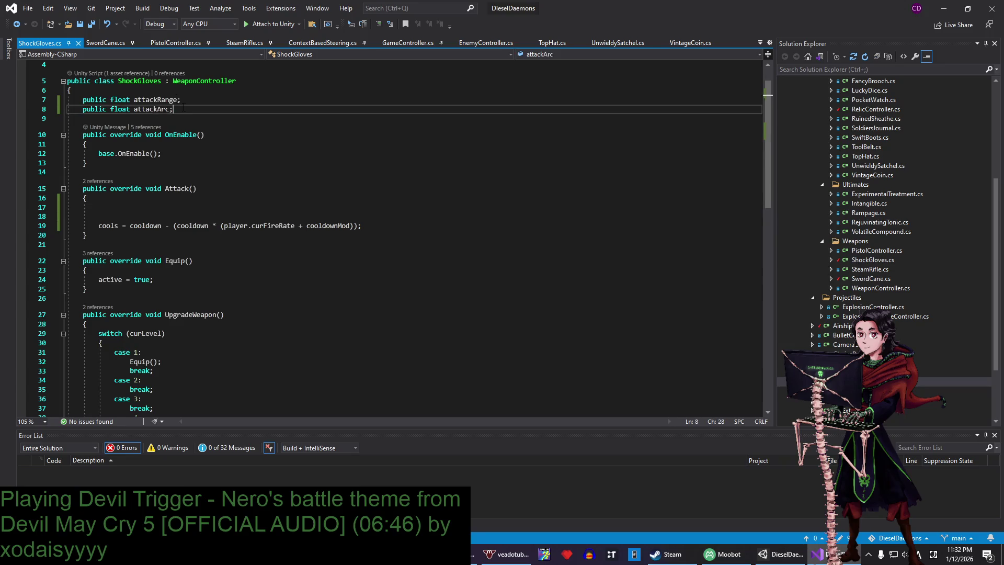
# - Add a 'public int numCasts = 5;' field below attackArc and save
pyautogui.press('Return')
pyautogui.write('public int numCasts = 4:')
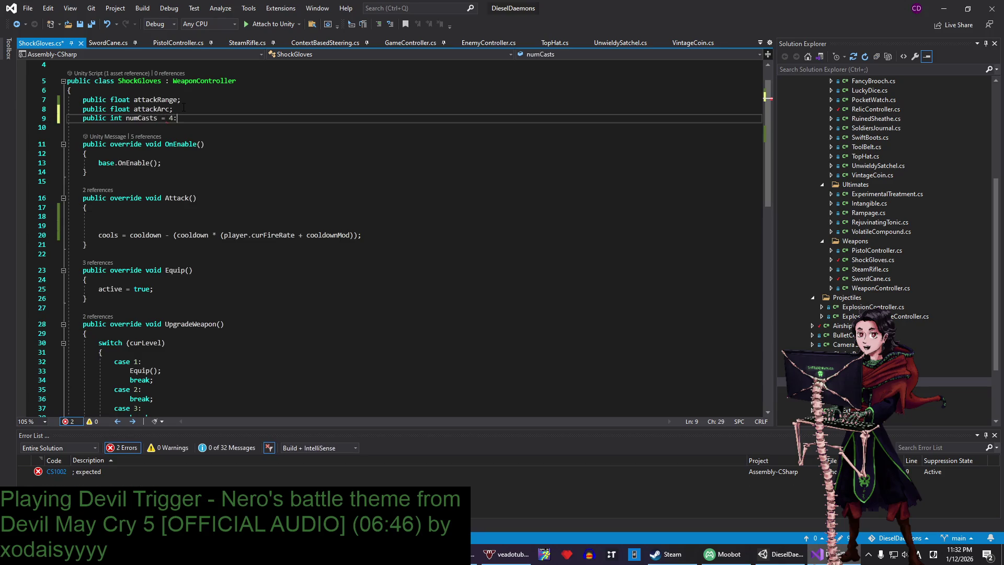
pyautogui.press('BackSpace')
pyautogui.press('BackSpace')
pyautogui.write('51;')
pyautogui.press('Left')
pyautogui.press('BackSpace')
pyautogui.hotkey('ctrl', 's')
pyautogui.press('Up')
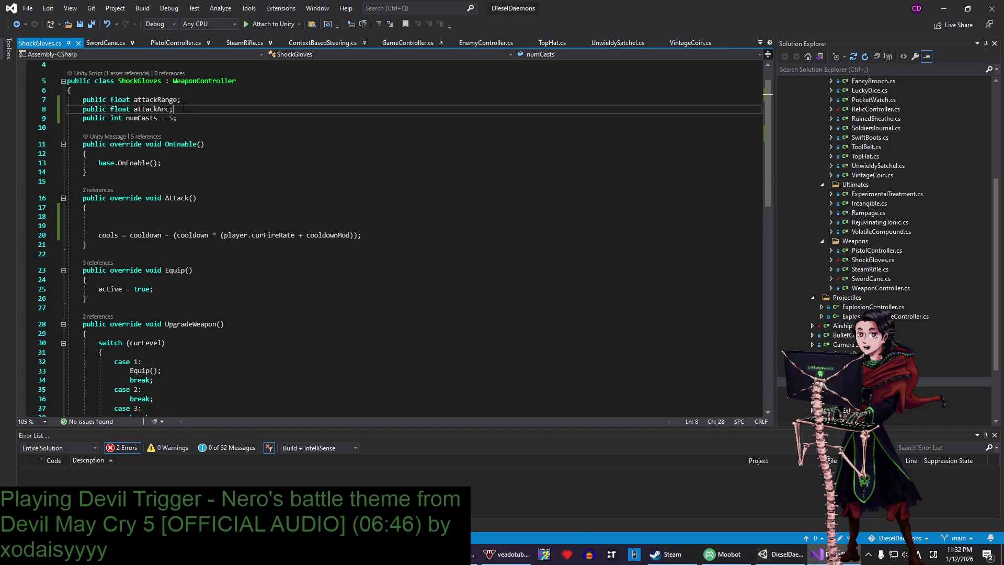
# - Restrict numCasts with a [Range(3, 9)] attribute and save
pyautogui.press('Return')
pyautogui.write('[Range')
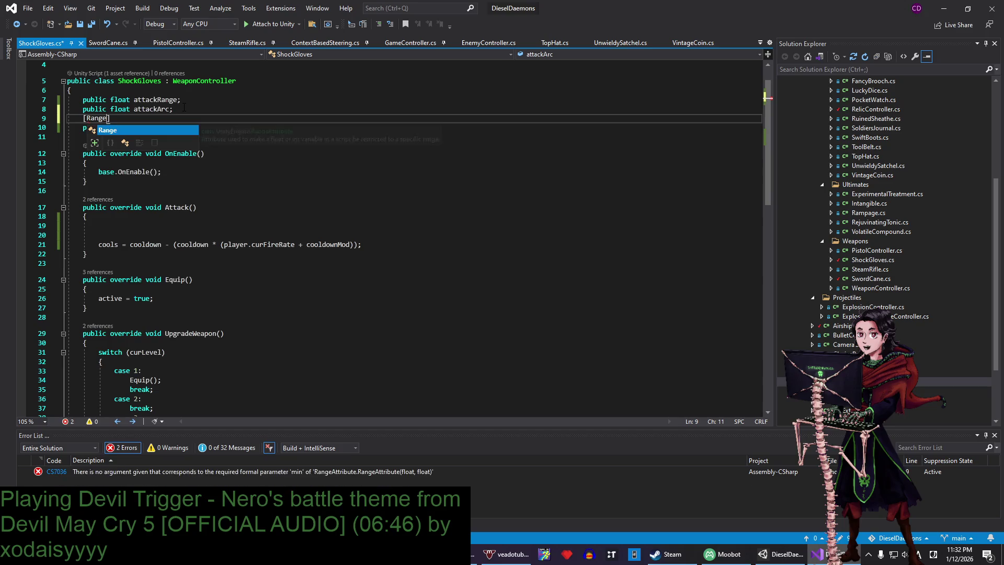
pyautogui.write('(')
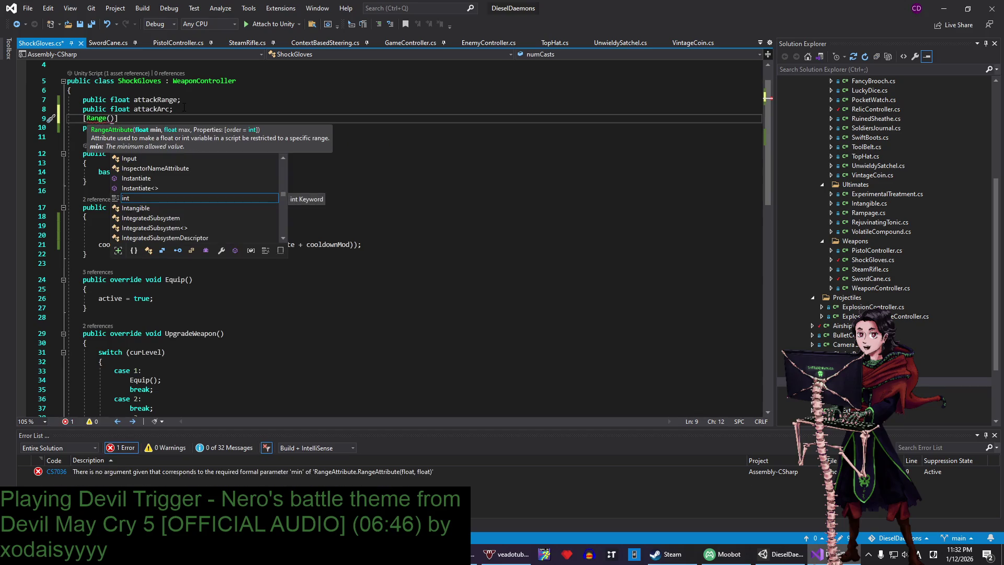
pyautogui.write('3, 9')
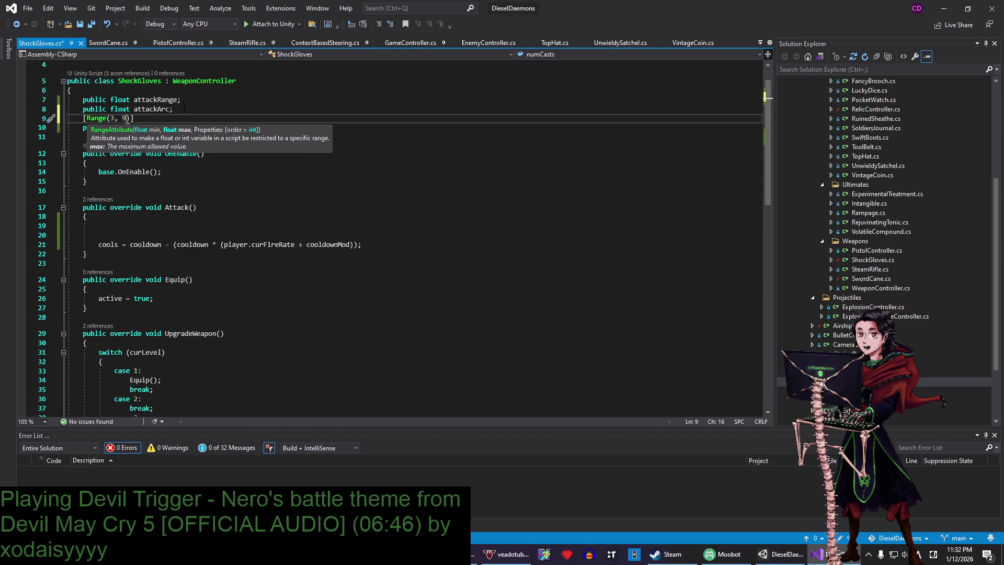
pyautogui.hotkey('ctrl', 's')
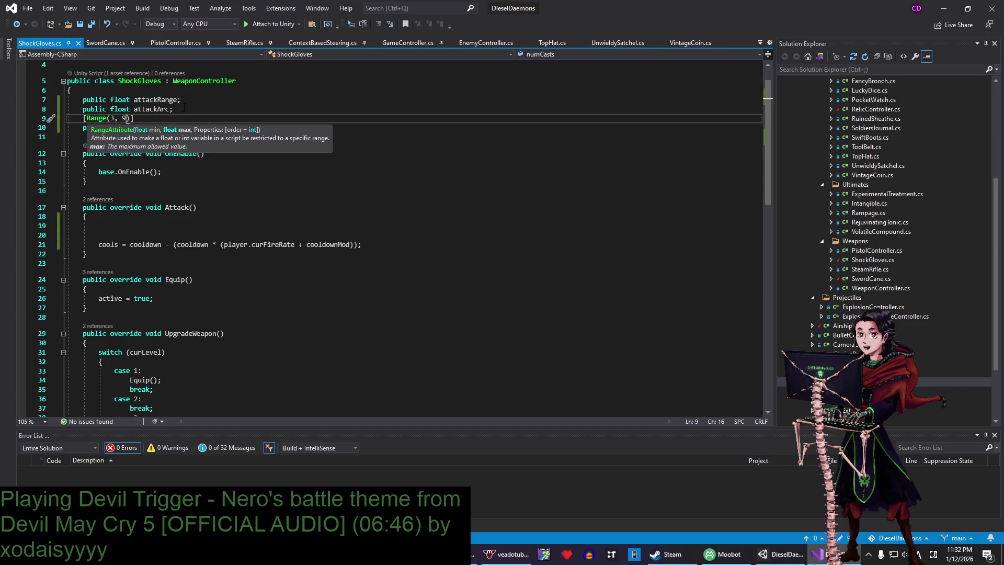
pyautogui.press('End')
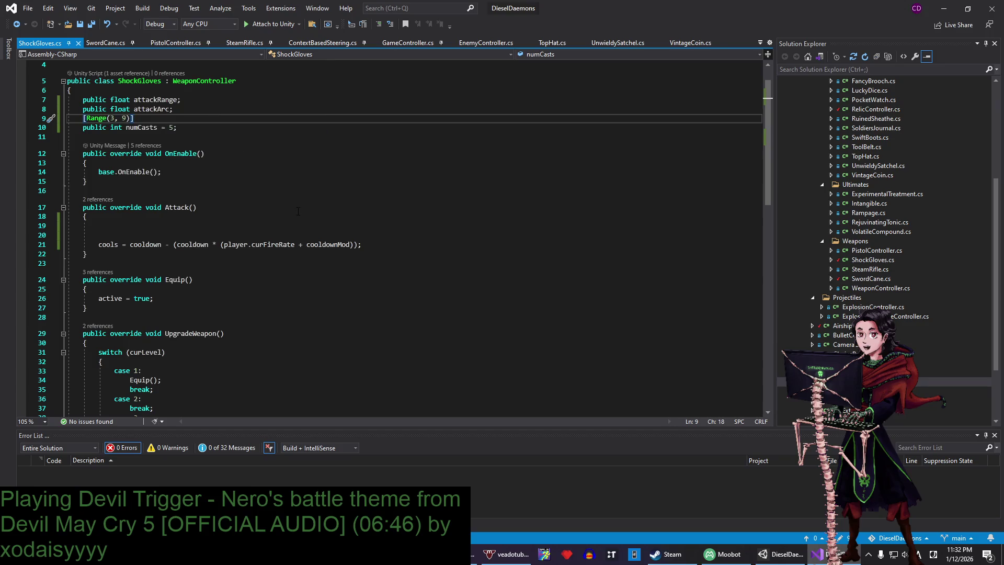
# - Start new lines just after the UpgradeWeapon method's closing brace
pyautogui.scroll(-10, 177, 145)
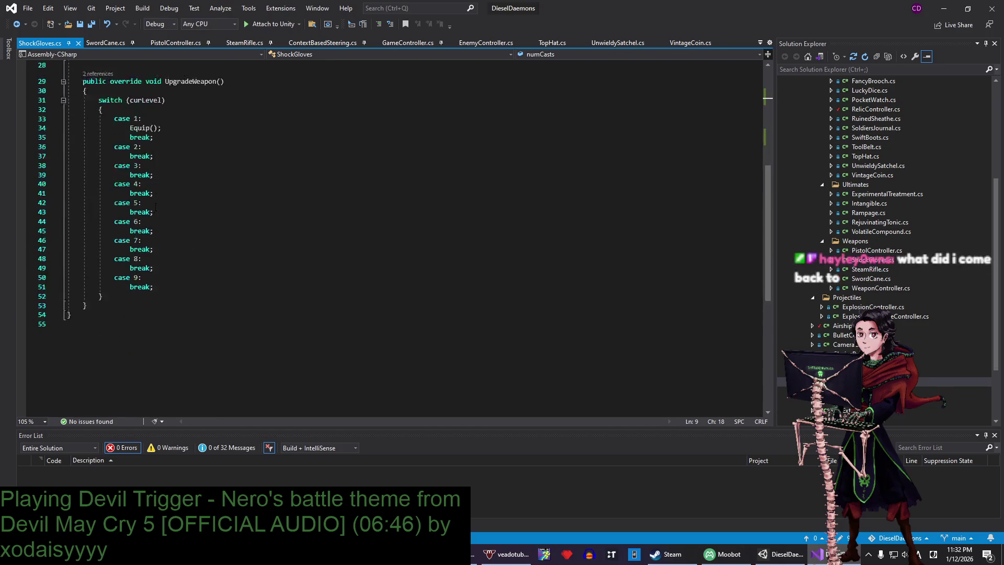
pyautogui.click(114, 253)
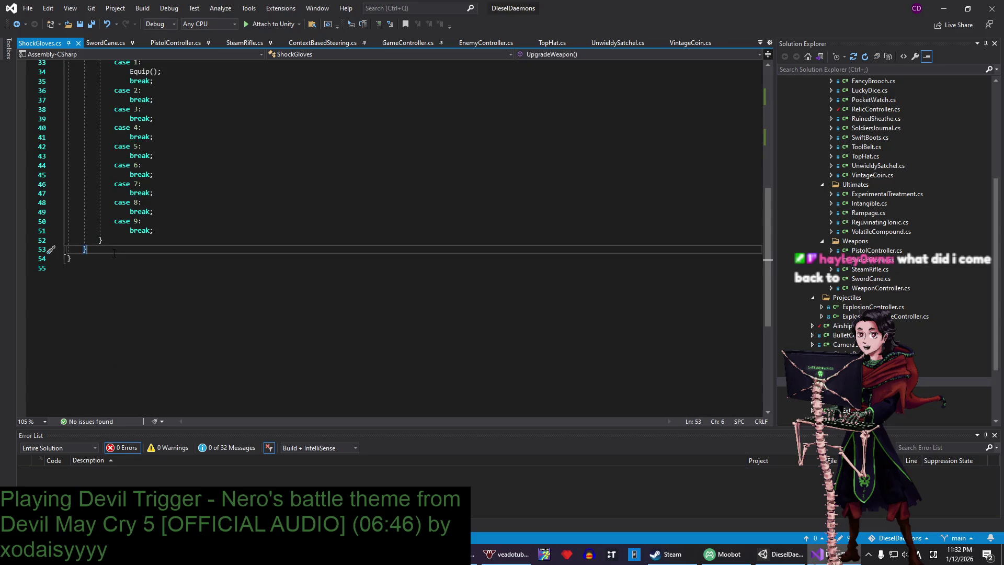
pyautogui.press('Return')
pyautogui.press('Return')
# - Declare an empty OnDrawGizmos method in ShockGloves using IntelliSense completion
pyautogui.write('void')
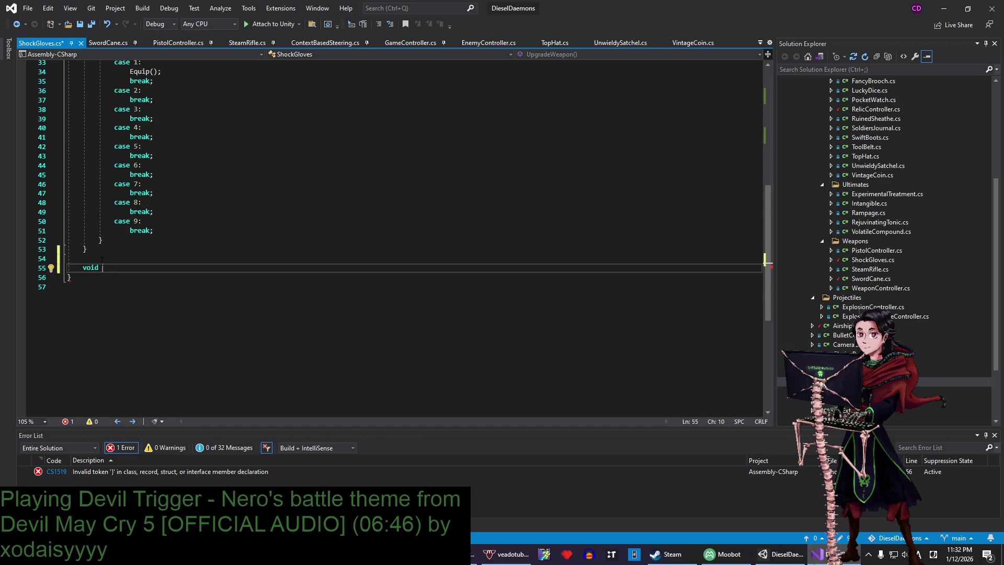
pyautogui.scroll(2, 103, 260)
pyautogui.scroll(-1, 102, 260)
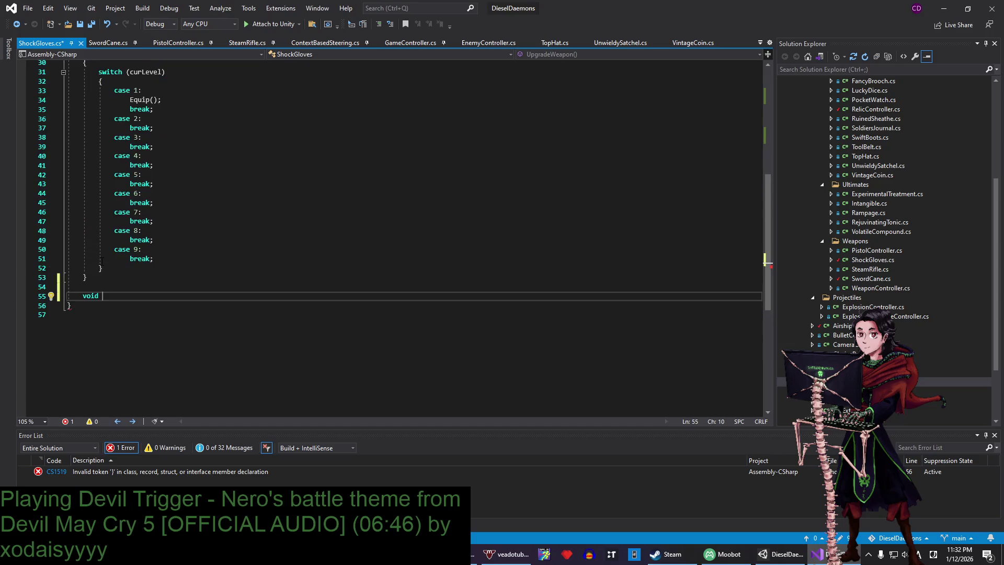
pyautogui.write('OnDraw')
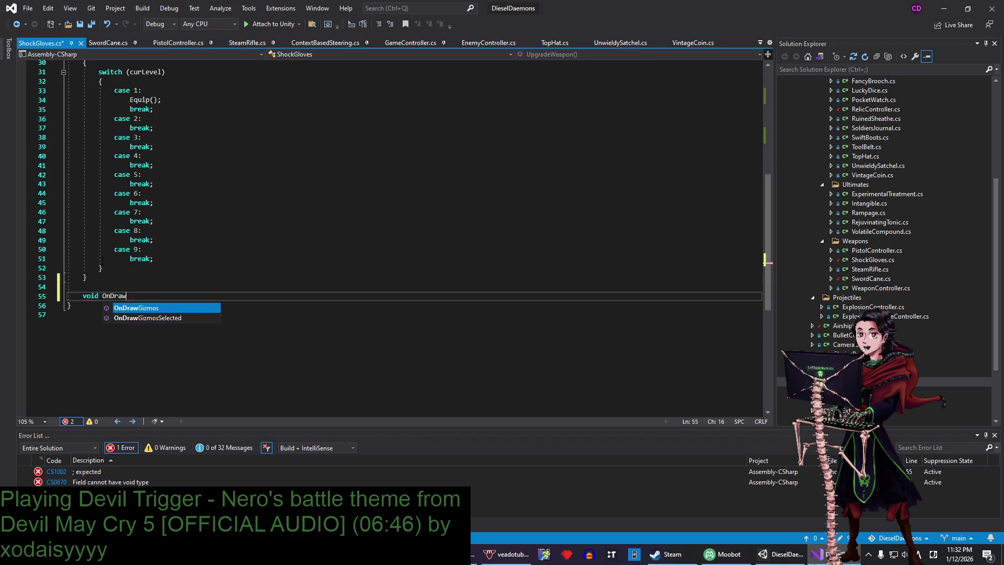
pyautogui.write('Gizmos')
pyautogui.press('Tab')
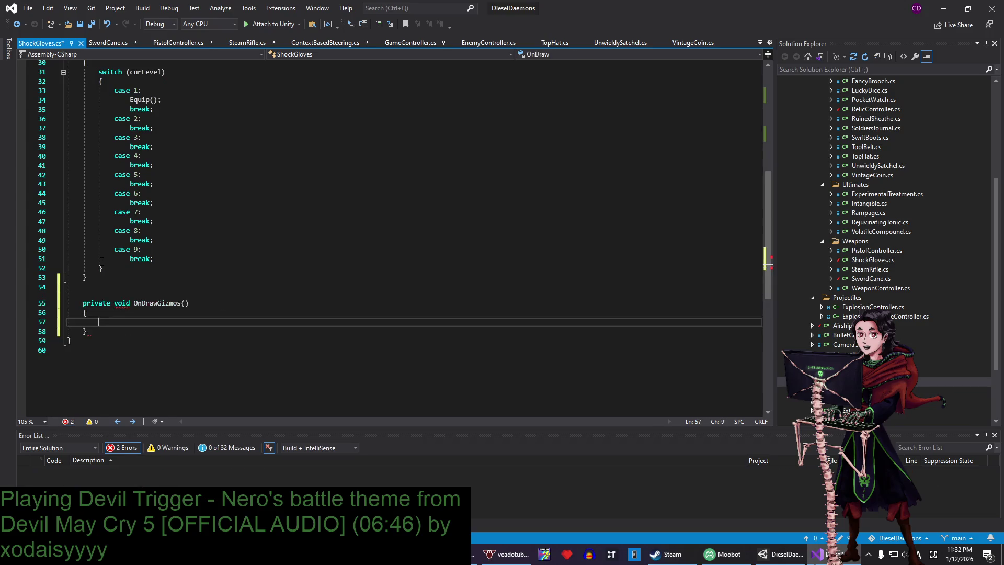
# - Set Gizmos.color to Color.green, then Color.white, and begin a for loop between them
pyautogui.write('Gizmos')
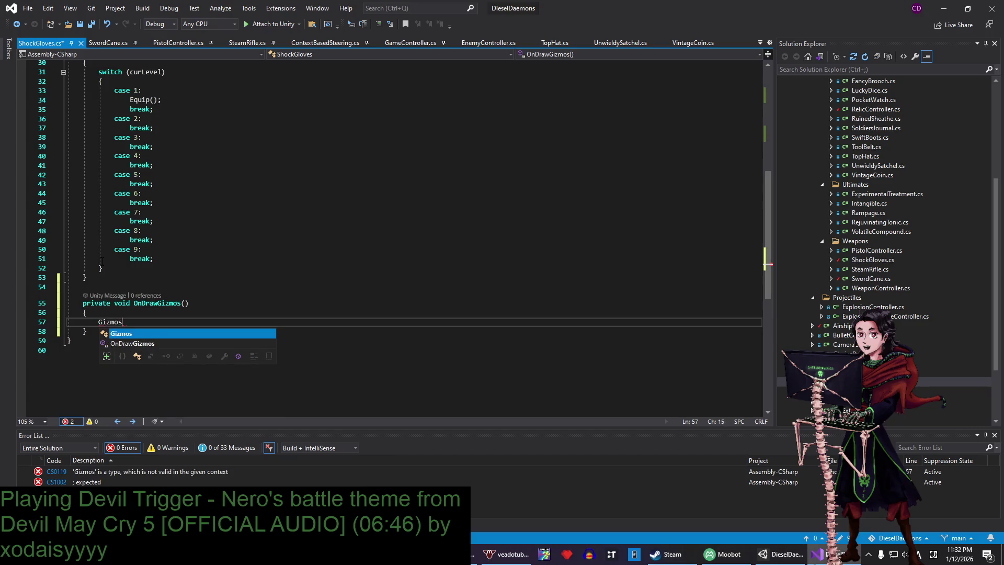
pyautogui.write('.color -')
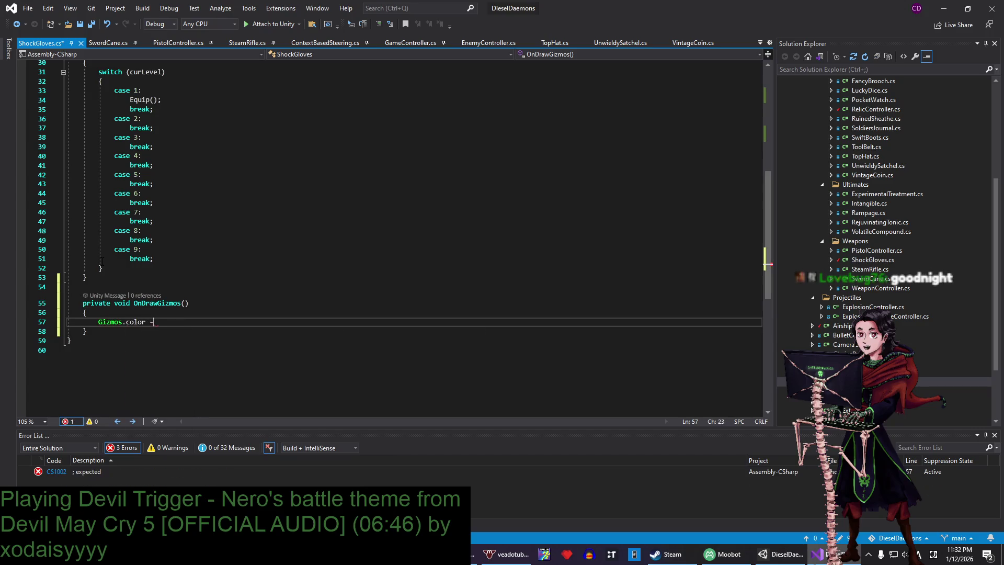
pyautogui.write('= Color')
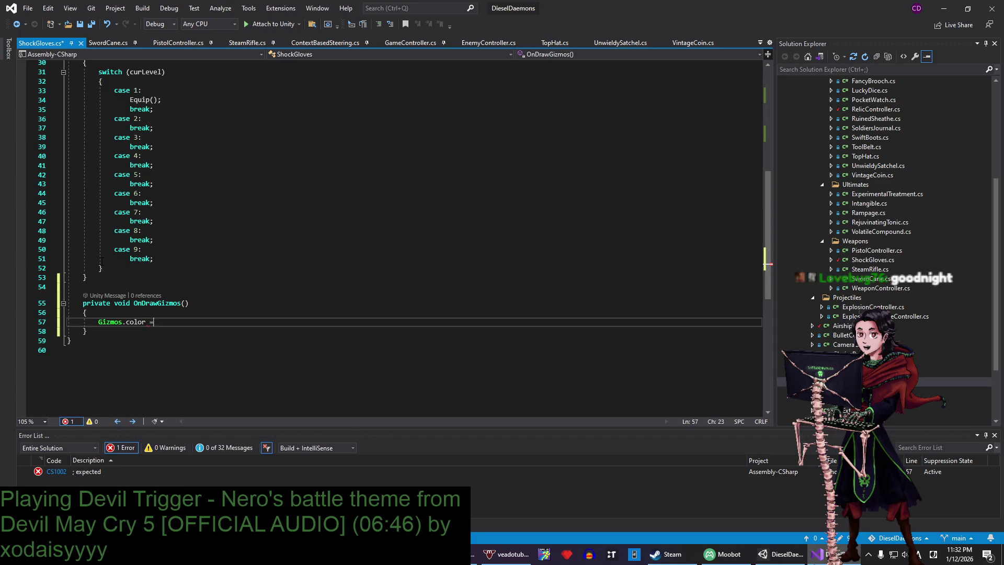
pyautogui.write('.green;')
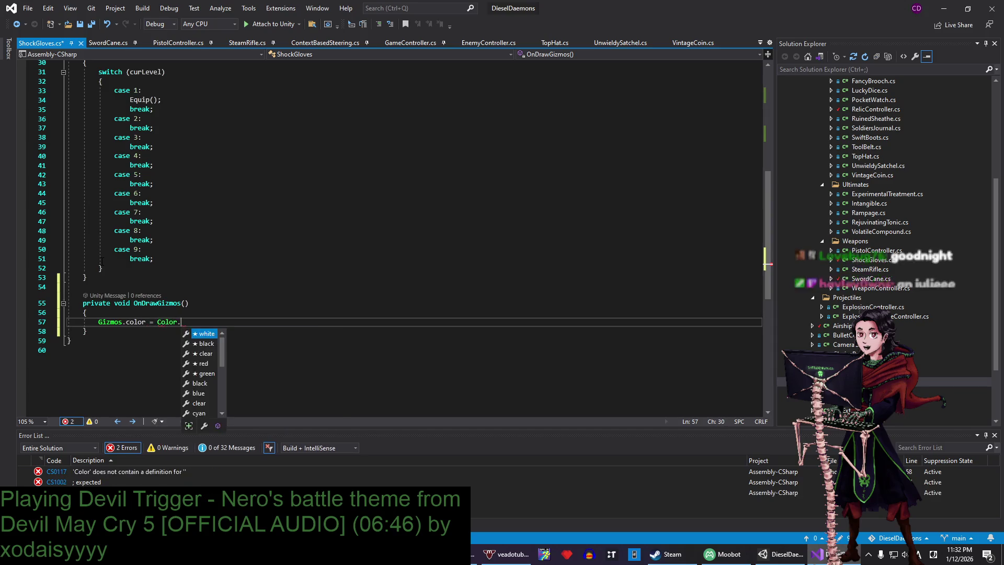
pyautogui.press('Return')
pyautogui.press('Return')
pyautogui.press('Return')
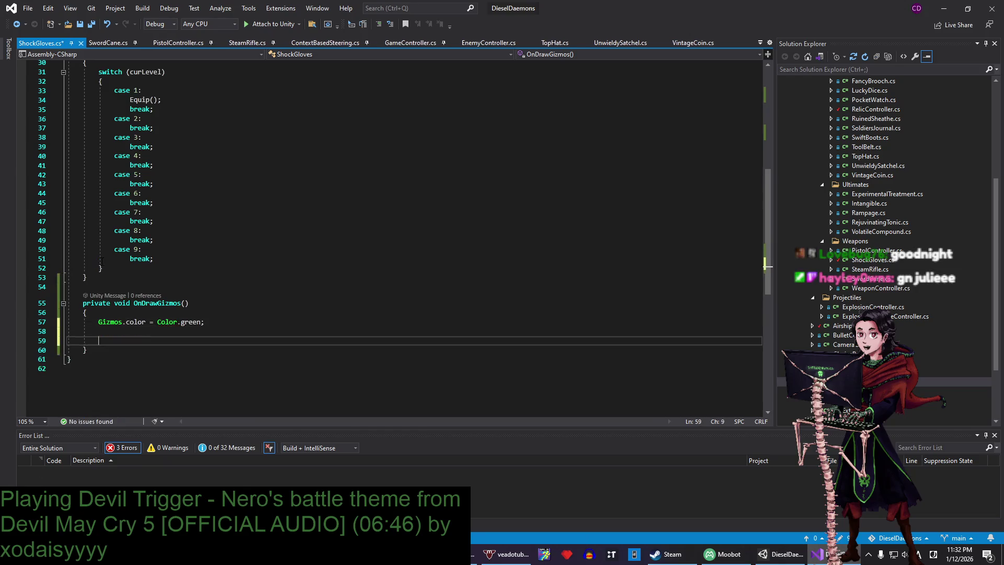
pyautogui.write('Gizmos.color = ')
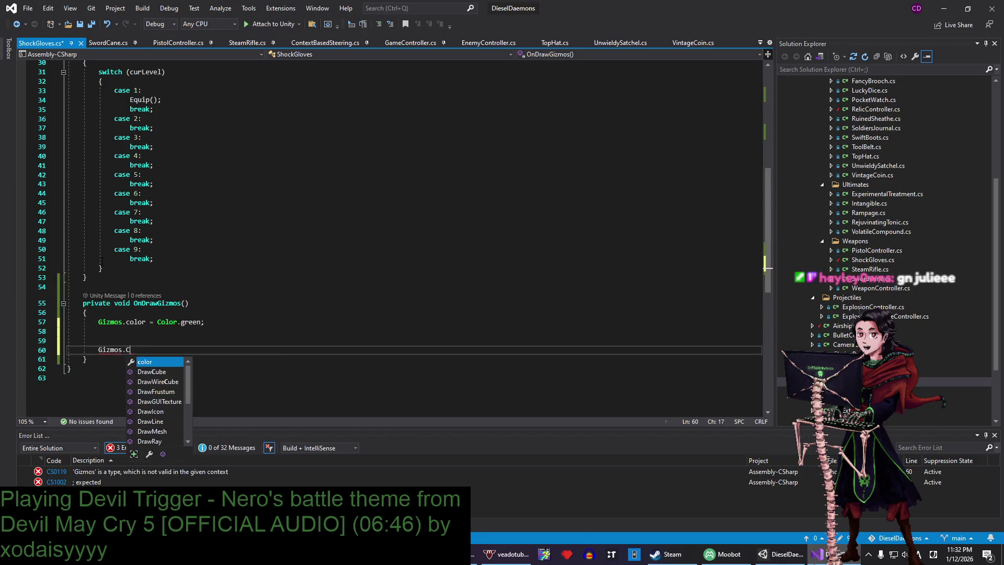
pyautogui.write('Giz')
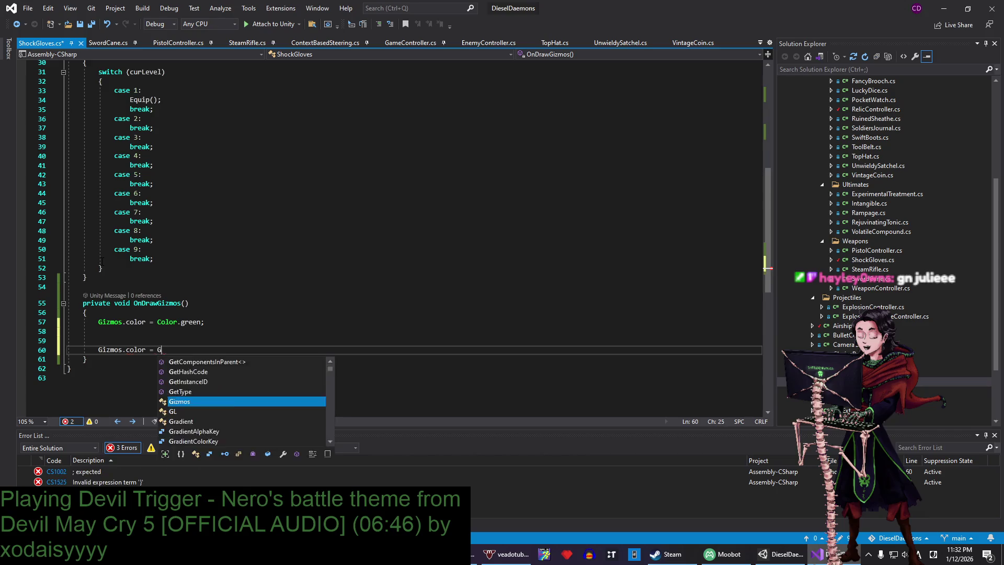
pyautogui.press('BackSpace')
pyautogui.press('BackSpace')
pyautogui.press('BackSpace')
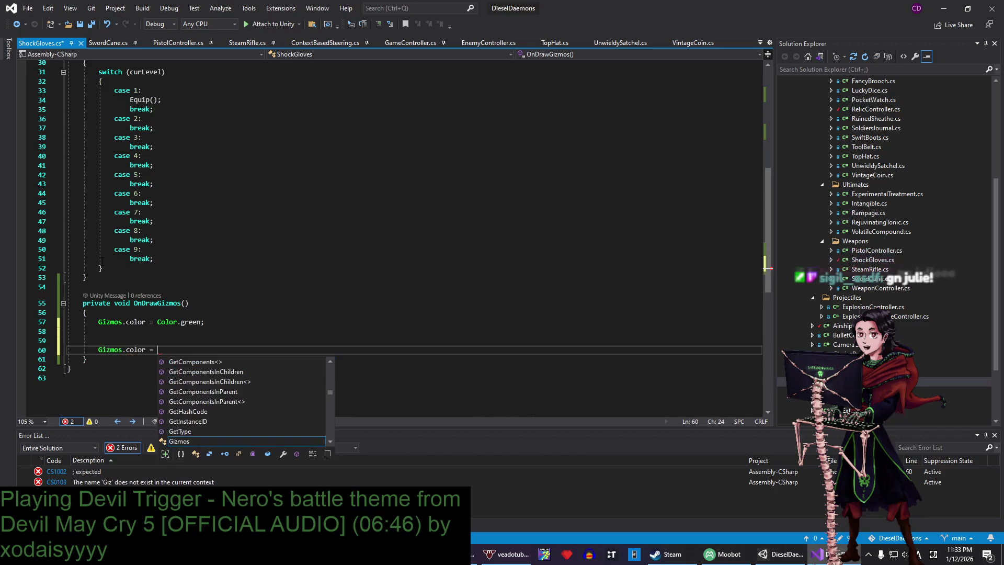
pyautogui.write('Color.white;')
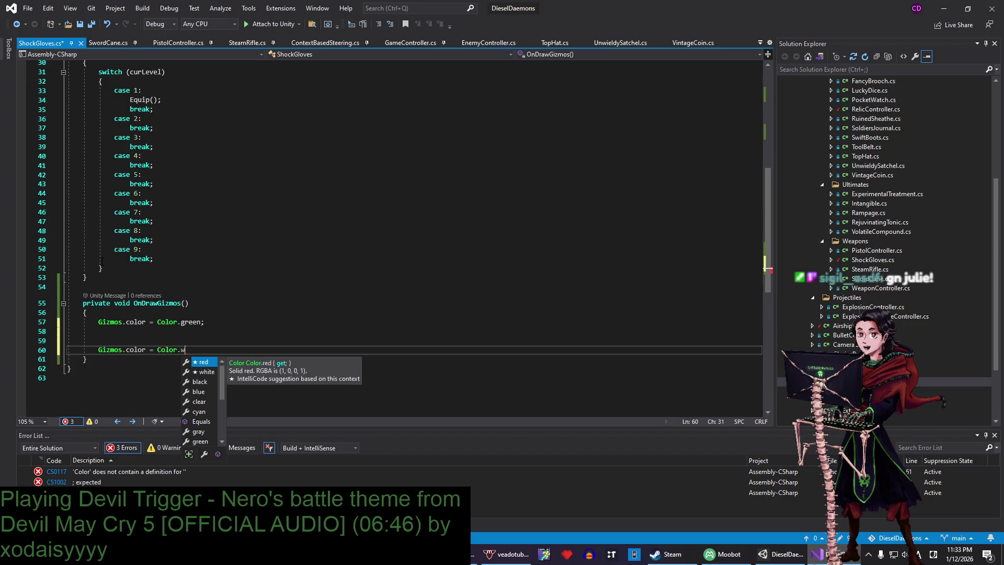
pyautogui.press('Up')
pyautogui.press('Up')
pyautogui.press('Return')
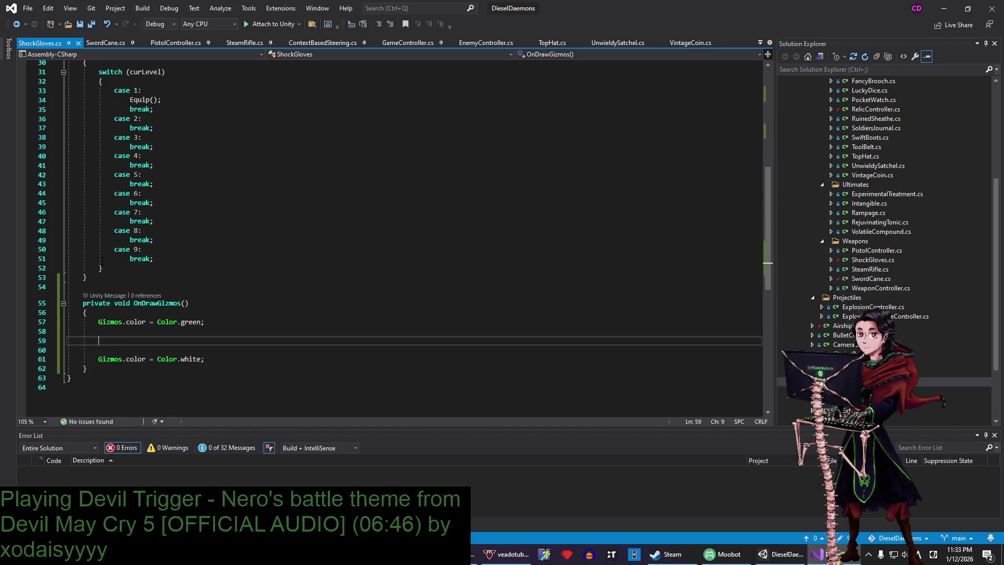
pyautogui.write('for (int t')
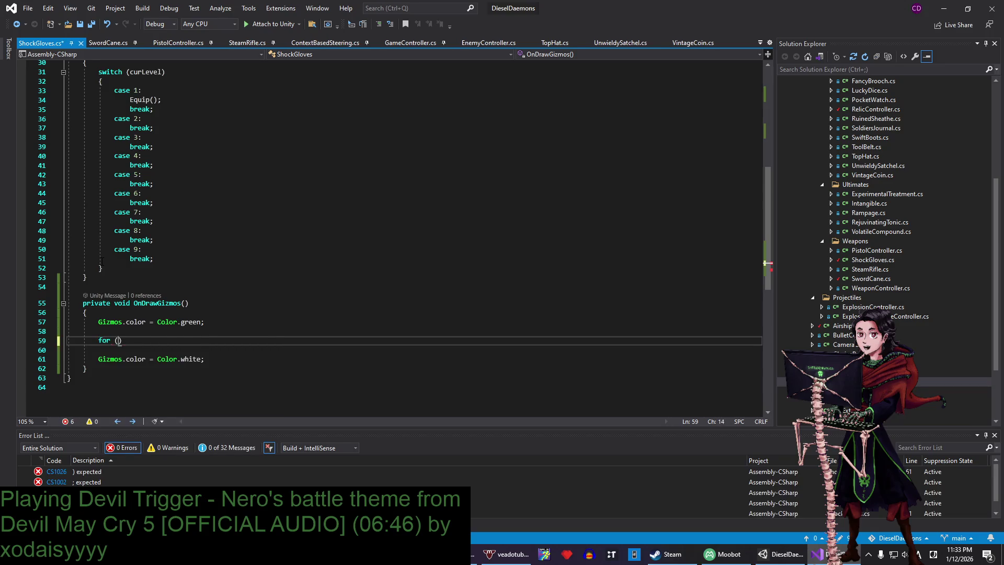
# - Initialise the loop counter as 'int i = 0;', with a brief look at the Moobot window
pyautogui.press('BackSpace')
pyautogui.write('i =')
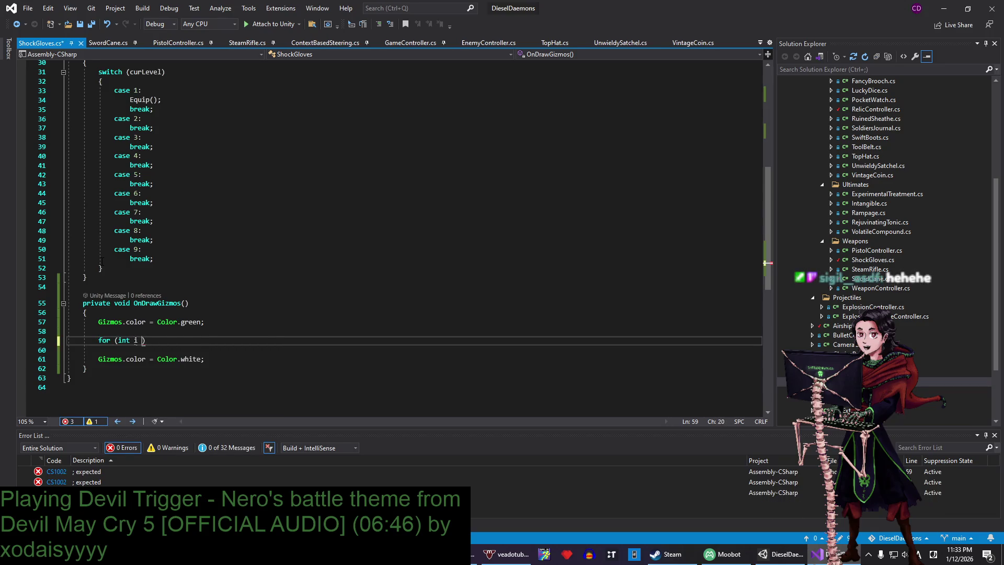
pyautogui.write(' 0;')
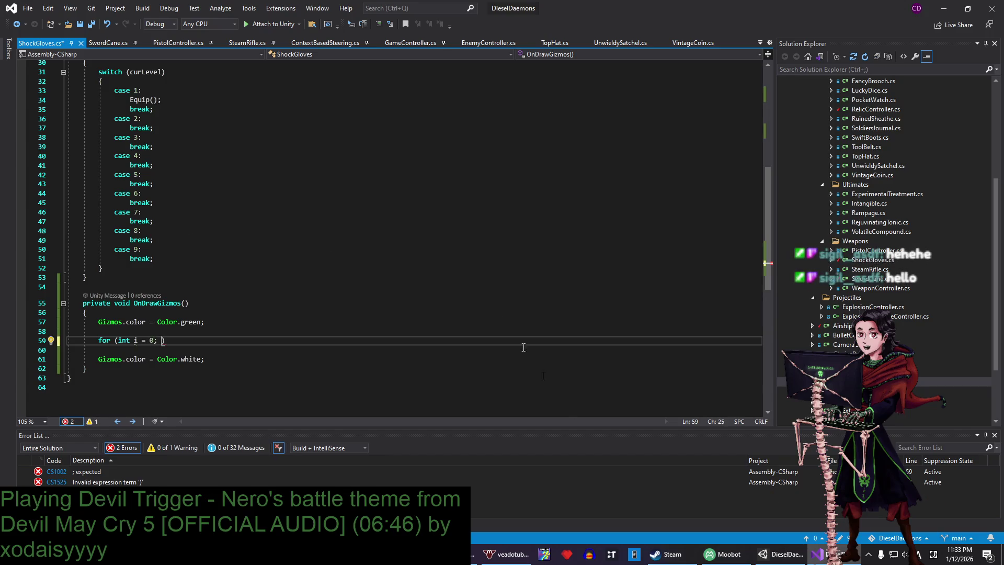
pyautogui.click(722, 554)
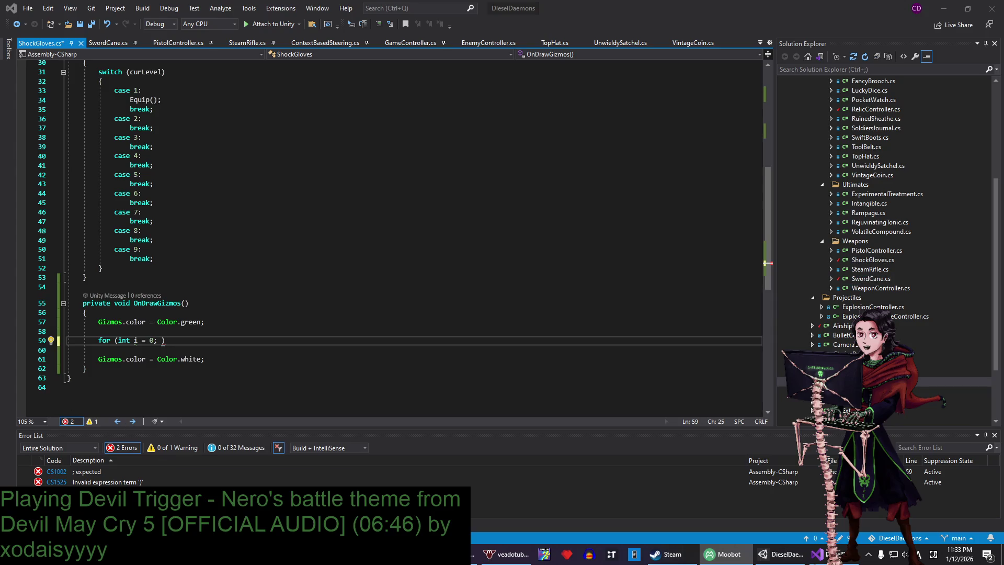
pyautogui.hotkey('alt', 'Tab')
# - Start the loop condition 'i <' before bringing up the Steam window
pyautogui.write('i')
pyautogui.press('BackSpace')
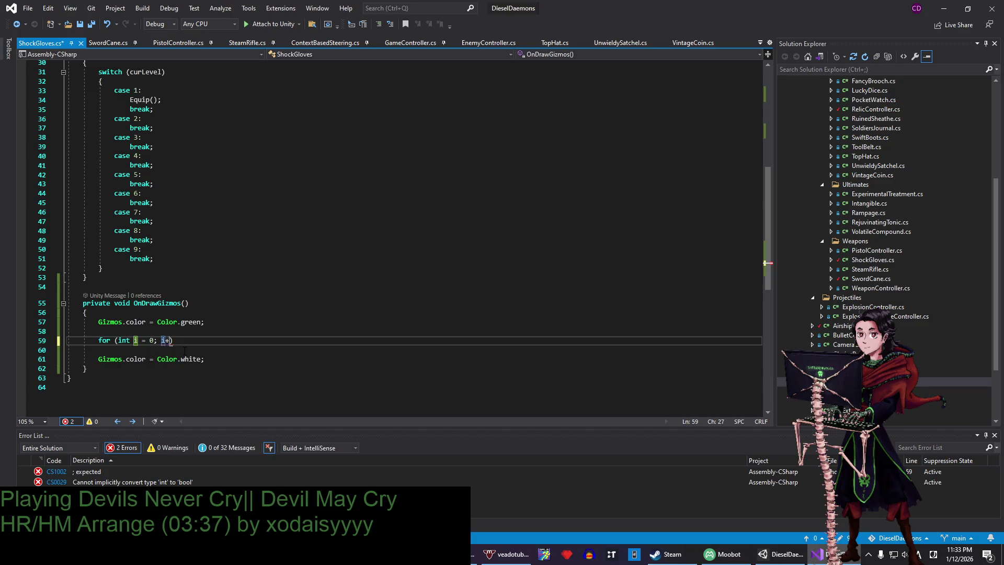
pyautogui.write('+')
pyautogui.press('BackSpace')
pyautogui.write('<')
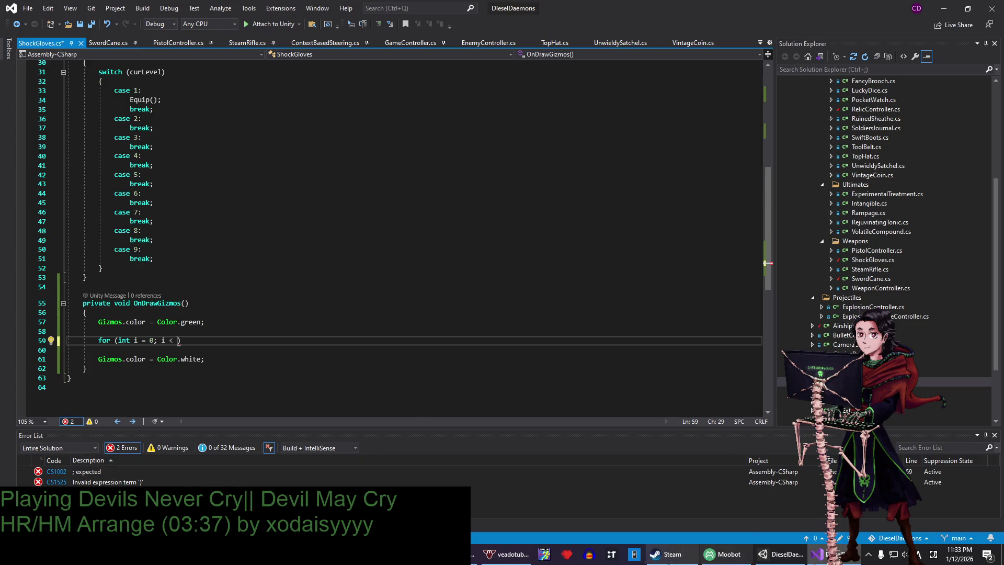
pyautogui.click(672, 555)
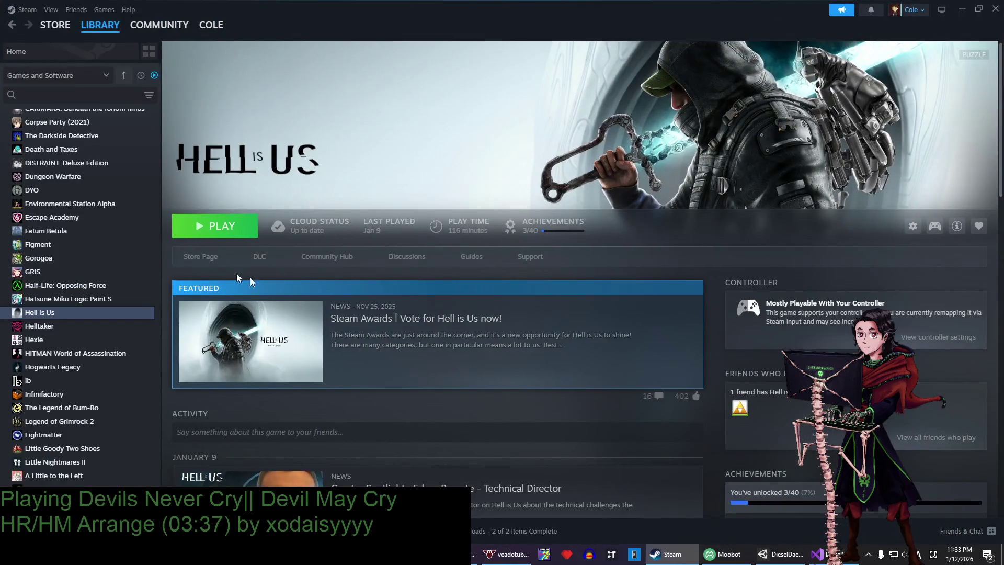
# - View the Hell is Us store page on Steam, then go back to Visual Studio
pyautogui.click(209, 255)
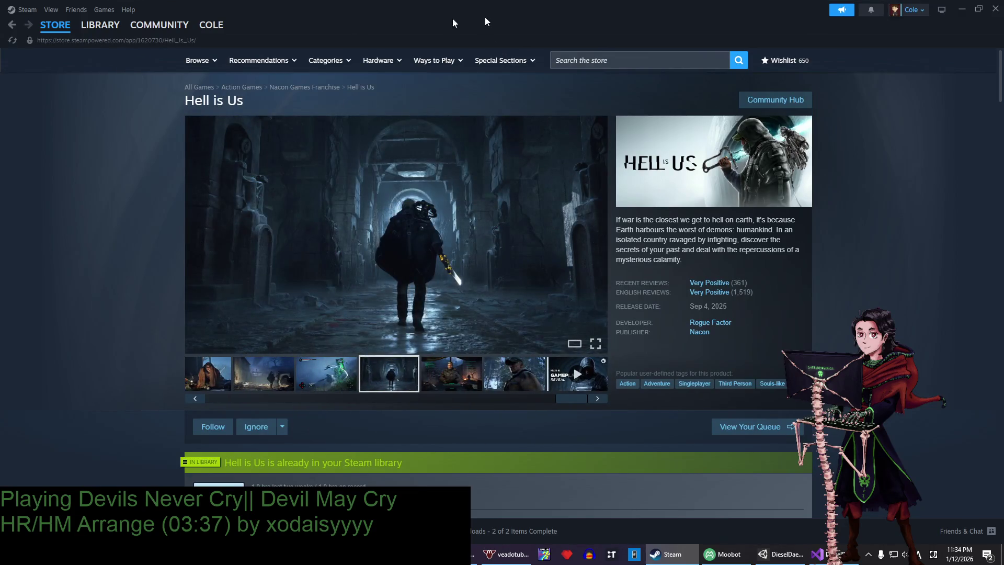
pyautogui.moveTo(100, 25)
pyautogui.hotkey('alt', 'Tab')
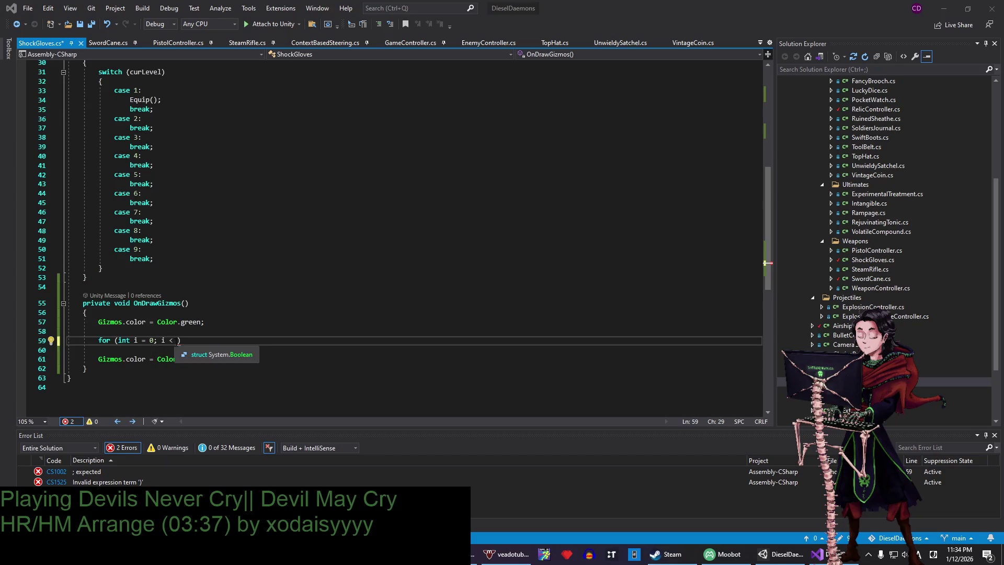
pyautogui.write('numCasts')
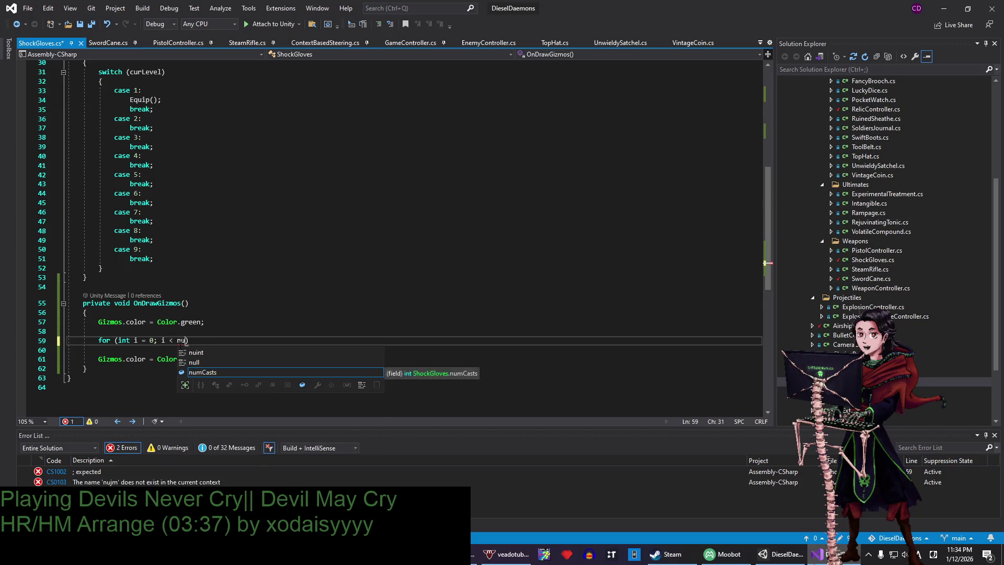
pyautogui.write('; i++')
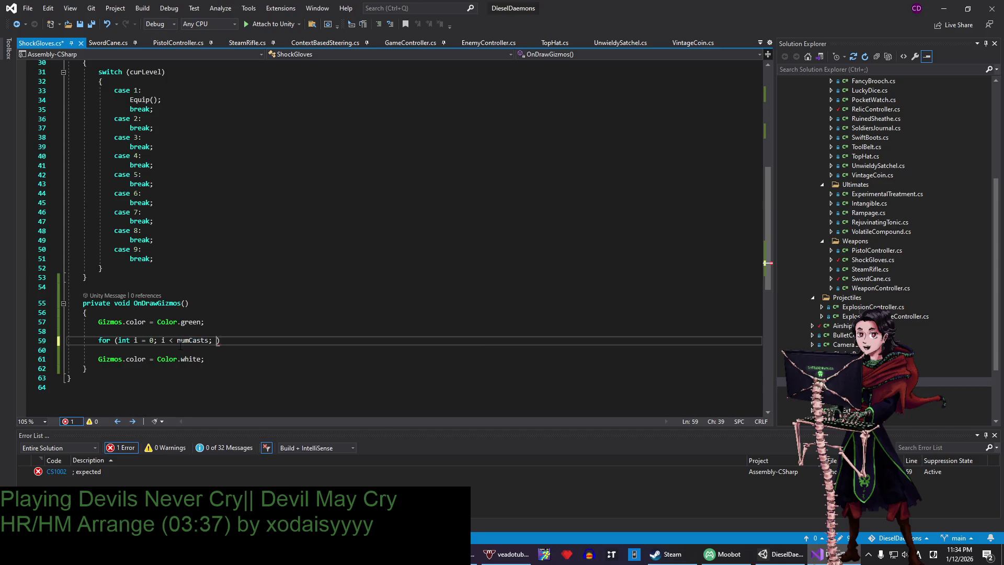
pyautogui.write(') {')
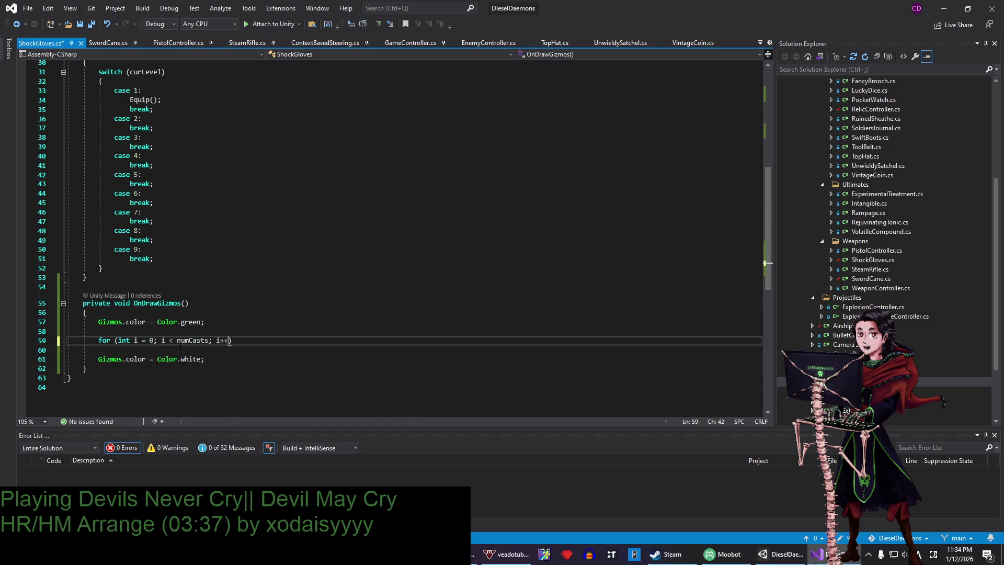
pyautogui.press('Return')
pyautogui.hotkey('ctrl', 's')
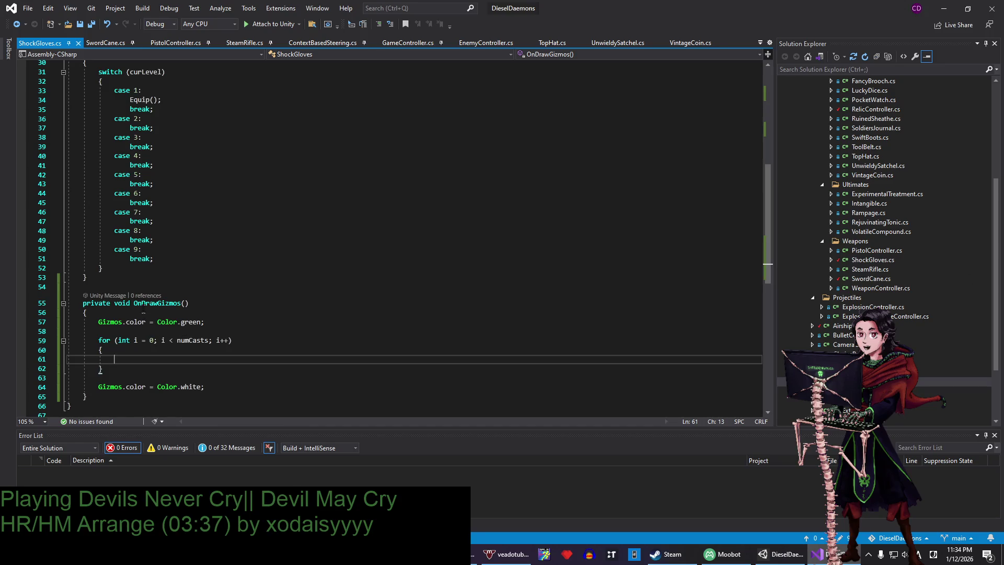
pyautogui.moveTo(151, 303)
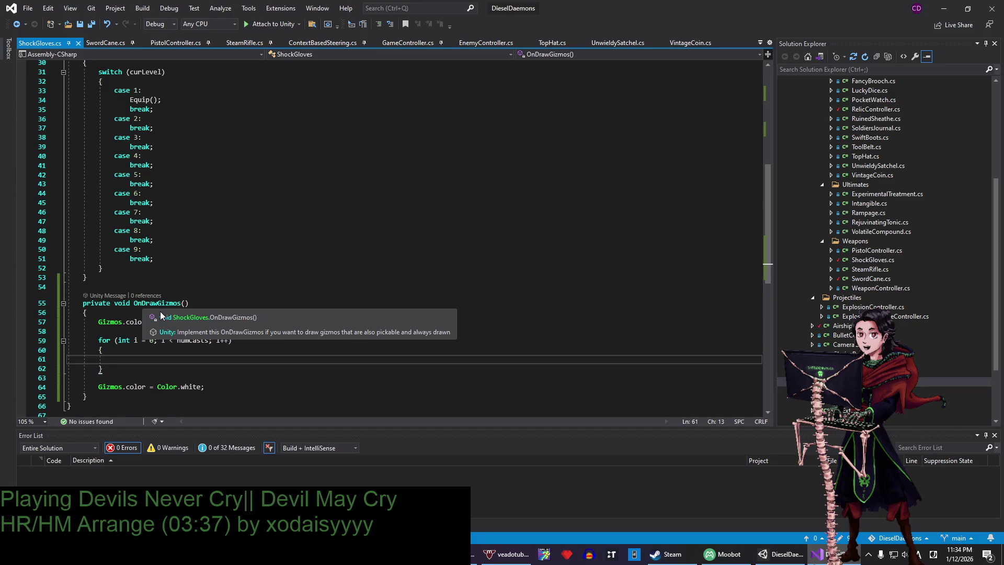
pyautogui.click(166, 256)
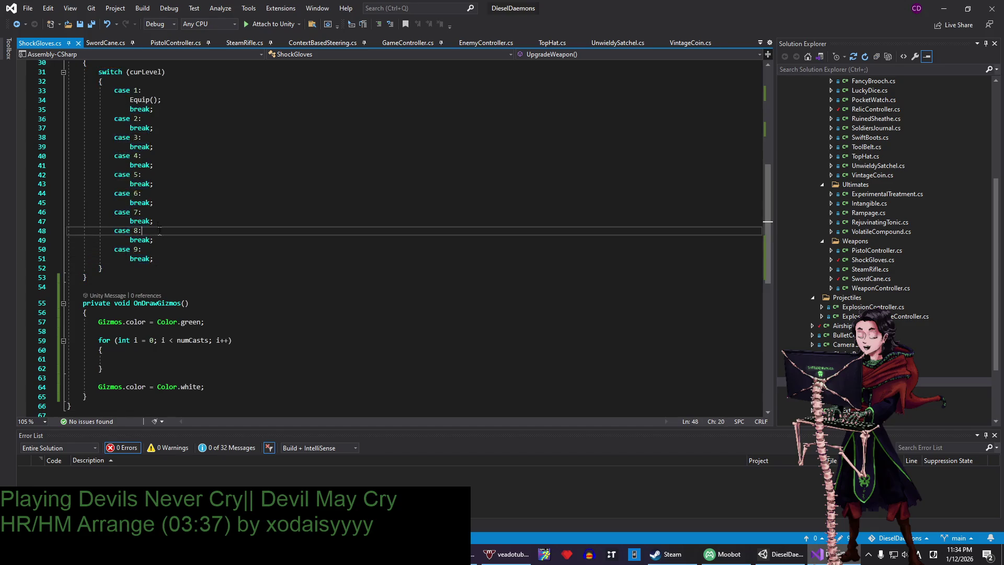
pyautogui.click(160, 212)
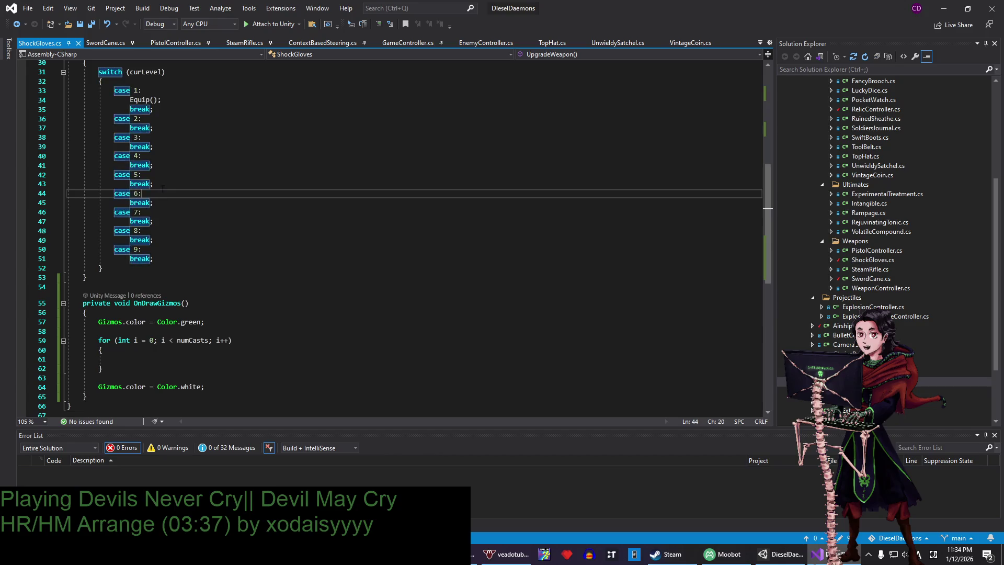
pyautogui.click(162, 166)
pyautogui.press('Down')
pyautogui.press('Down')
pyautogui.press('Down')
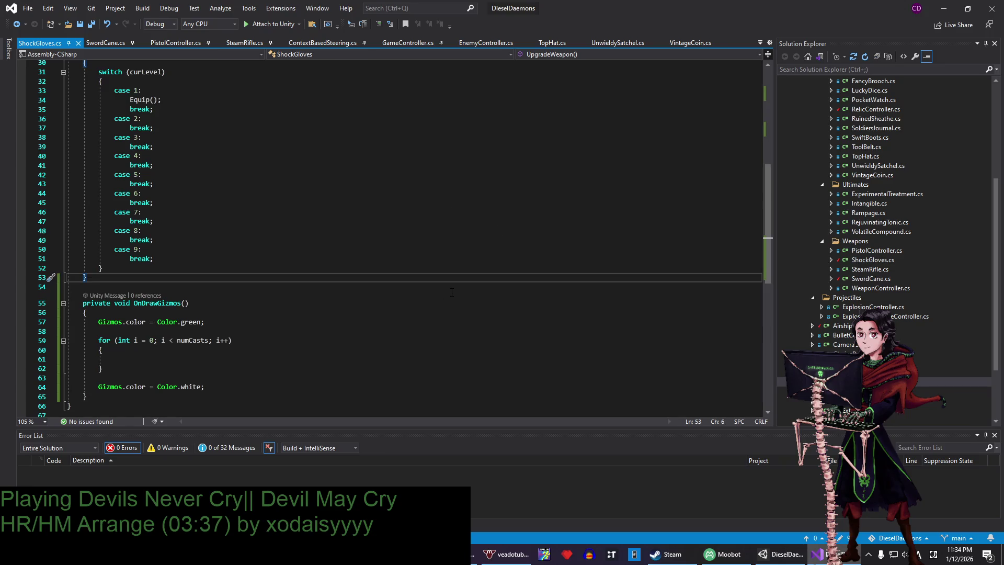
pyautogui.click(292, 333)
pyautogui.click(244, 359)
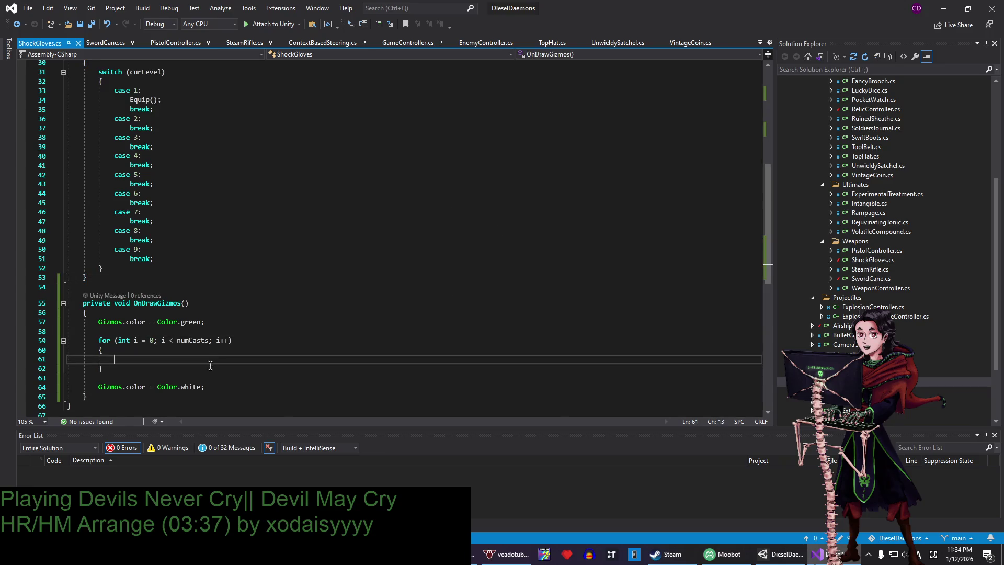
pyautogui.click(251, 378)
pyautogui.click(258, 349)
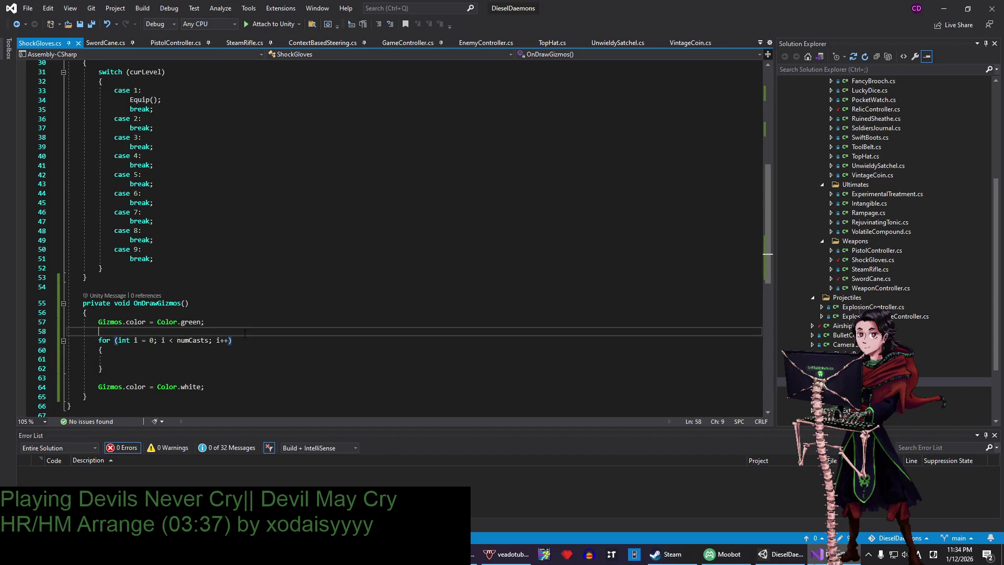
pyautogui.click(228, 360)
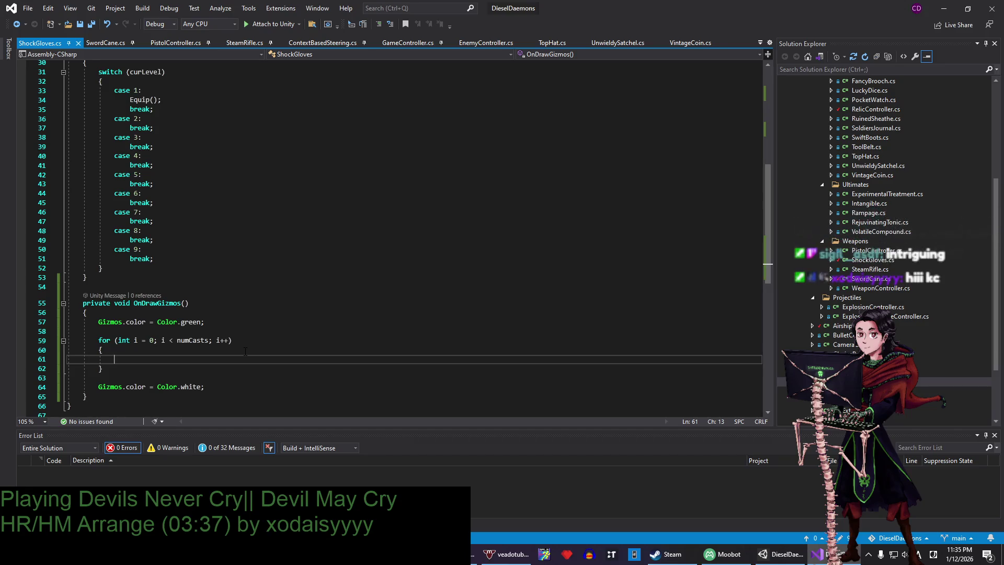
pyautogui.scroll(10, 245, 351)
# - Add 'public float startAngle = 45f;' on a new line below the numCasts field
pyautogui.click(199, 157)
pyautogui.press('Return')
pyautogui.write('public')
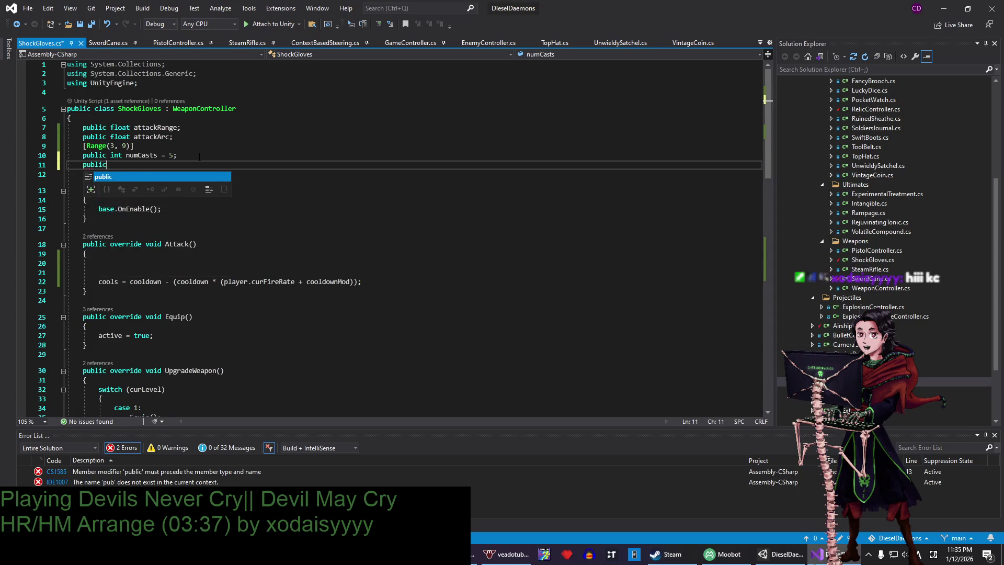
pyautogui.write(' float ')
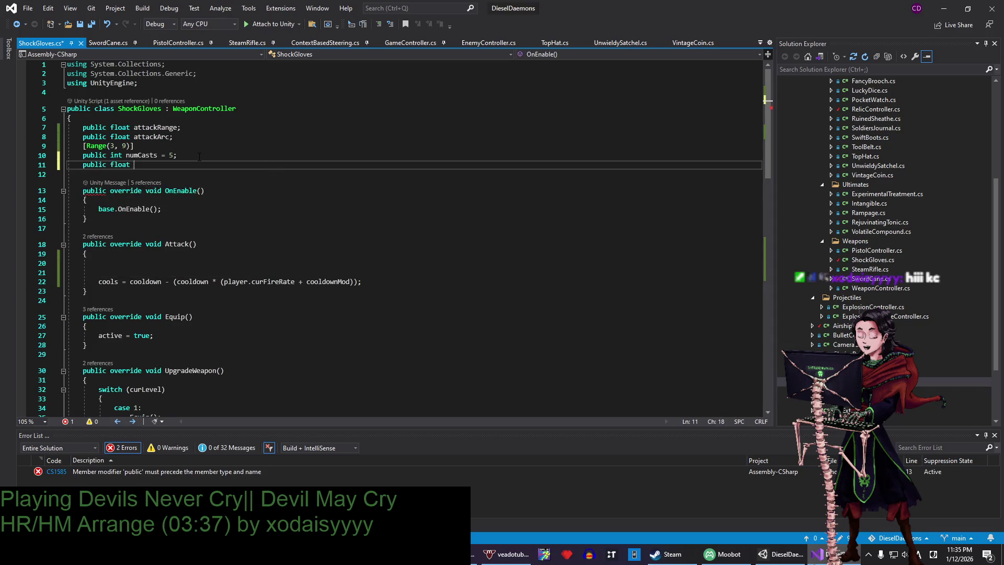
pyautogui.write('startAng;le')
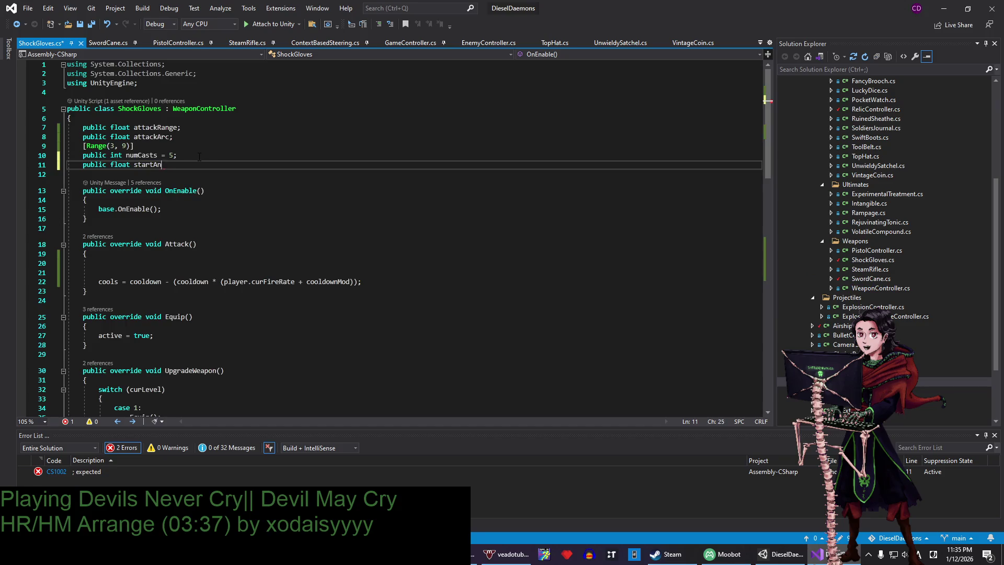
pyautogui.press('BackSpace')
pyautogui.press('BackSpace')
pyautogui.press('BackSpace')
pyautogui.write('le;')
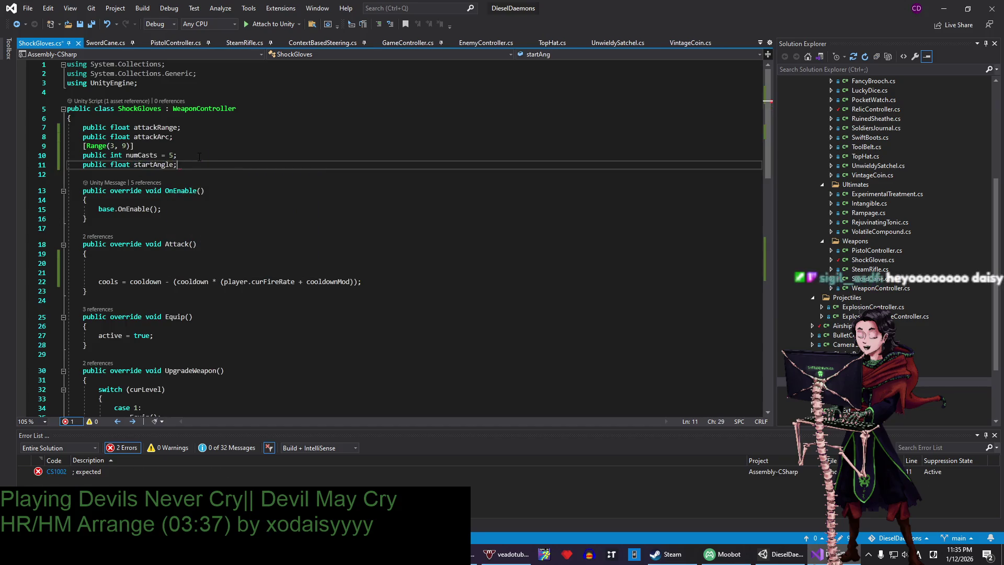
pyautogui.write(' = ')
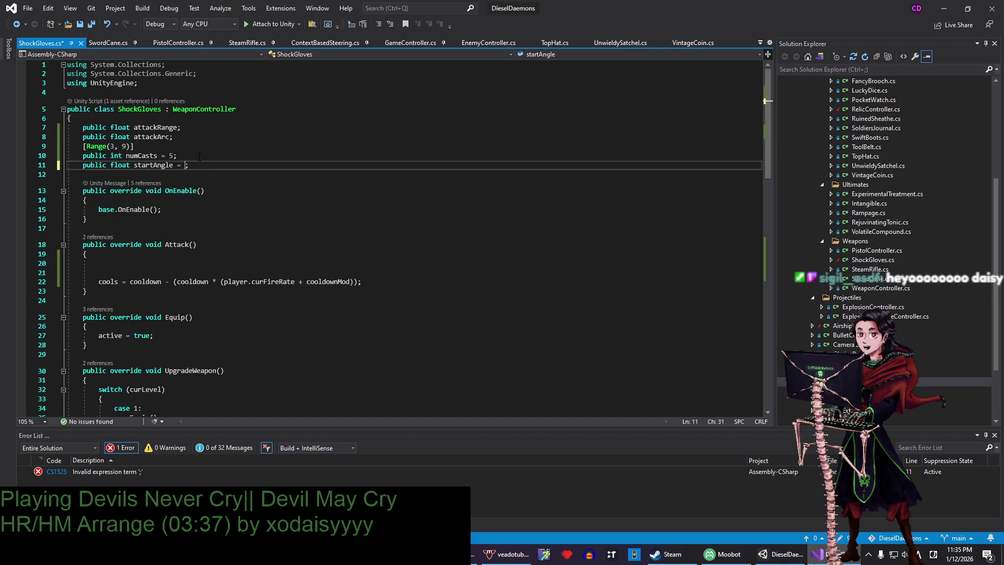
pyautogui.write('45f')
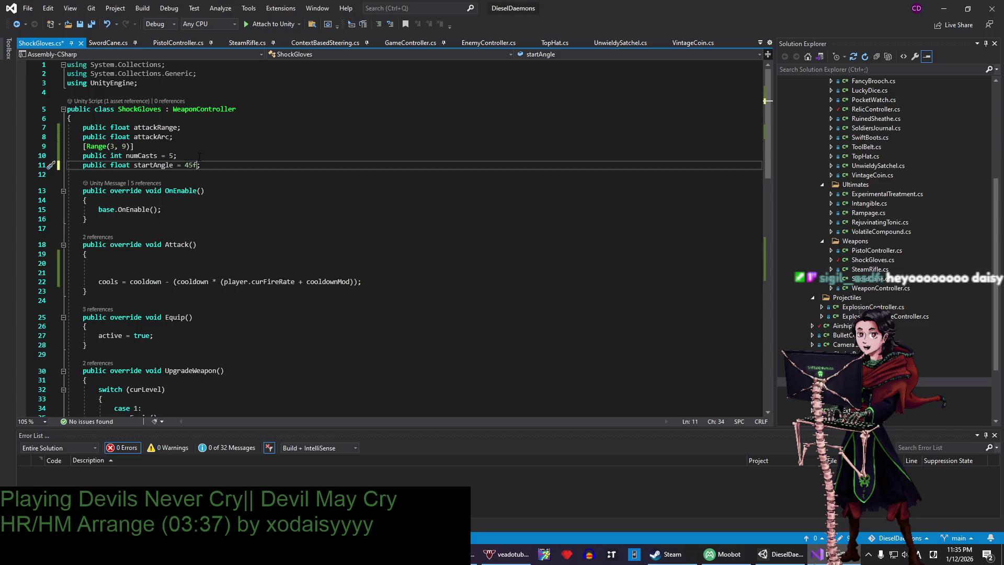
pyautogui.press('Left')
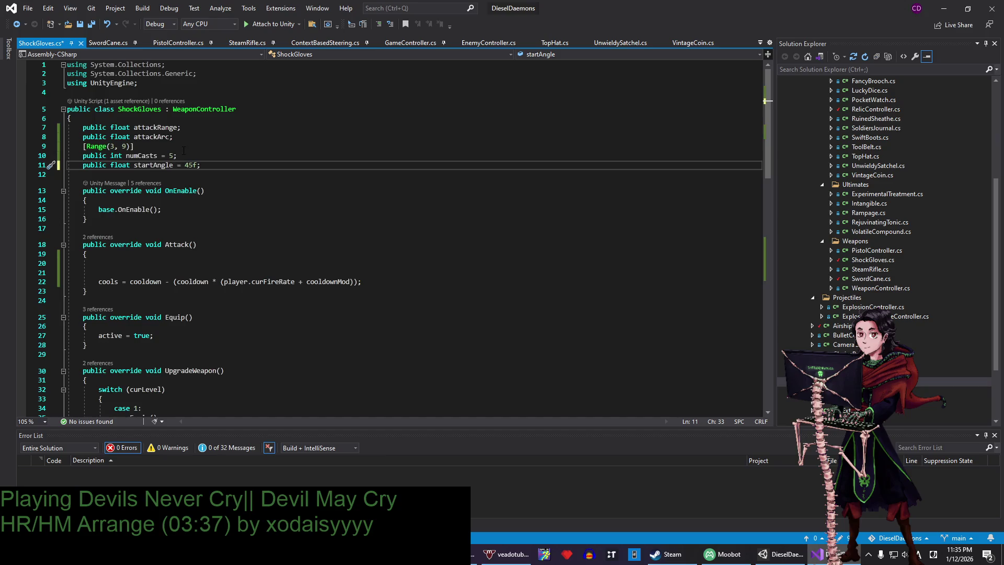
pyautogui.scroll(-15, 182, 154)
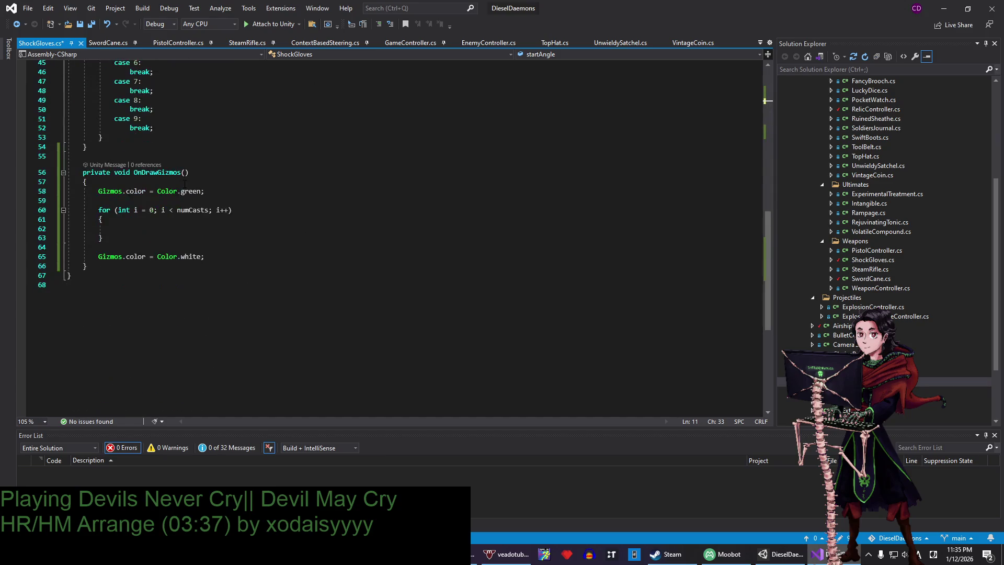
# - Add 'float angle = 0;' above the loop and 'float x = Mathf.Sin(angle);' inside it
pyautogui.click(193, 227)
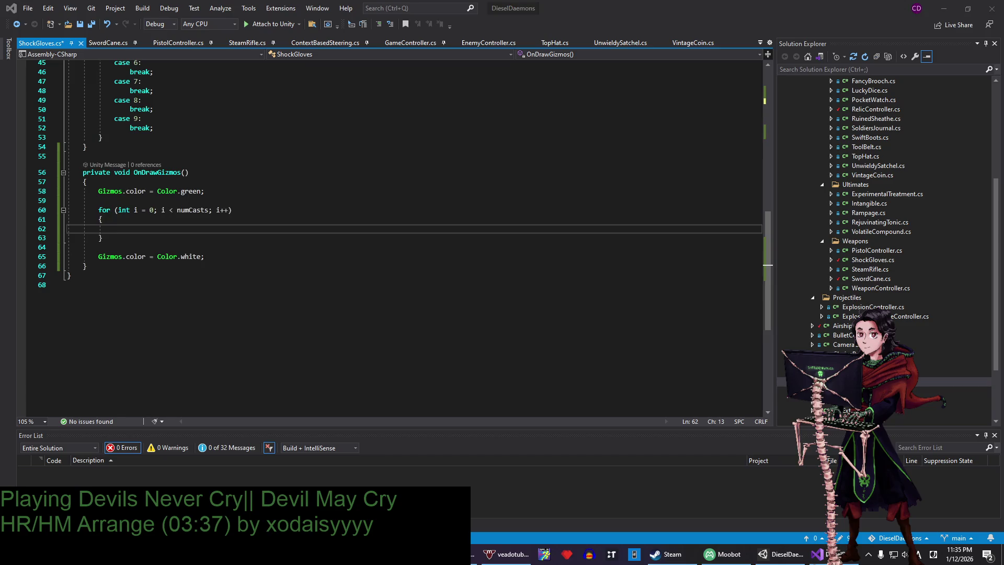
pyautogui.click(176, 226)
pyautogui.click(182, 228)
pyautogui.write('float x = ')
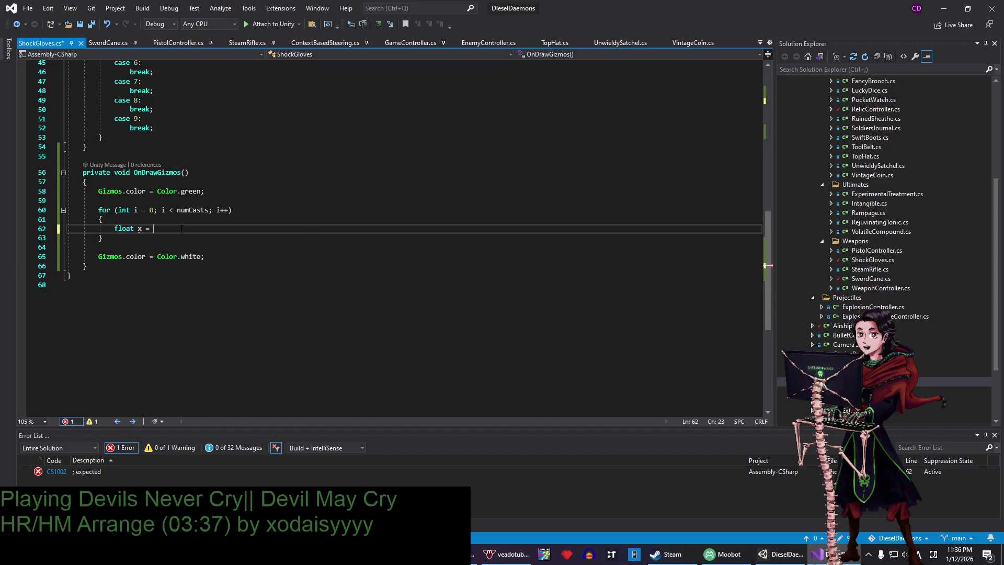
pyautogui.write('Mathf.Sin')
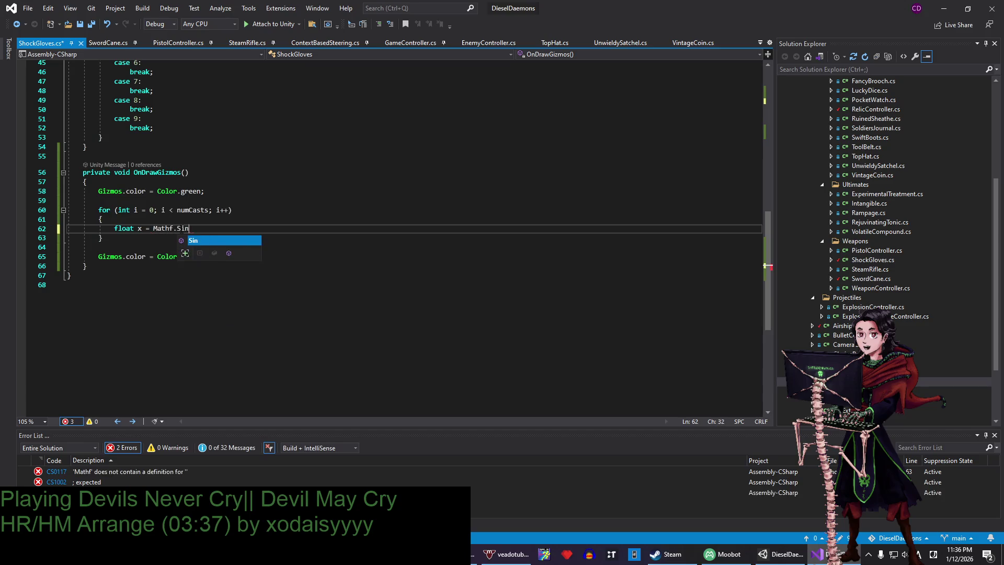
pyautogui.write('(')
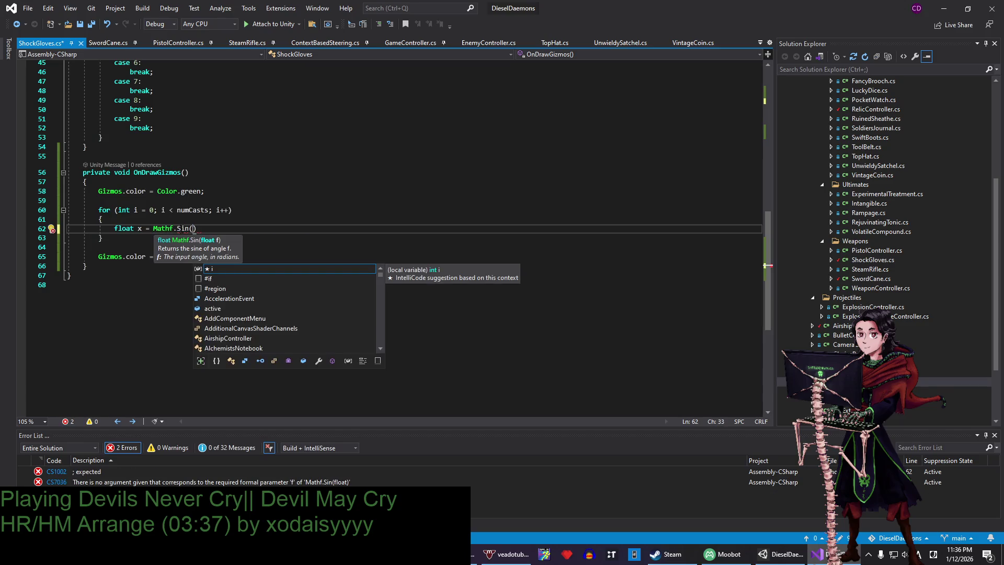
pyautogui.click(135, 202)
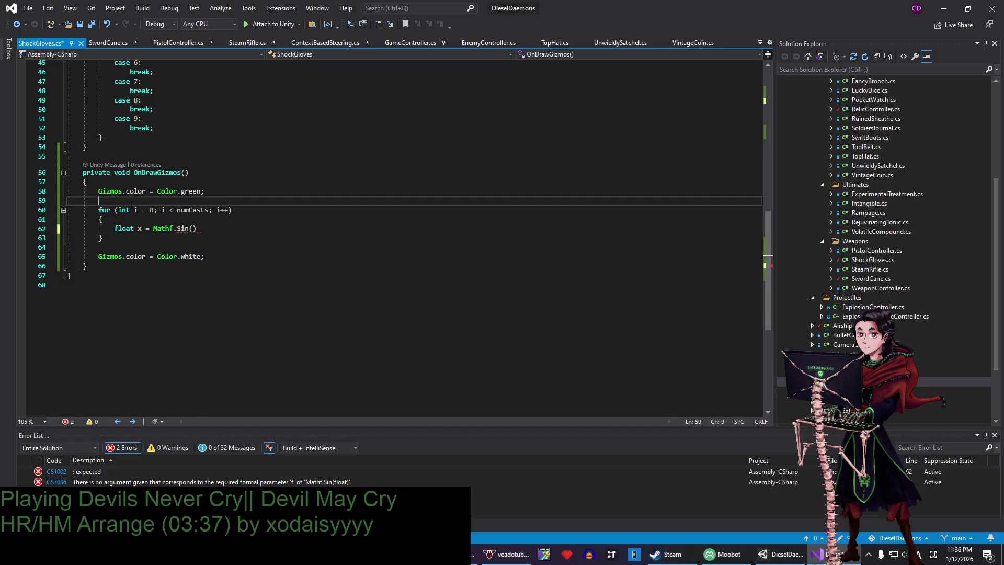
pyautogui.press('Return')
pyautogui.write('float angle = 0;')
pyautogui.click(194, 238)
pyautogui.write('angle')
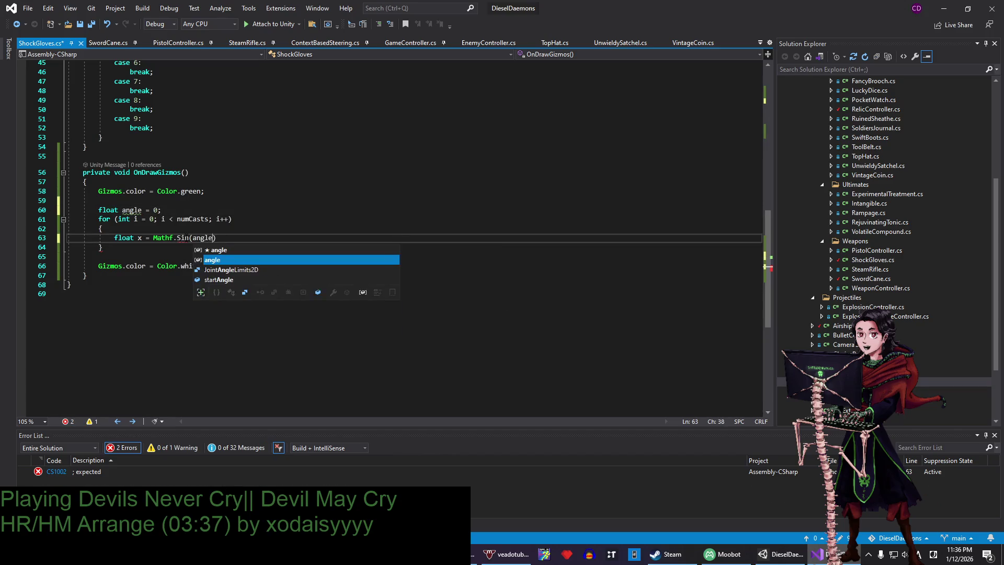
pyautogui.write(');')
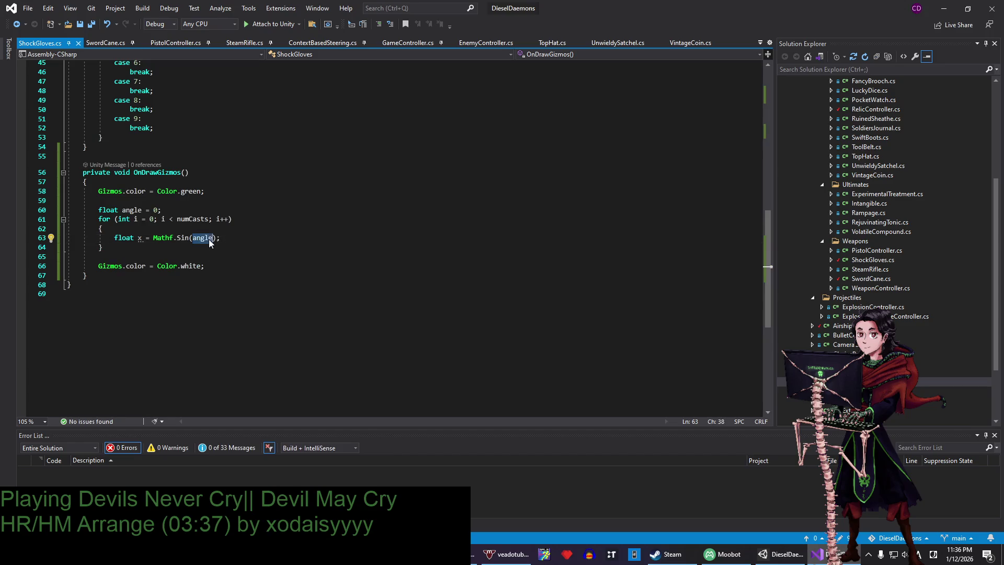
# - Initialise angle from startAngle instead of 0
pyautogui.click(155, 209)
pyautogui.write('startG')
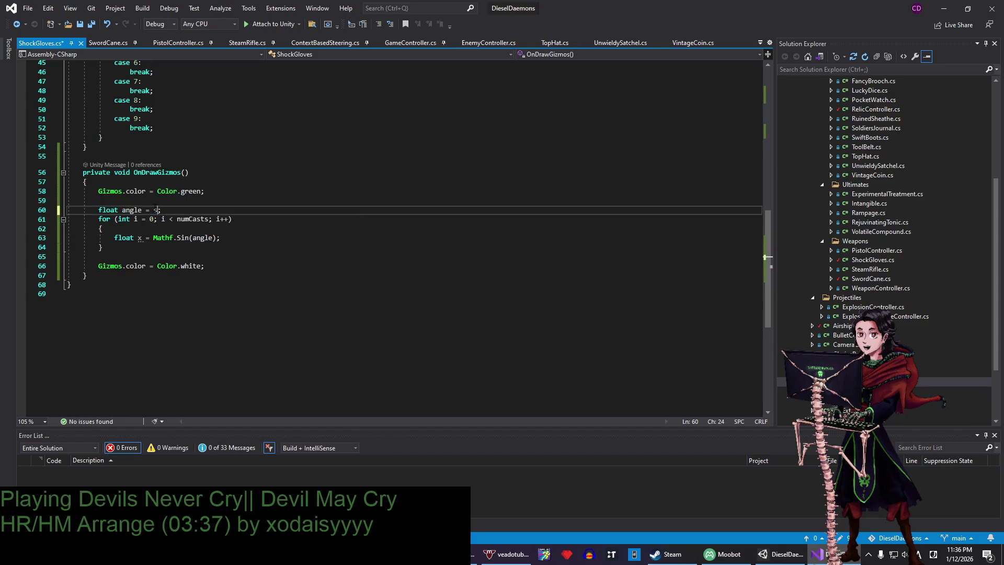
pyautogui.press('BackSpace')
pyautogui.write('Angle')
pyautogui.press('Tab')
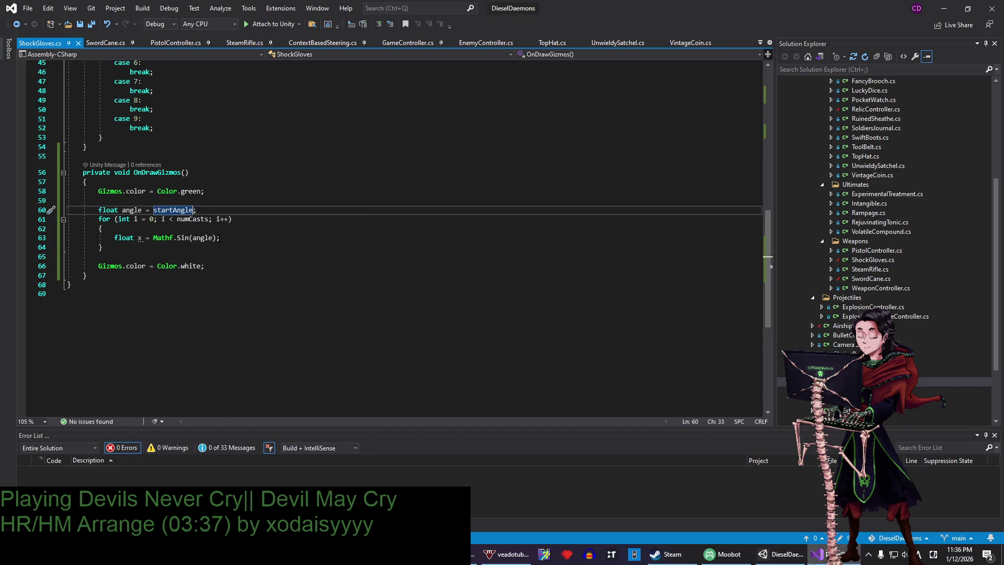
# - Duplicate the Sin line into 'float y = Mathf.Cos(angle);' and start an angle increment line
pyautogui.click(222, 238)
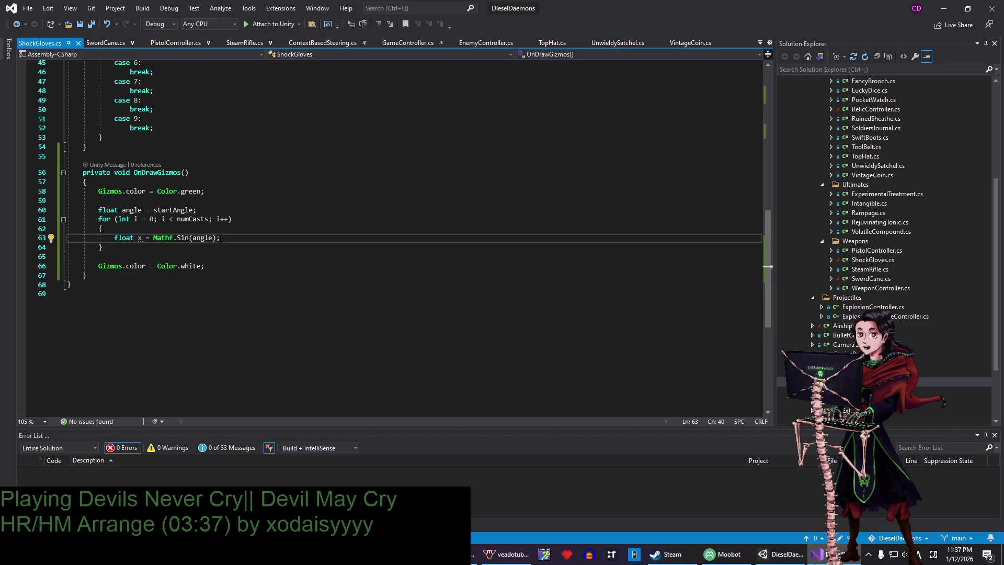
pyautogui.hotkey('ctrl', 'd')
pyautogui.doubleClick(139, 247)
pyautogui.write('y')
pyautogui.doubleClick(185, 247)
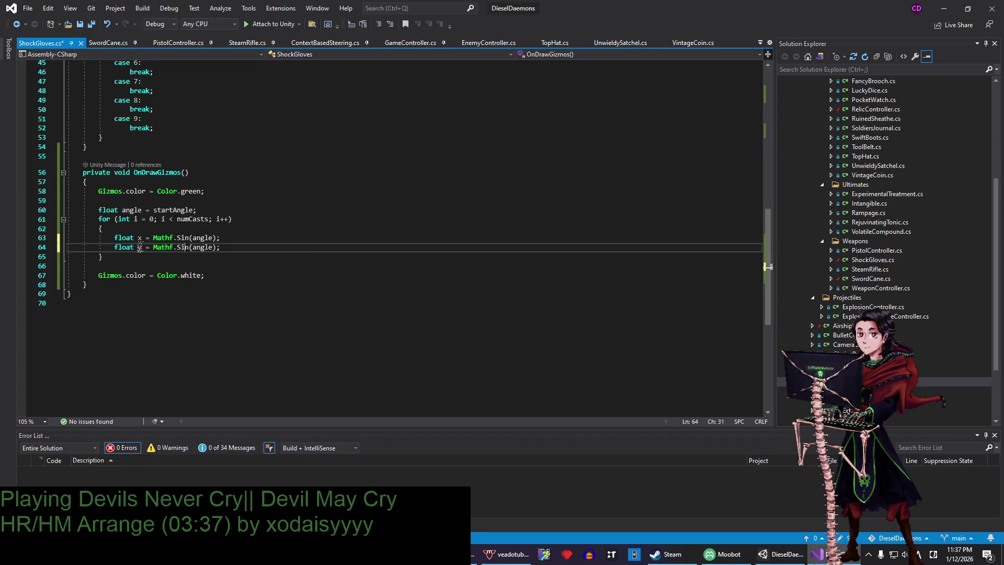
pyautogui.write('Cos')
pyautogui.click(235, 247)
pyautogui.press('Return')
pyautogui.write('angle')
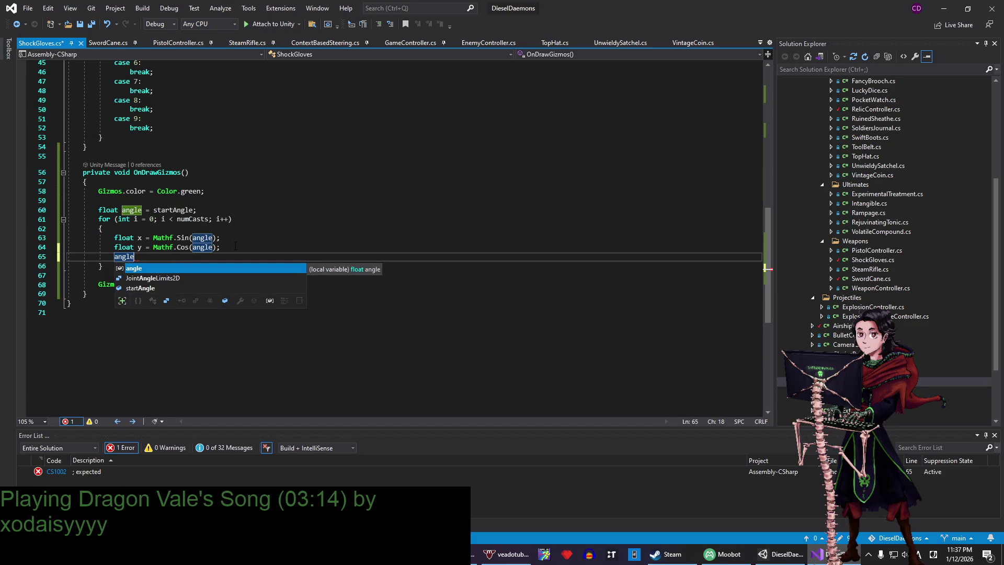
pyautogui.write(' ++')
# - Turn the increment line into 'angle += 2 * Mathf.PI / numCasts;'
pyautogui.press('BackSpace')
pyautogui.write('=')
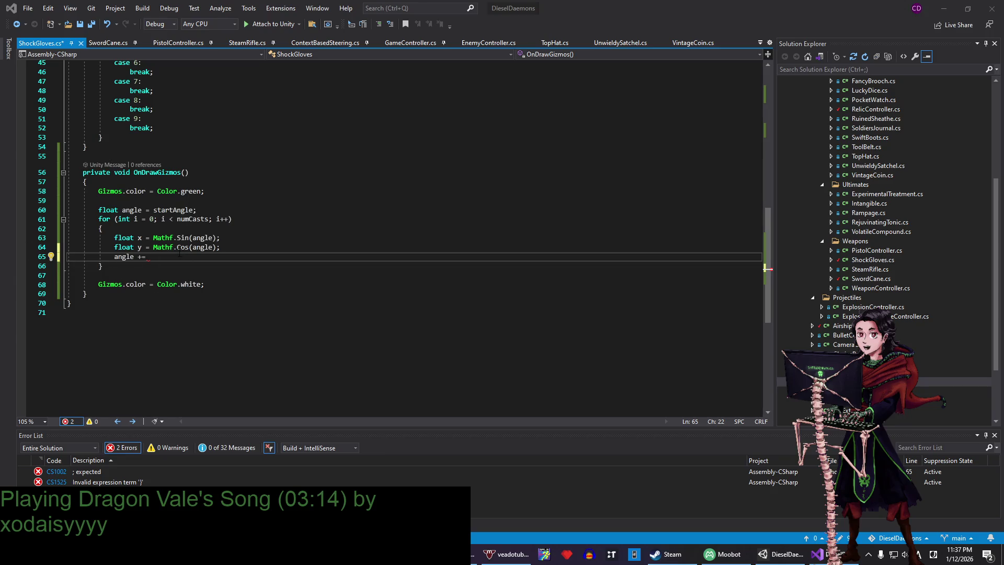
pyautogui.write('2 * ')
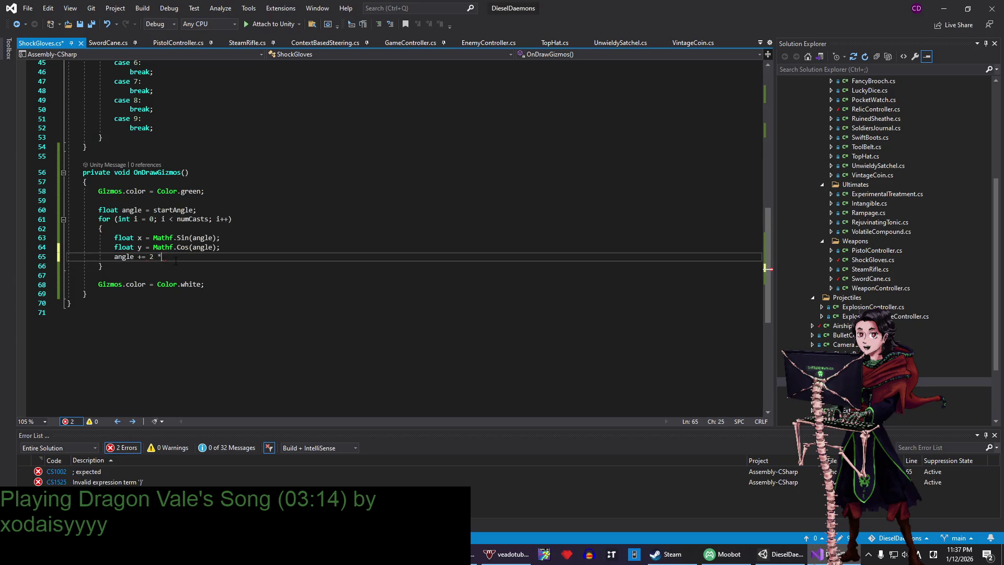
pyautogui.write('Mathf.')
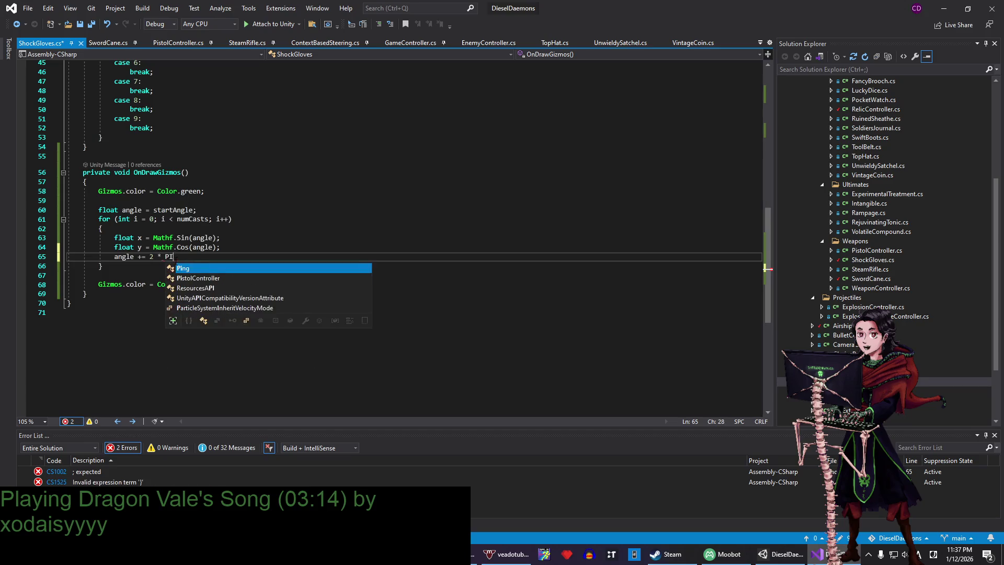
pyautogui.write('PI / ')
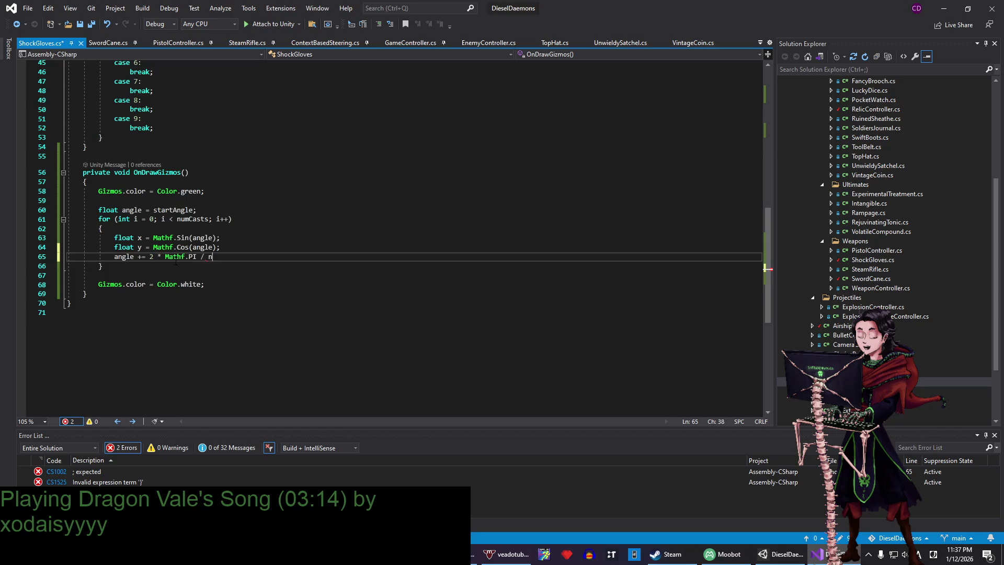
pyautogui.write('numCasts;')
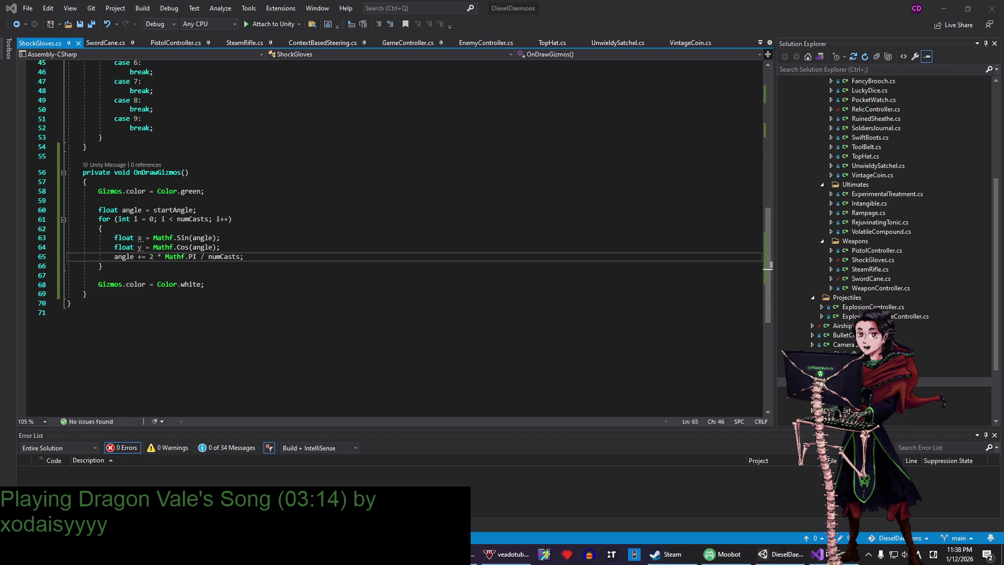
pyautogui.click(285, 284)
pyautogui.click(286, 254)
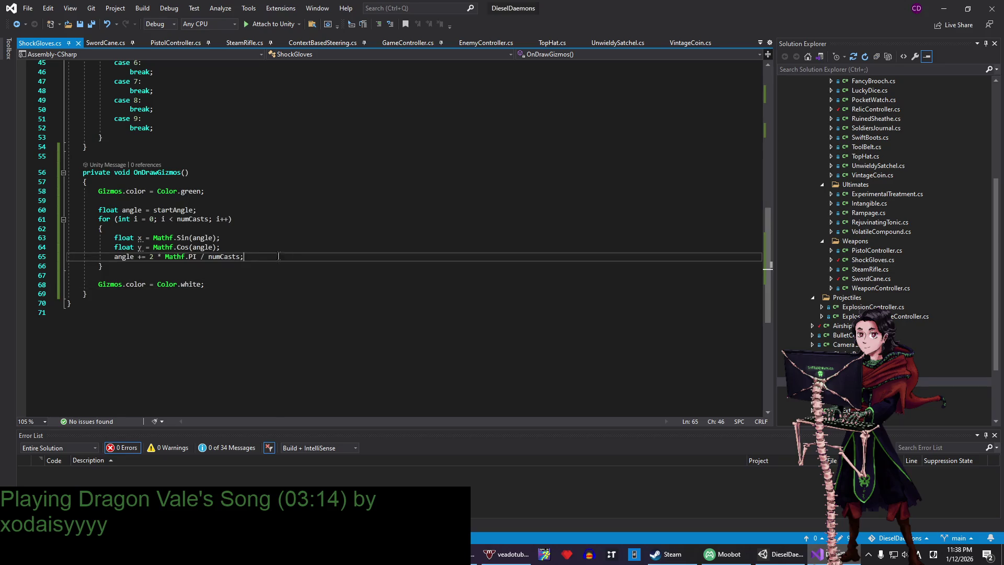
# - Add 'Gizmos.DrawLine(transform.position, transform.position + new Vector3(x, y, 0));' in the loop and save
pyautogui.press('Return')
pyautogui.press('Return')
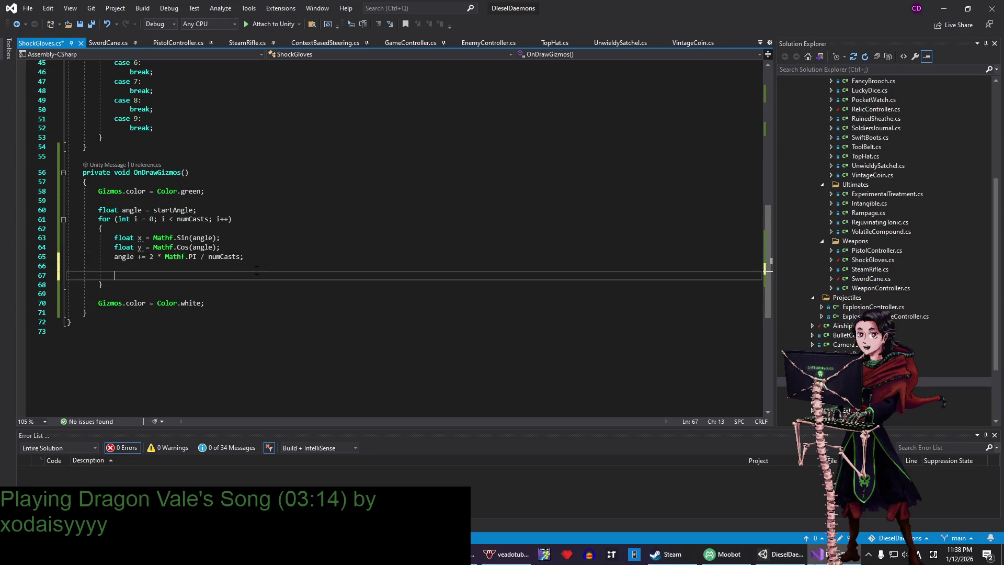
pyautogui.write('D')
pyautogui.press('BackSpace')
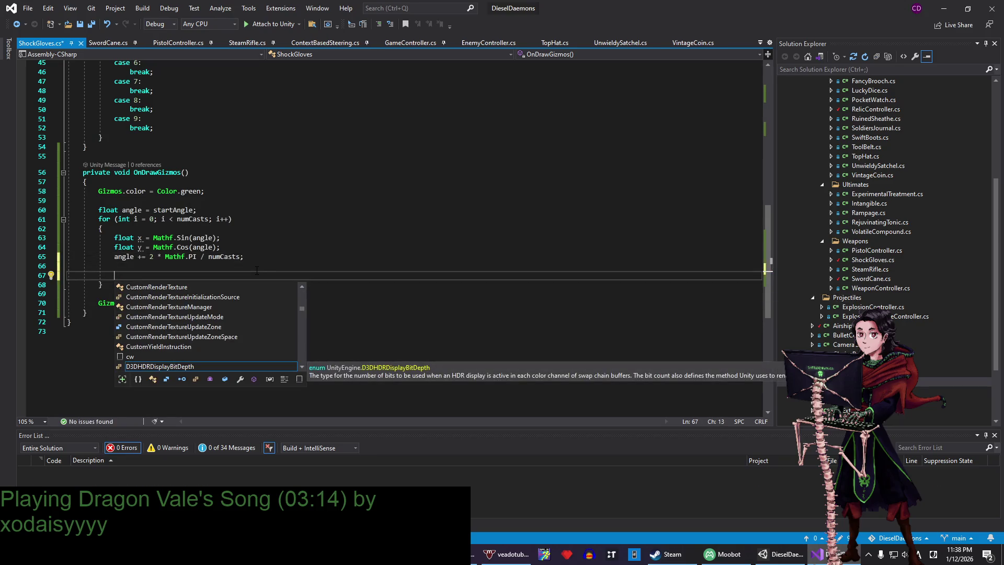
pyautogui.hotkey('ctrl', 's')
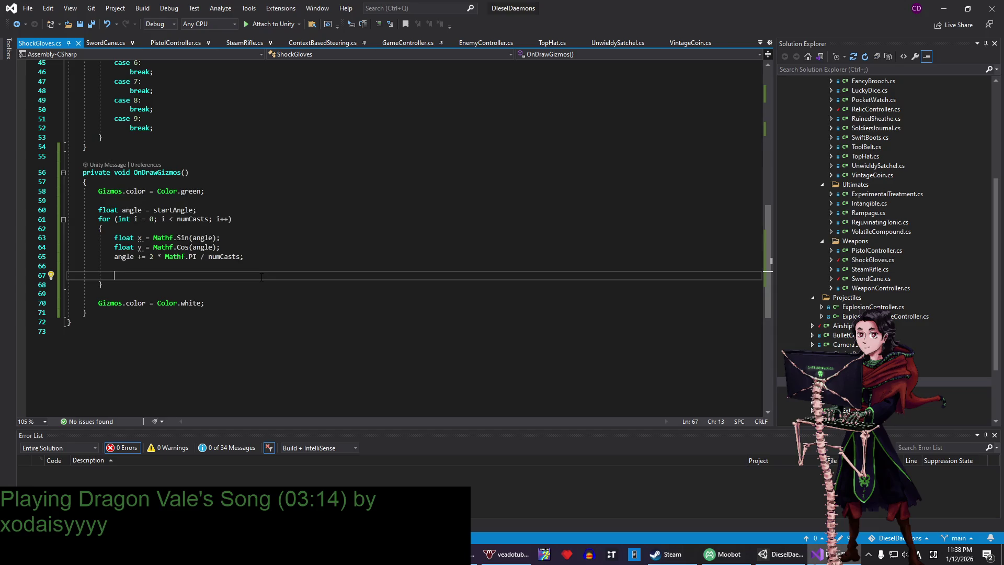
pyautogui.write('Gizmos.DrawLine')
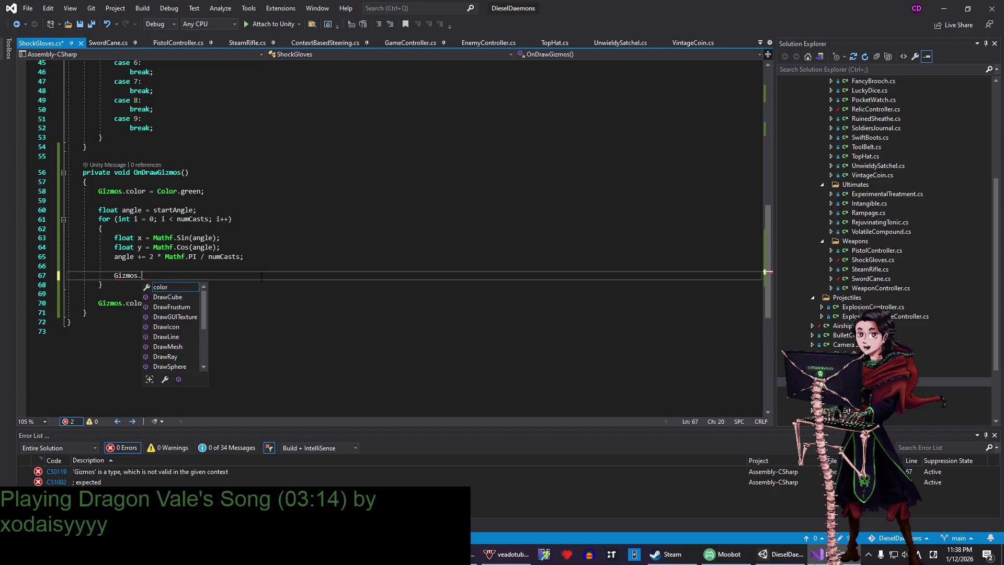
pyautogui.write('(')
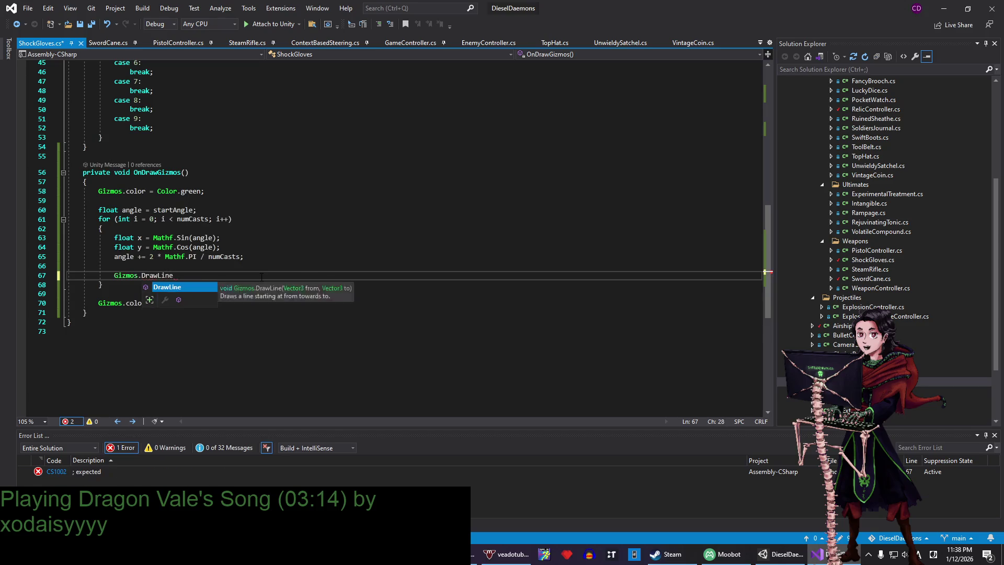
pyautogui.write('transform.posit')
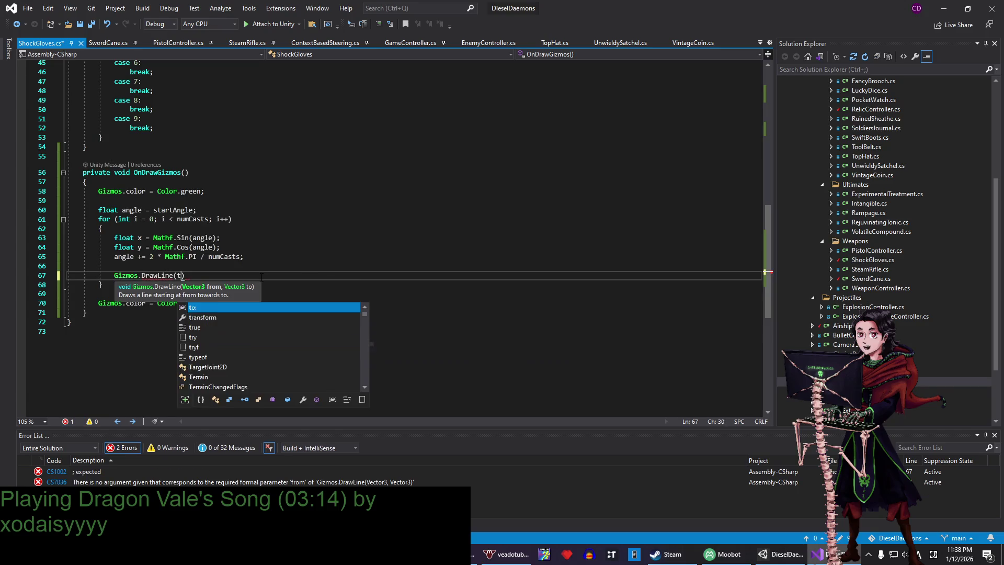
pyautogui.write(', ')
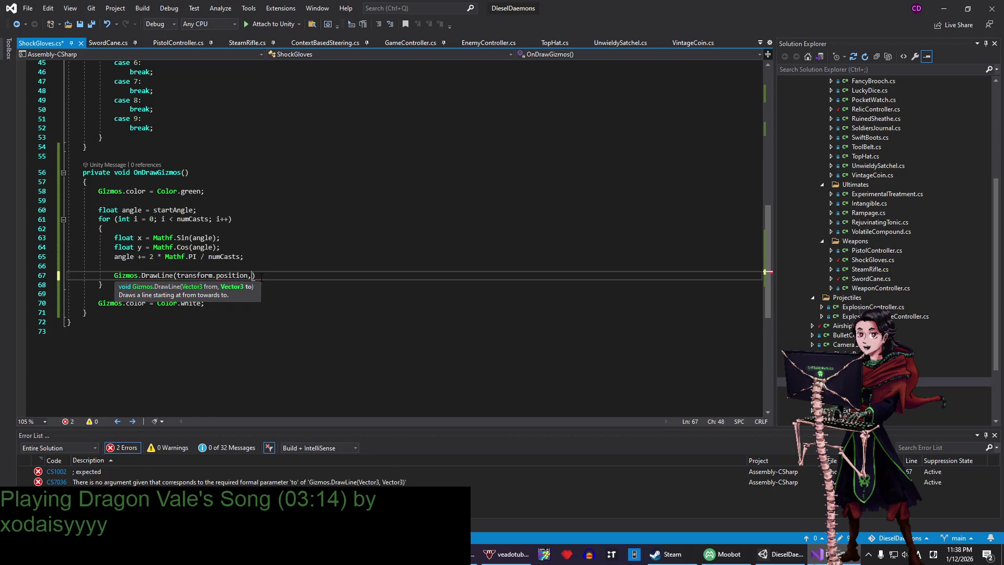
pyautogui.write('transform.position')
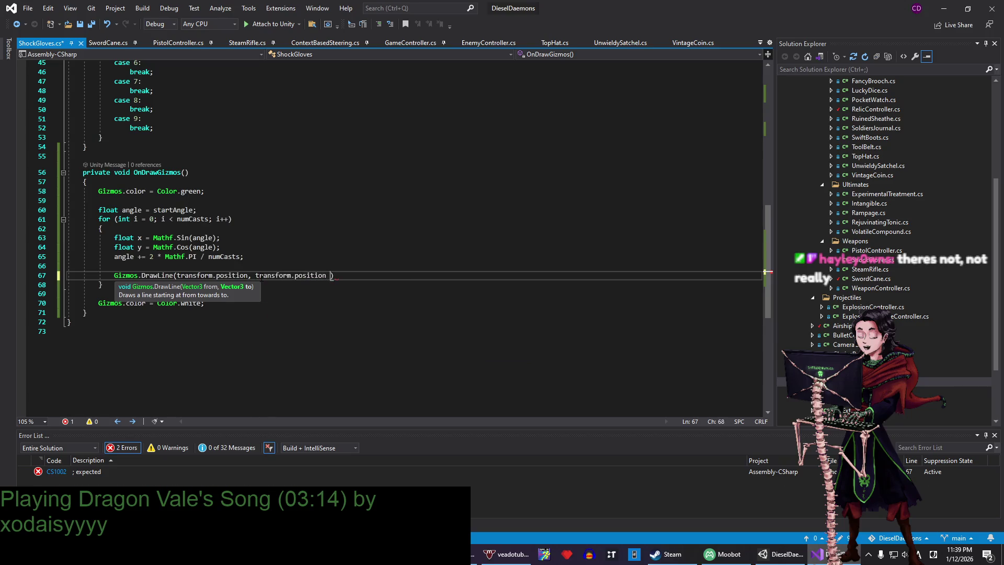
pyautogui.write(' + ')
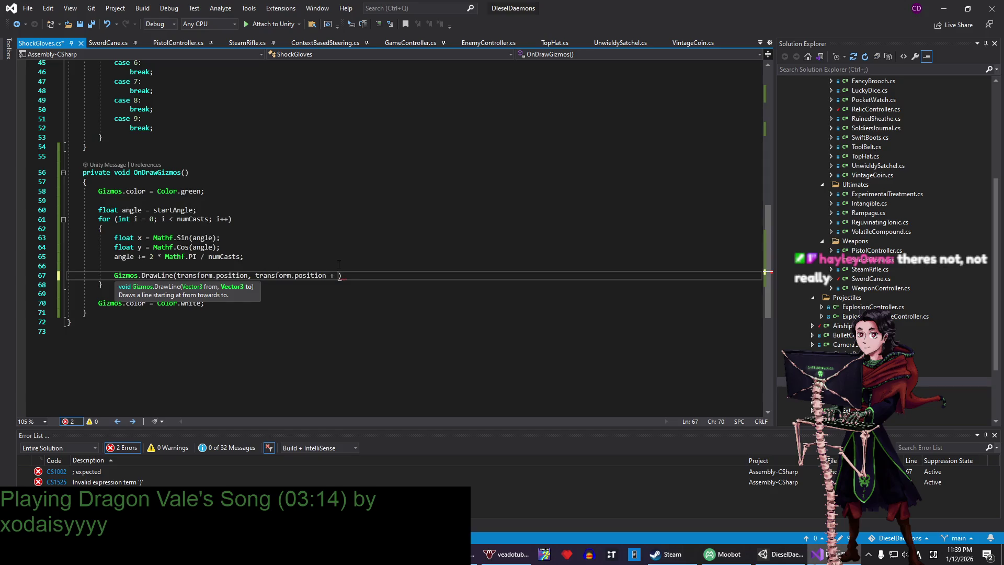
pyautogui.write('N')
pyautogui.press('BackSpace')
pyautogui.write('new Vector')
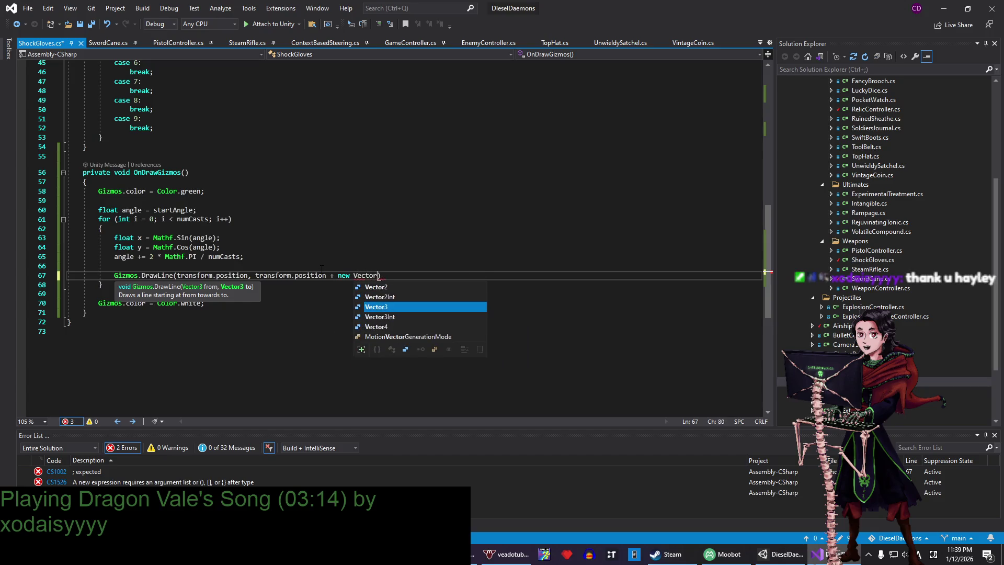
pyautogui.write('3(')
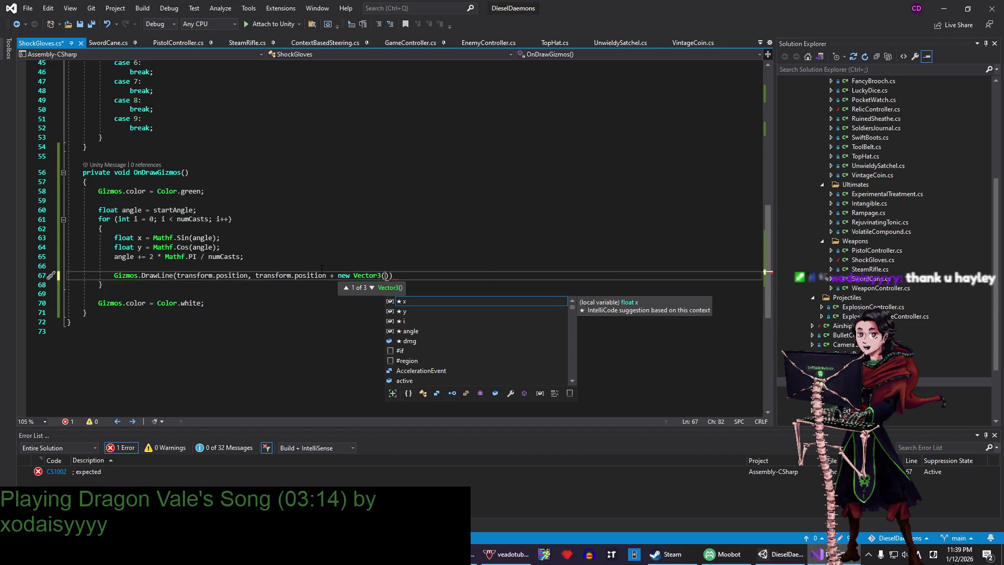
pyautogui.write('x, y')
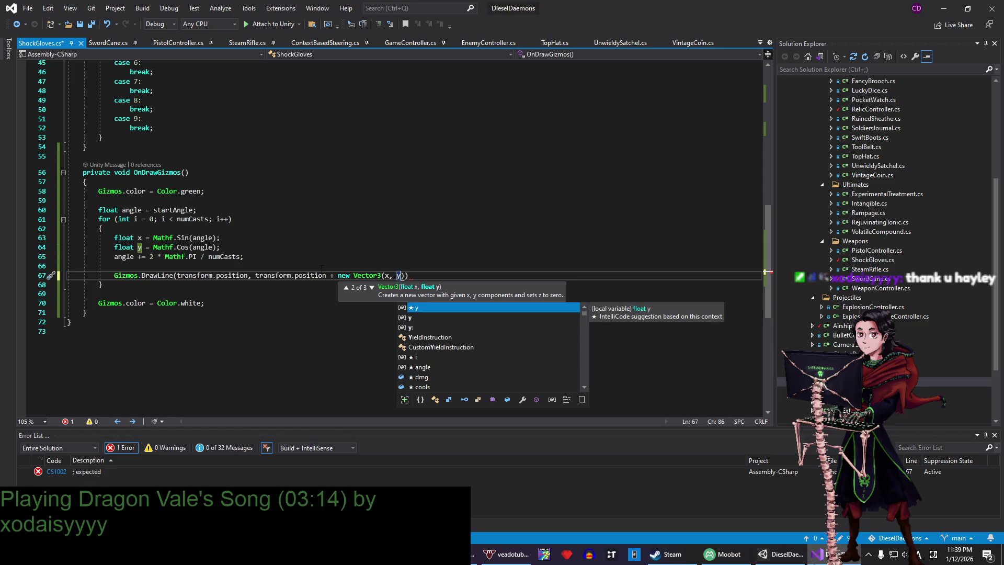
pyautogui.write(', 0)')
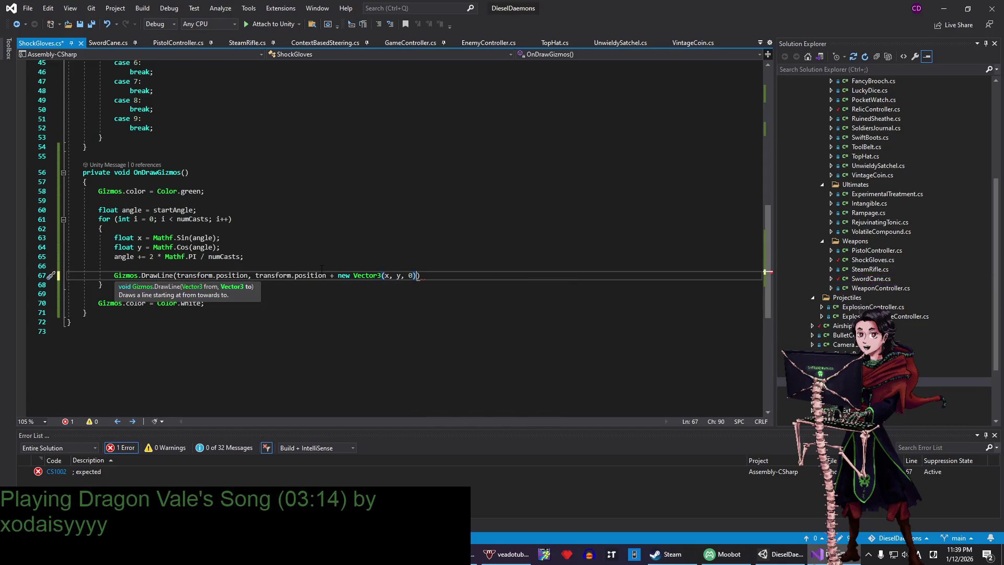
pyautogui.write(');')
pyautogui.hotkey('ctrl', 's')
# - Check the angle variable's uses in the loop, then switch to Unity
pyautogui.click(318, 268)
pyautogui.click(123, 257)
pyautogui.press('Down')
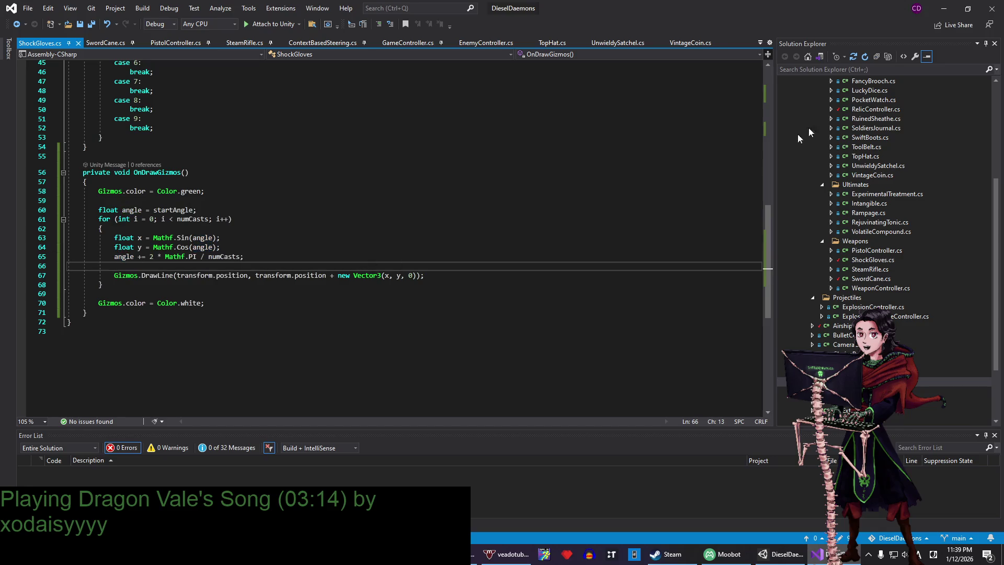
pyautogui.hotkey('alt', 'Tab')
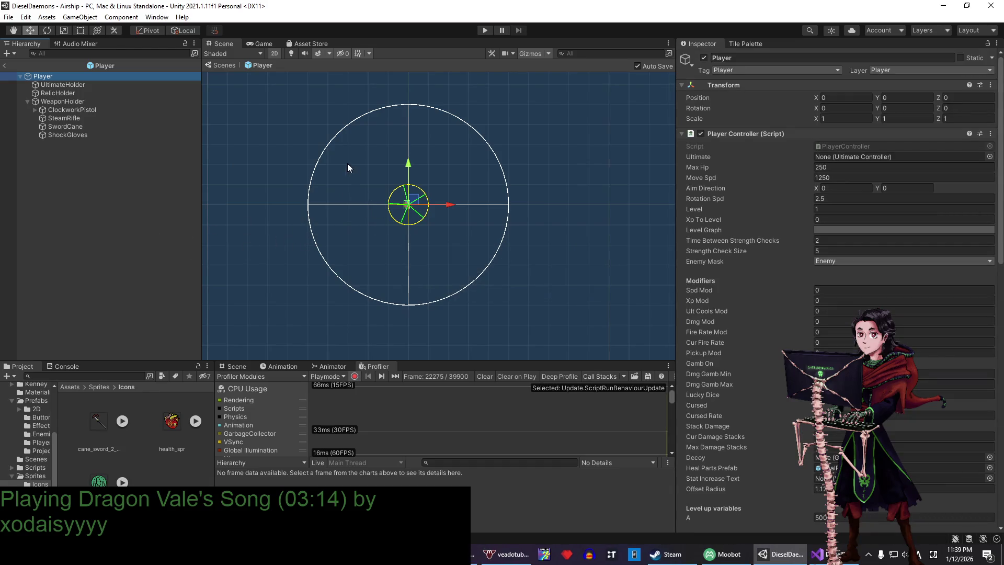
# - Select ShockGloves and slide Num Casts to 3, then back to 5, comparing the green gizmo rays
pyautogui.scroll(5, 423, 217)
pyautogui.scroll(2, 383, 198)
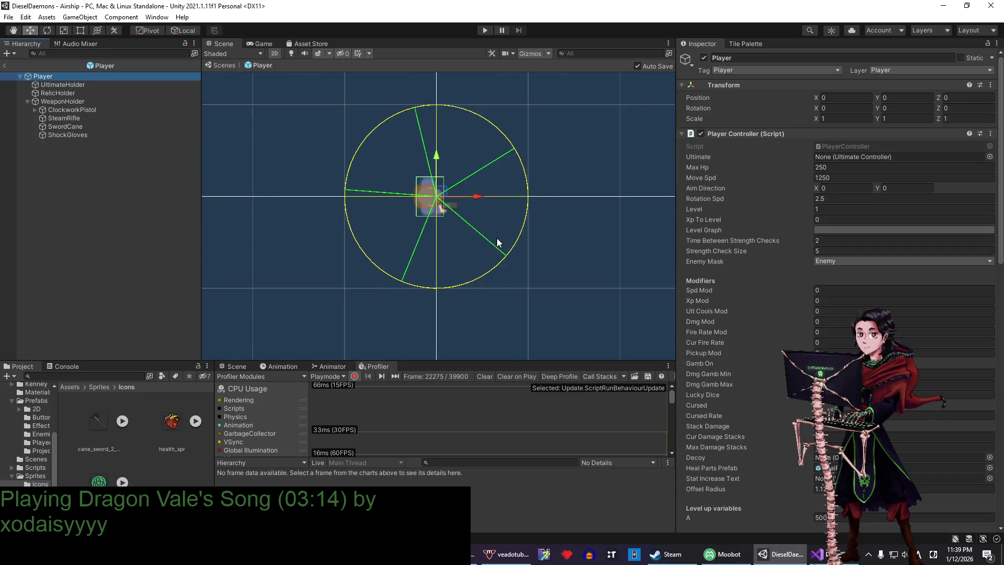
pyautogui.click(85, 135)
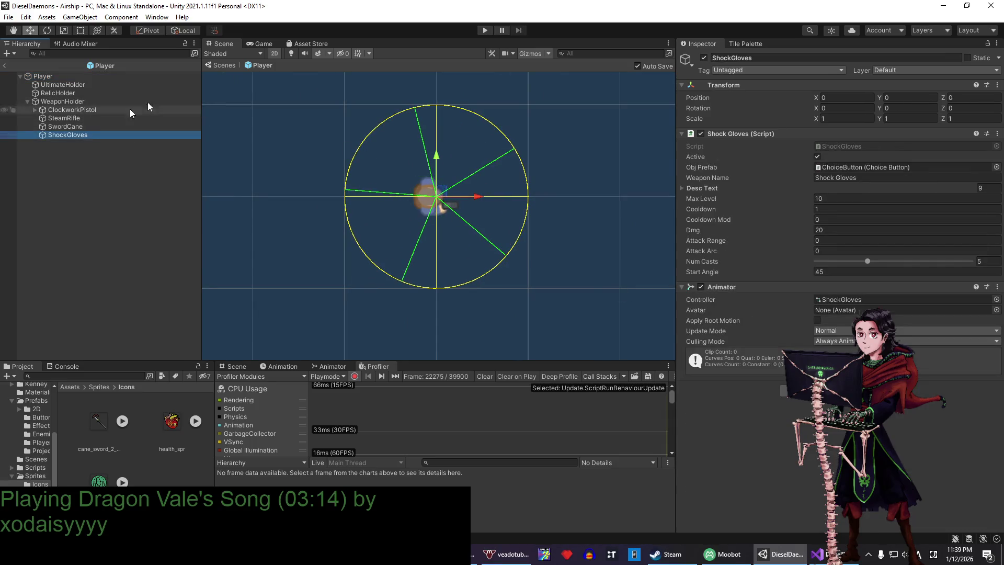
pyautogui.moveTo(866, 261)
pyautogui.mouseDown()
pyautogui.moveTo(759, 271)
pyautogui.moveTo(979, 264)
pyautogui.mouseUp()
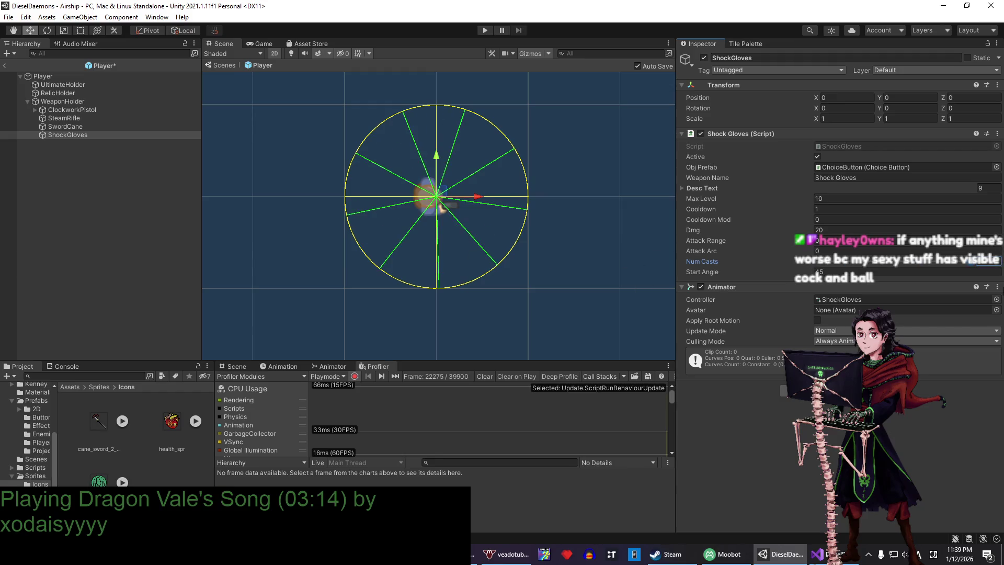
pyautogui.moveTo(971, 261)
pyautogui.mouseDown()
pyautogui.moveTo(815, 266)
pyautogui.moveTo(868, 261)
pyautogui.mouseUp()
pyautogui.click(817, 554)
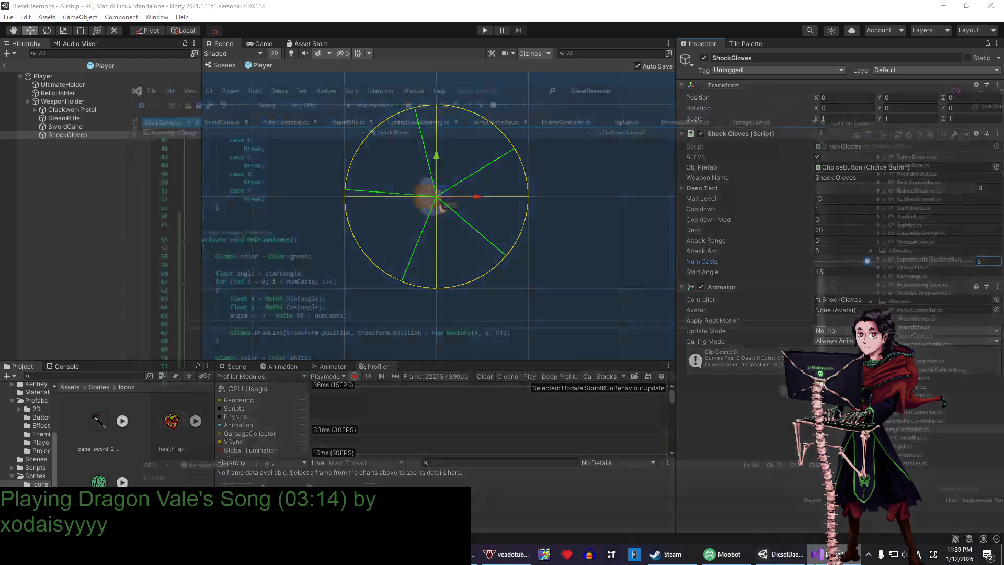
pyautogui.click(149, 256)
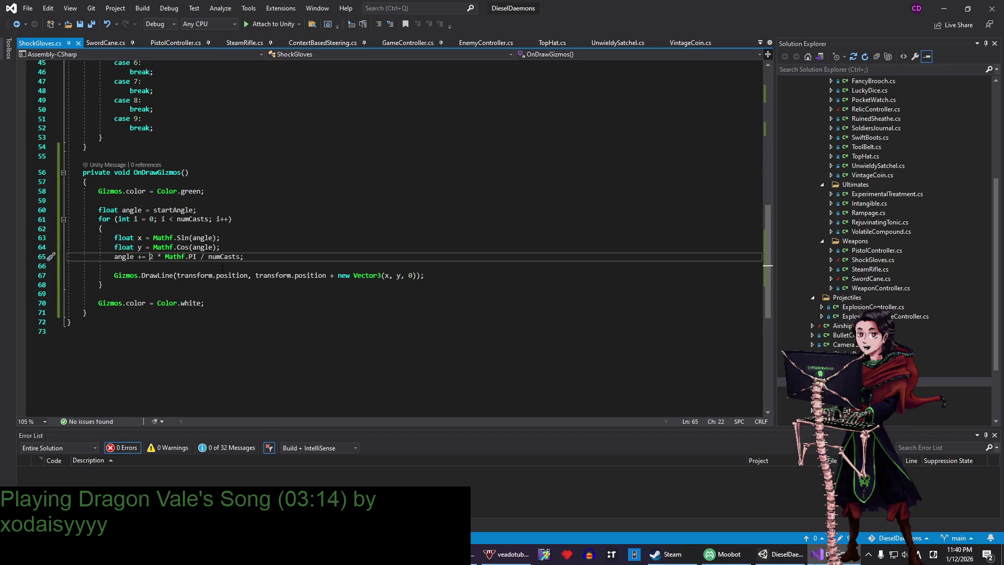
pyautogui.click(209, 229)
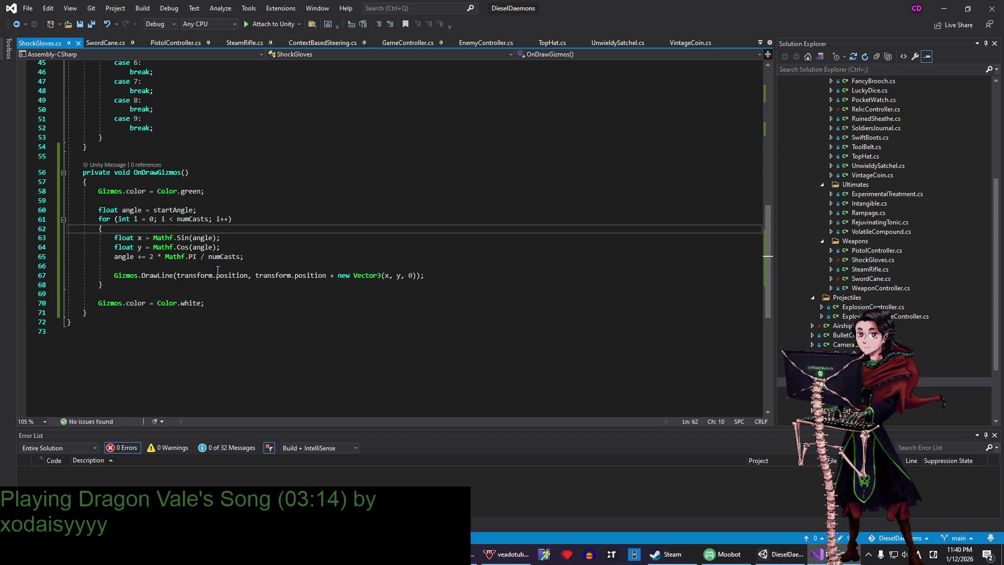
pyautogui.click(134, 293)
pyautogui.click(373, 266)
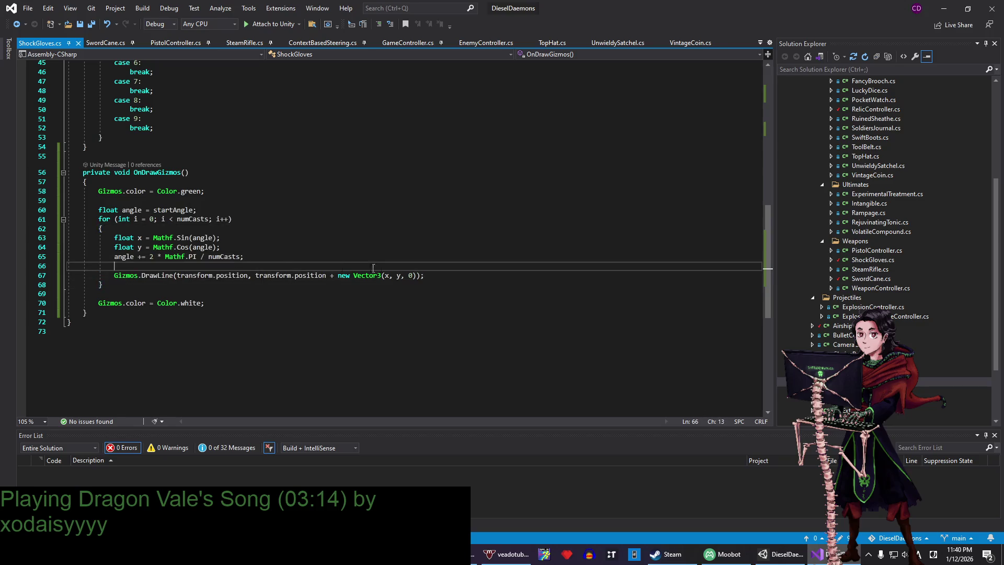
pyautogui.press('Up')
pyautogui.press('Up')
pyautogui.press('Up')
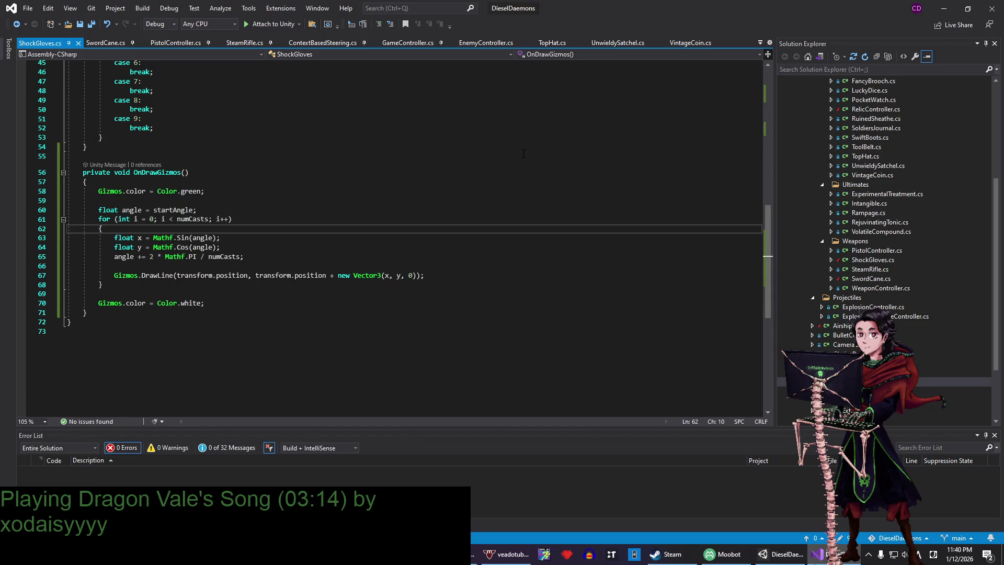
pyautogui.click(223, 241)
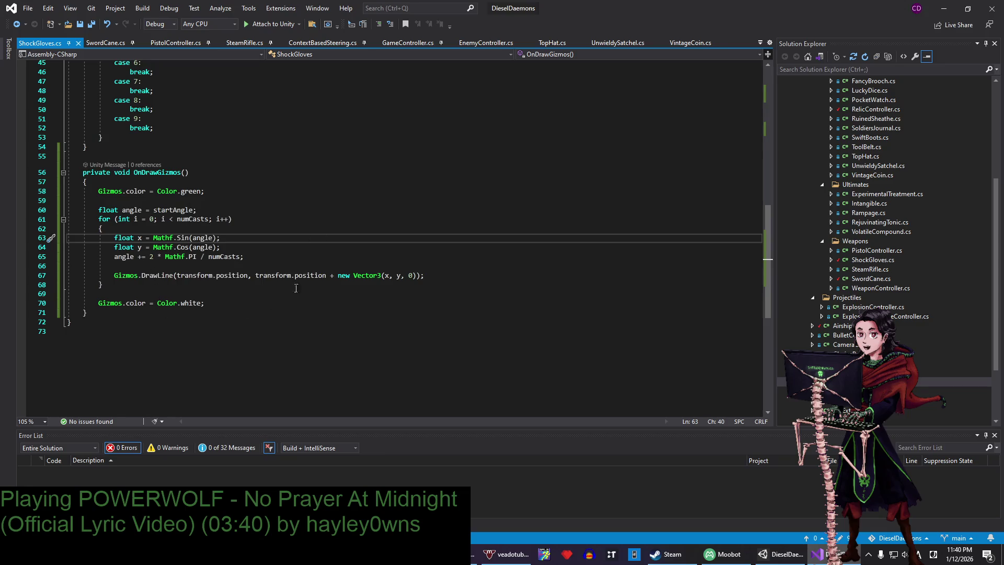
pyautogui.click(318, 257)
pyautogui.press('Up')
pyautogui.press('Up')
pyautogui.press('Up')
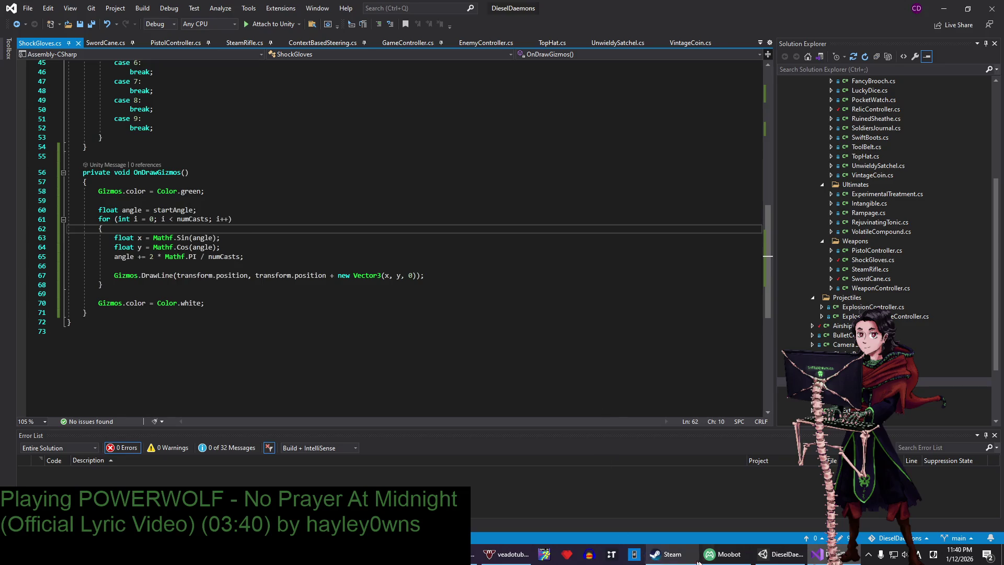
pyautogui.click(723, 555)
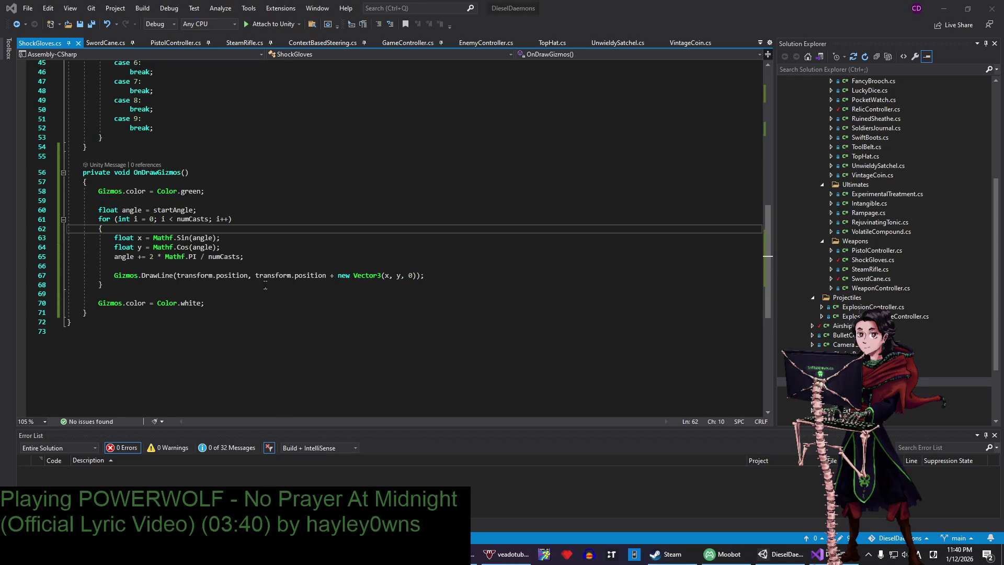
pyautogui.click(212, 238)
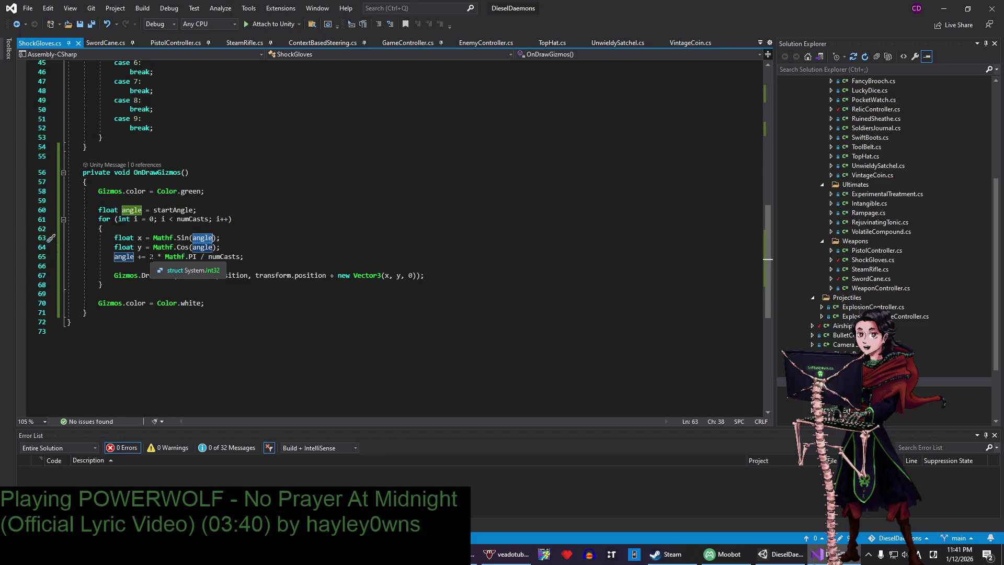
pyautogui.moveTo(119, 286)
pyautogui.mouseDown()
pyautogui.moveTo(225, 238)
pyautogui.moveTo(233, 212)
pyautogui.mouseUp()
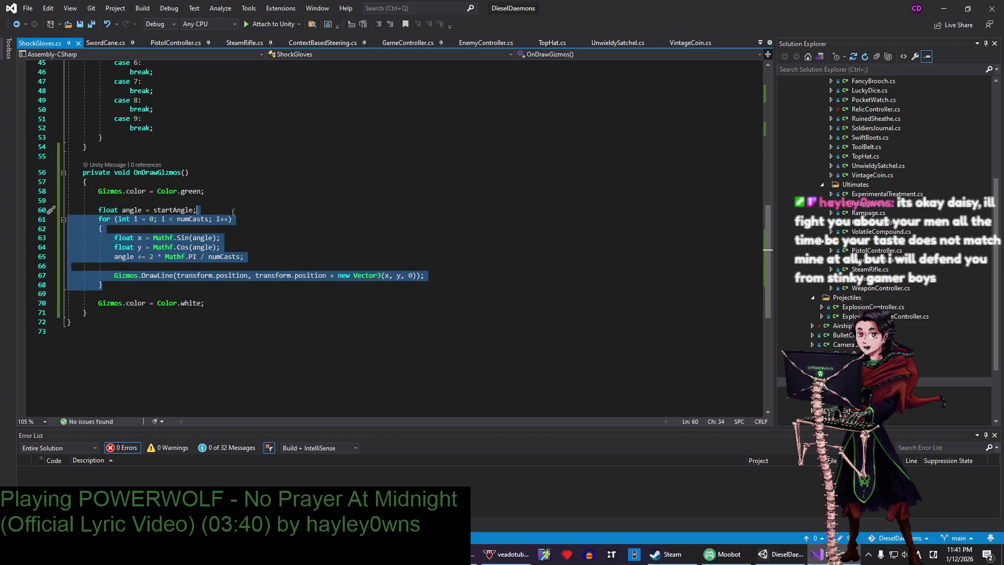
pyautogui.click(220, 211)
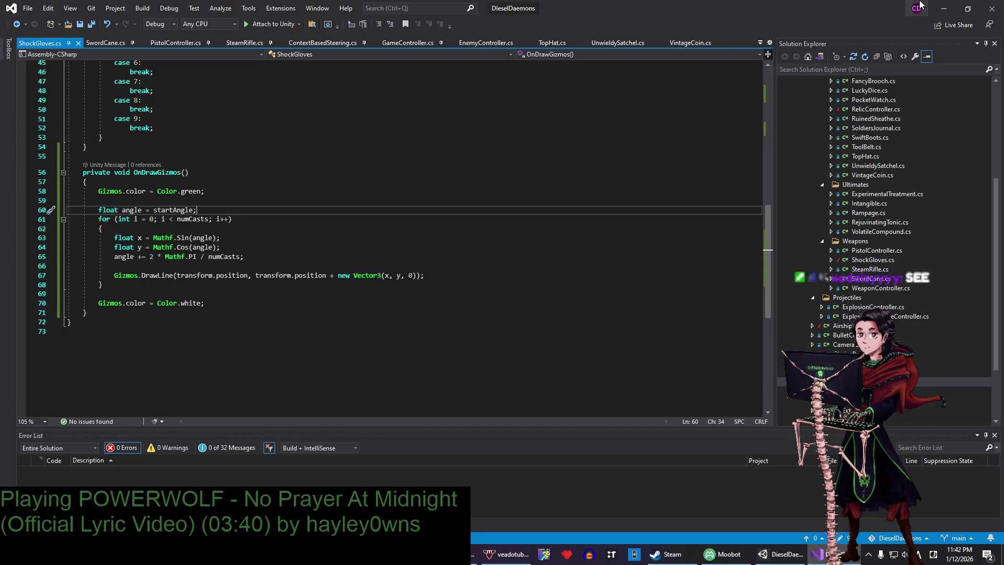
pyautogui.click(944, 8)
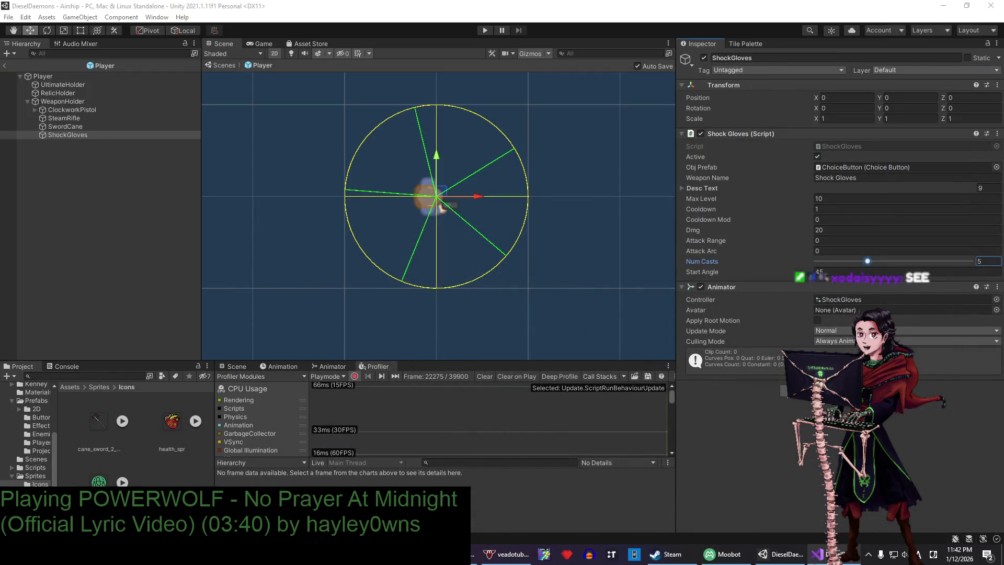
pyautogui.click(817, 554)
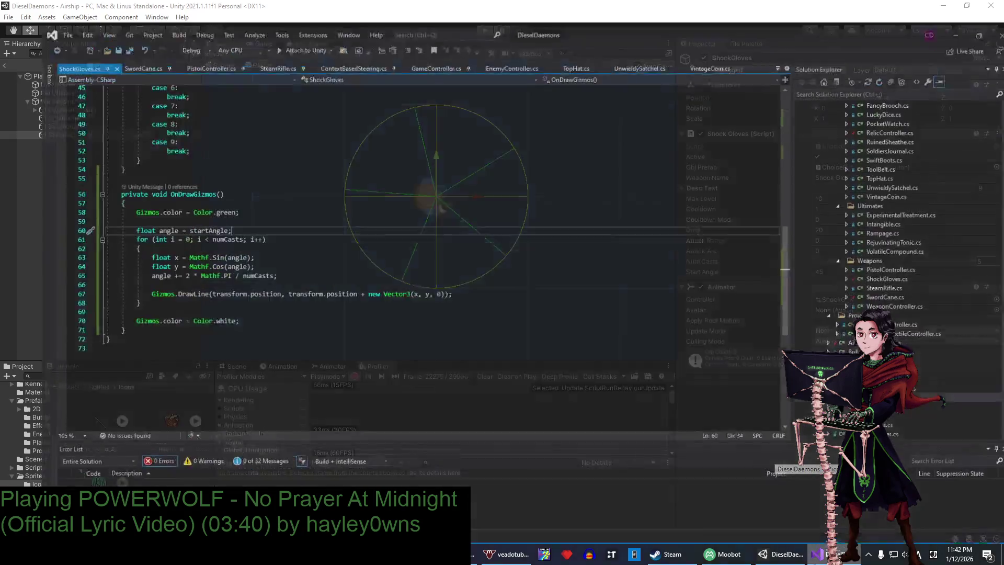